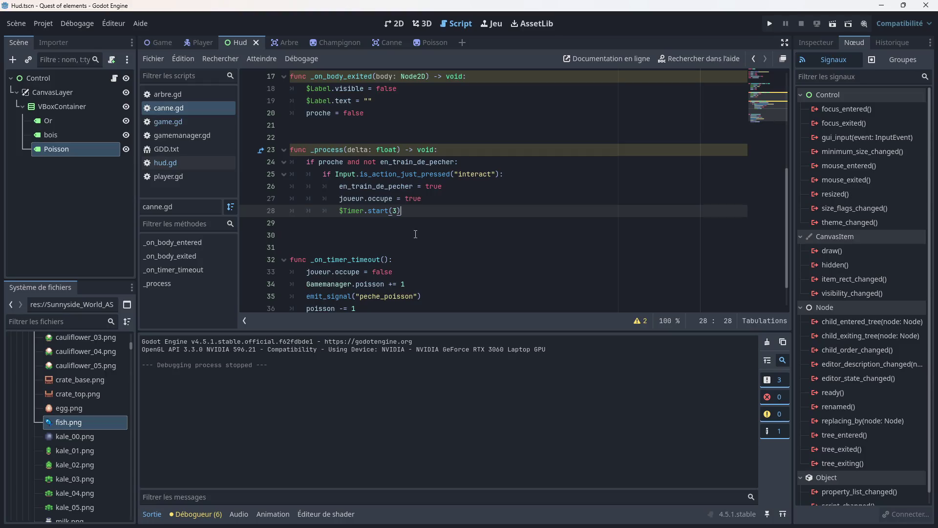
# - Show the Canne scene's canne.gd script and select its body_entered connection to _on_body_entered
pyautogui.scroll(4, 416, 234)
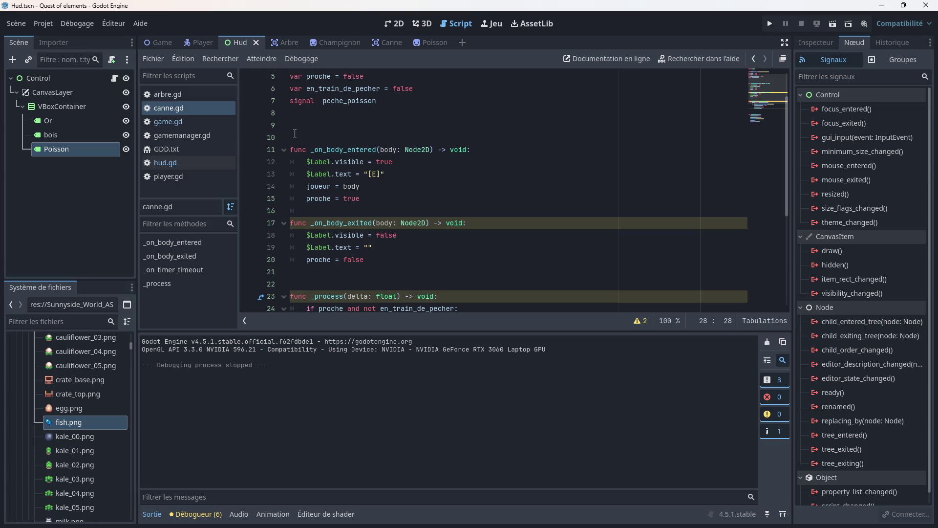
pyautogui.click(277, 42)
pyautogui.click(388, 42)
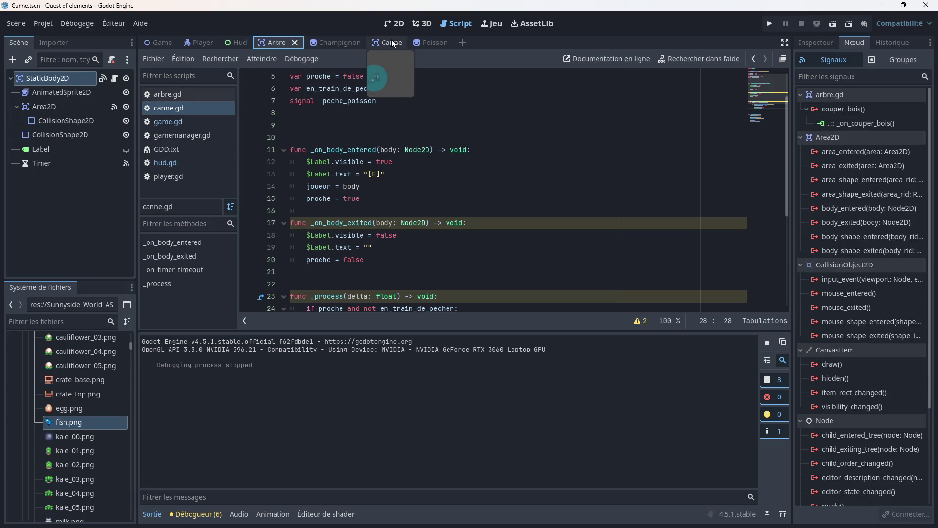
pyautogui.click(201, 93)
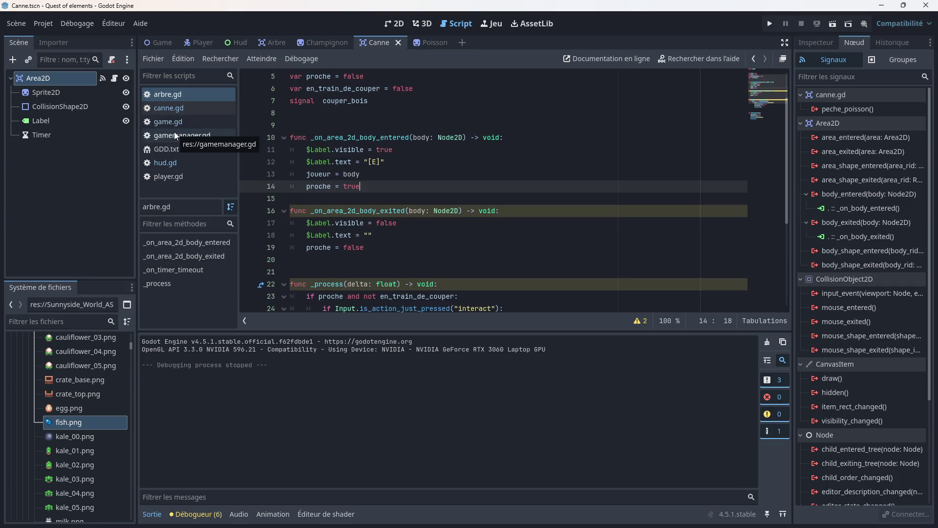
pyautogui.click(168, 110)
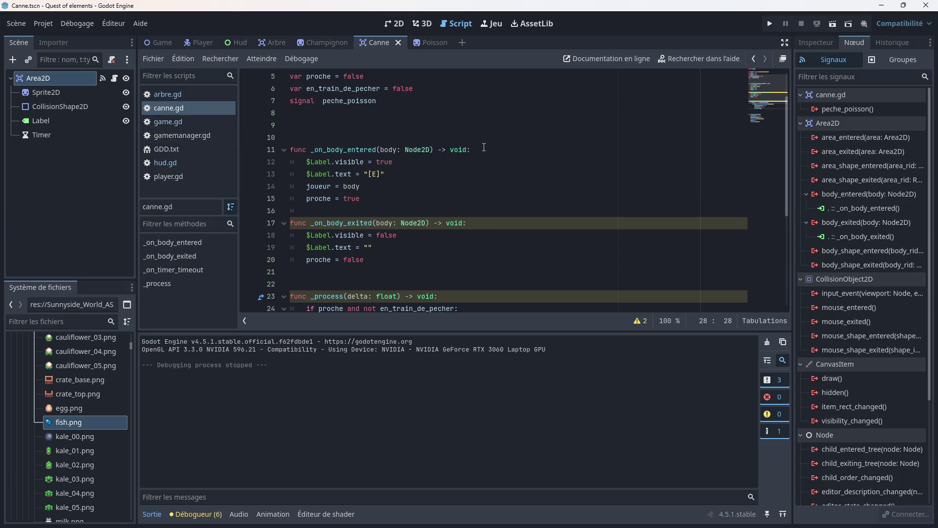
pyautogui.click(858, 208)
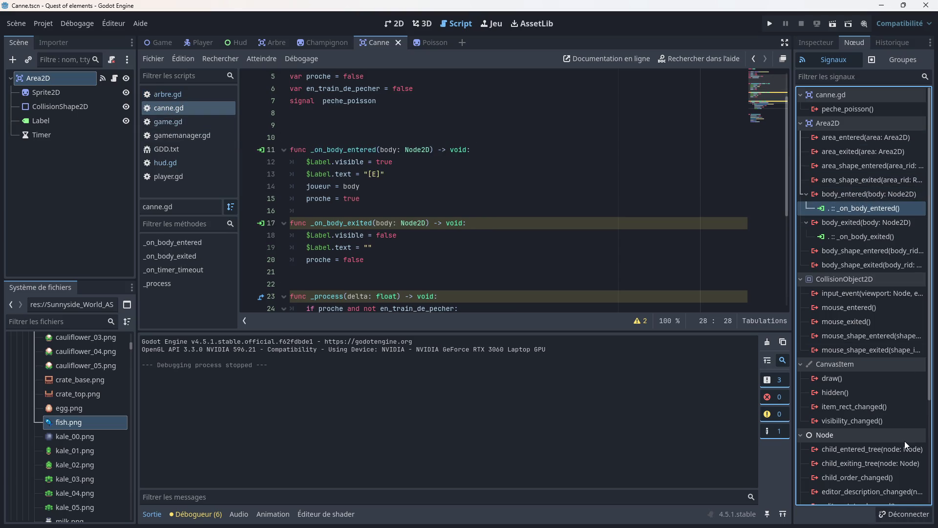
# - Disconnect body_entered and body_exited from _on_body_entered and _on_body_exited
pyautogui.click(903, 514)
pyautogui.click(874, 222)
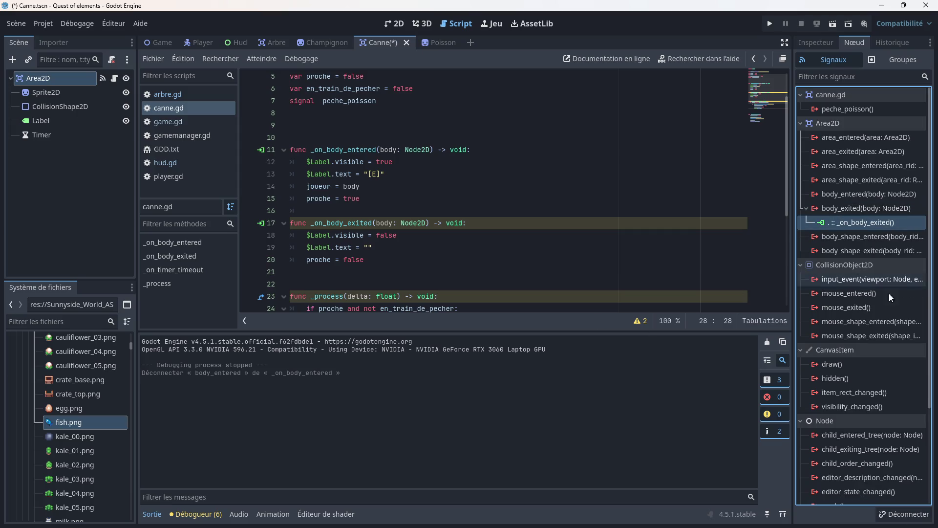
pyautogui.click(903, 514)
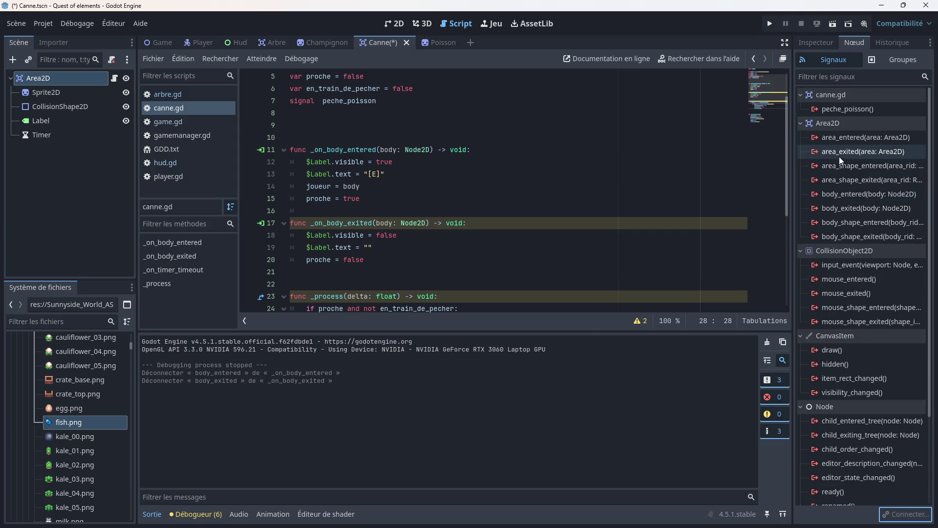
# - Connect area_entered to a new _on_area_entered method and compare against arbre.gd
pyautogui.doubleClick(834, 139)
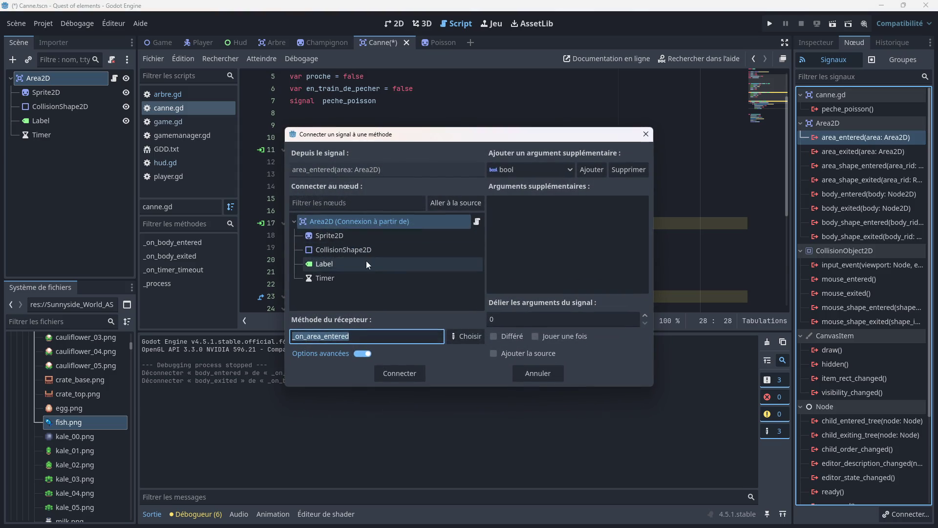
pyautogui.click(409, 374)
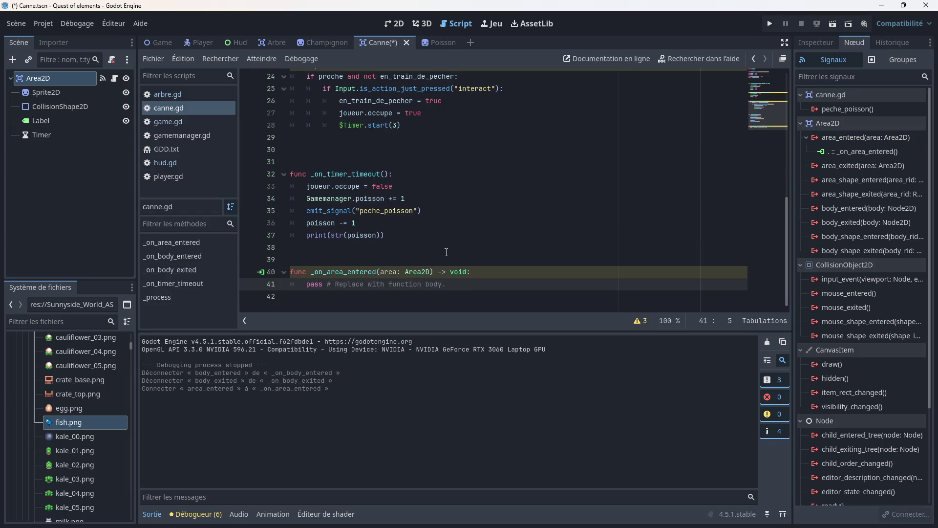
pyautogui.scroll(5, 446, 252)
pyautogui.click(219, 94)
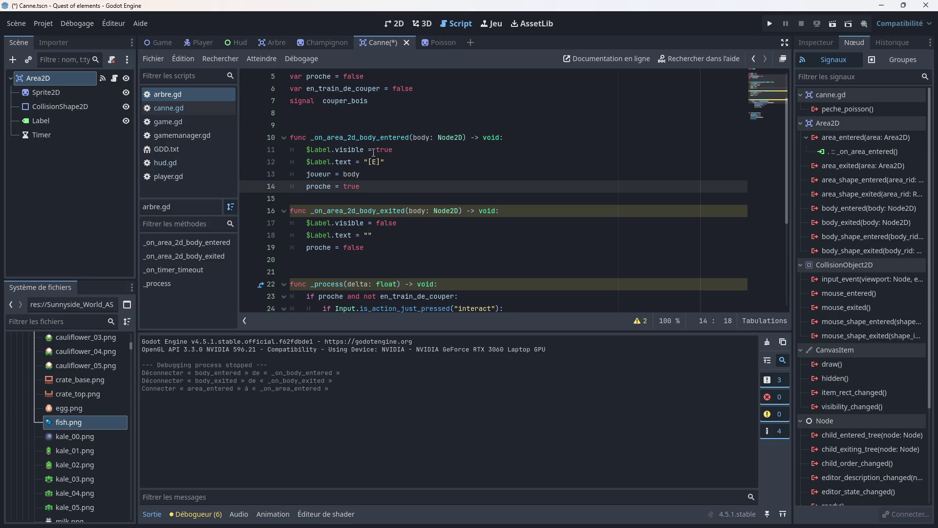
pyautogui.scroll(-5, 373, 152)
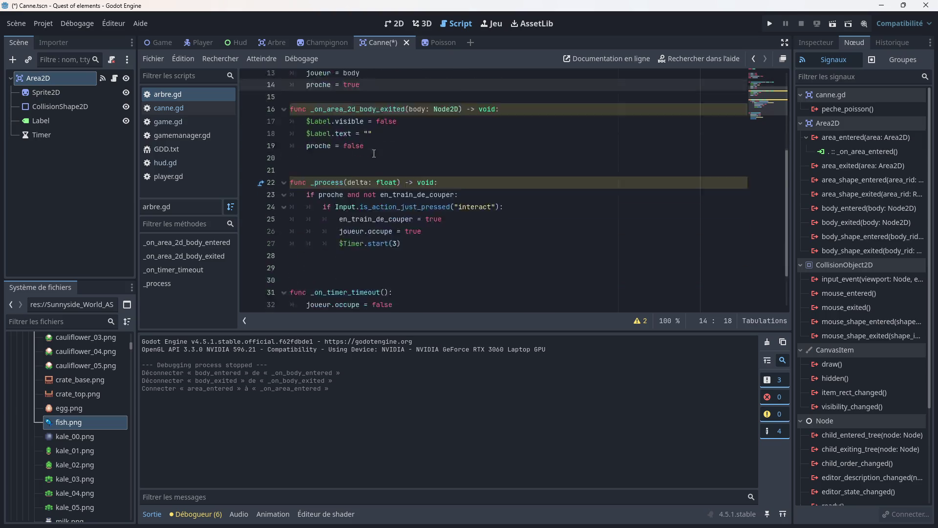
pyautogui.click(189, 108)
# - Delete the generated _on_area_entered function and disconnect its area_entered connection
pyautogui.scroll(-5, 402, 240)
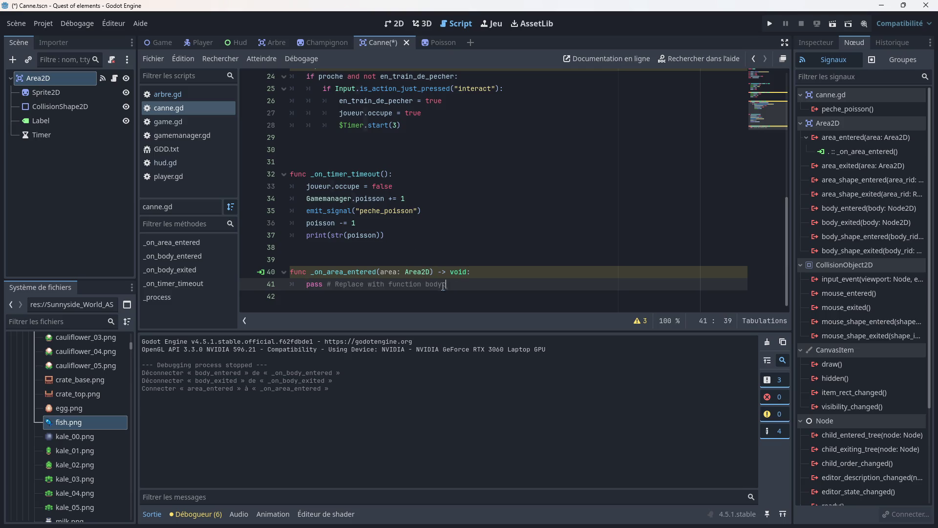
pyautogui.moveTo(446, 284); pyautogui.dragTo(290, 271)
pyautogui.press('BackSpace')
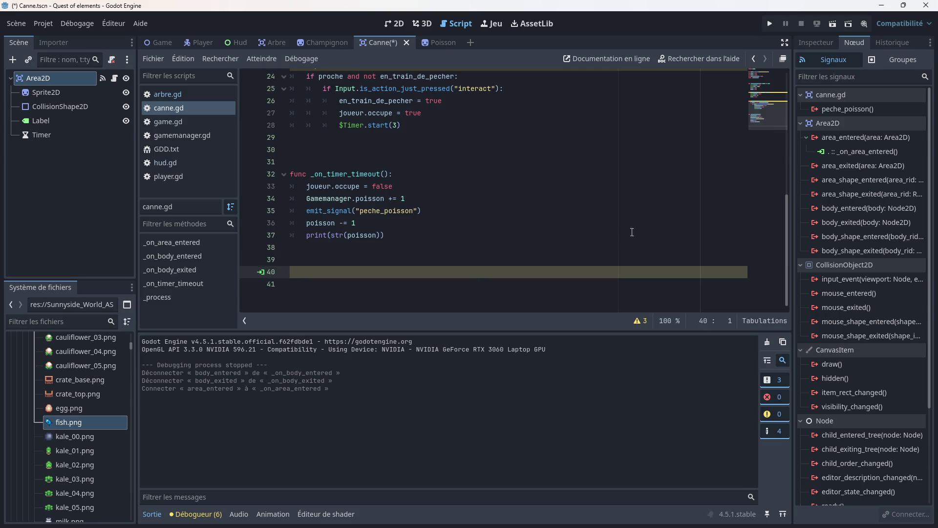
pyautogui.click(850, 150)
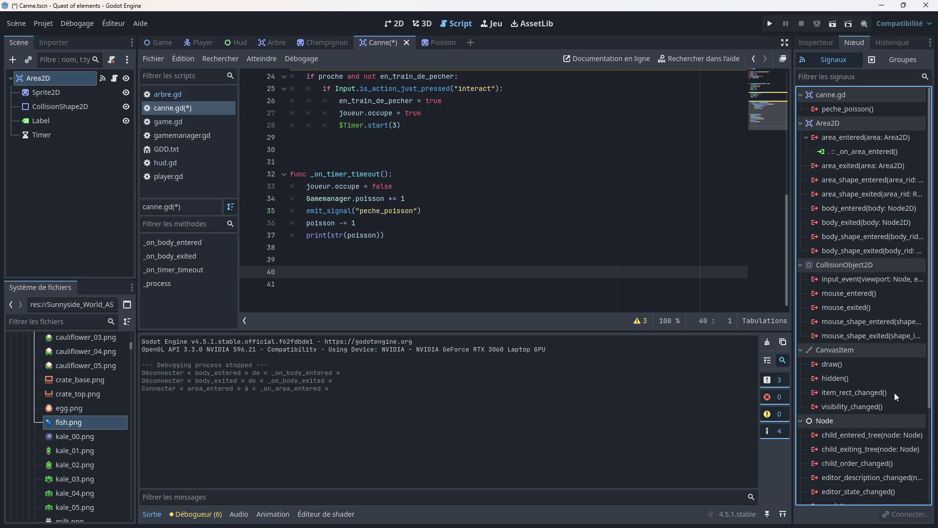
pyautogui.click(855, 149)
pyautogui.click(904, 514)
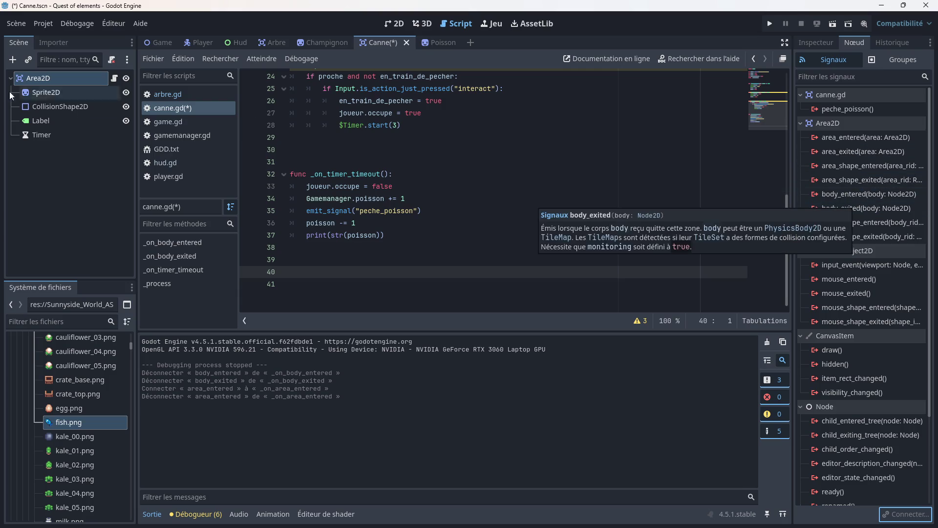
# - Check arbre.gd and the Arbre Area2D's body signal connections, then go back to Canne
pyautogui.click(166, 96)
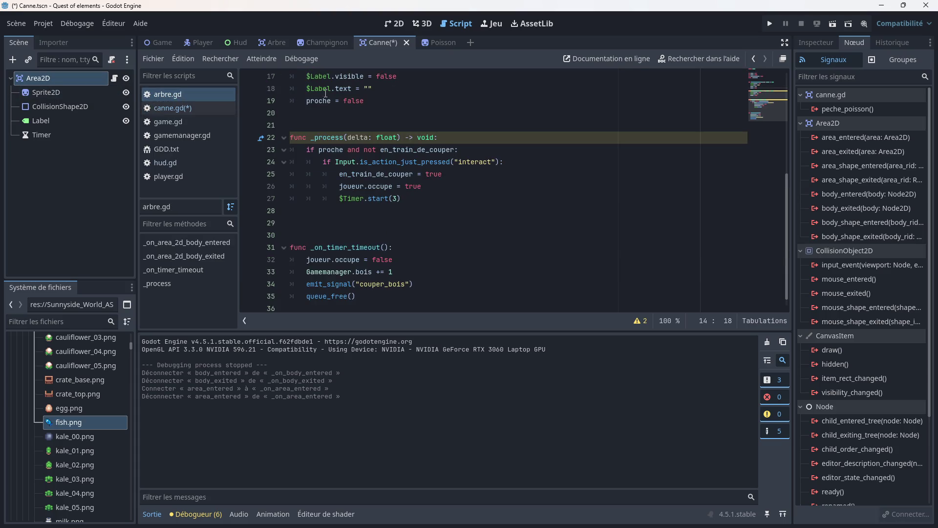
pyautogui.click(277, 45)
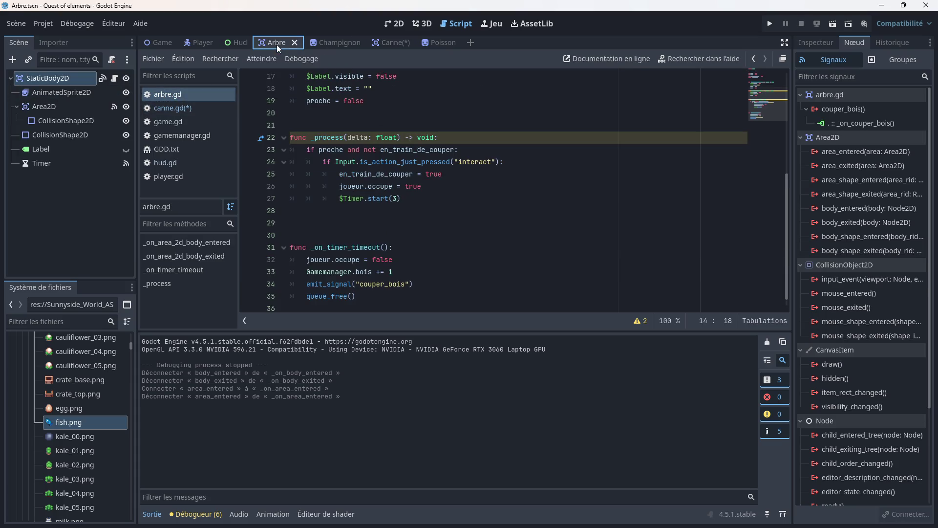
pyautogui.click(66, 107)
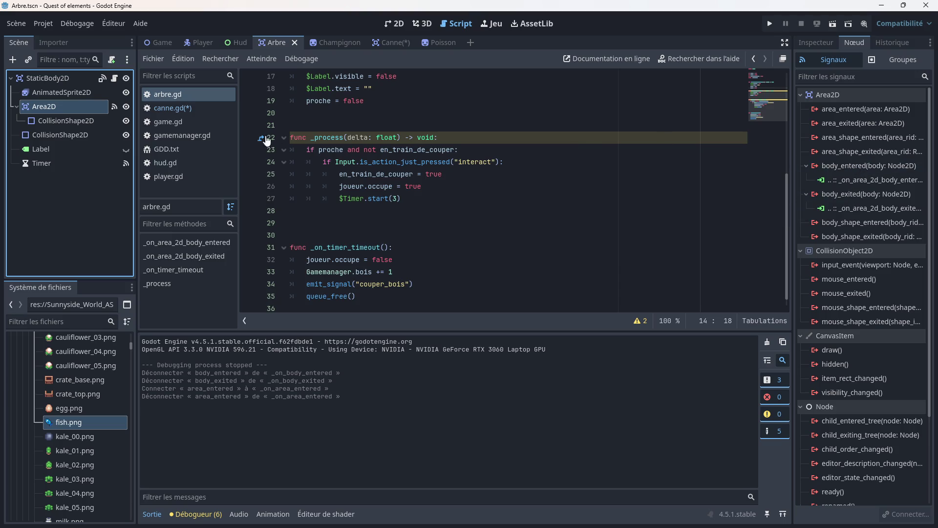
pyautogui.click(391, 38)
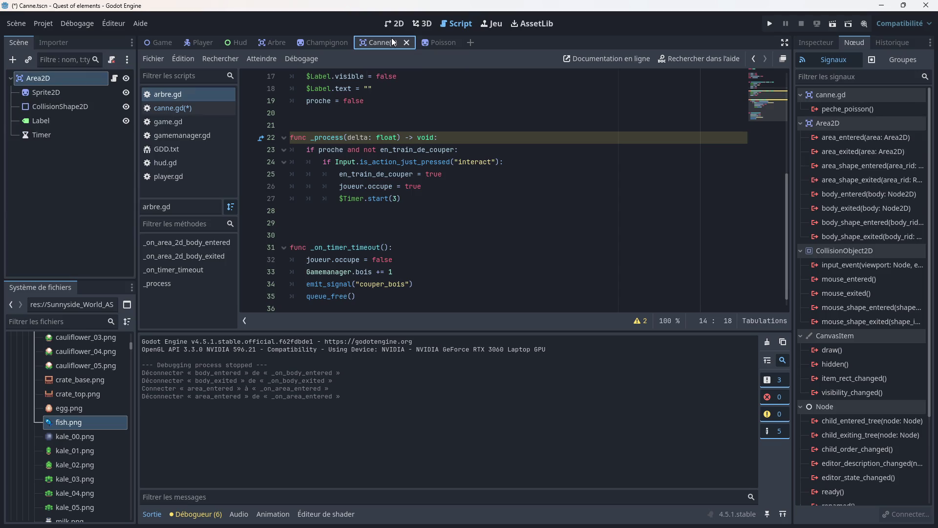
# - Connect body_entered and body_exited on the Canne Area2D to _on_body_entered and _on_body_exited
pyautogui.click(63, 80)
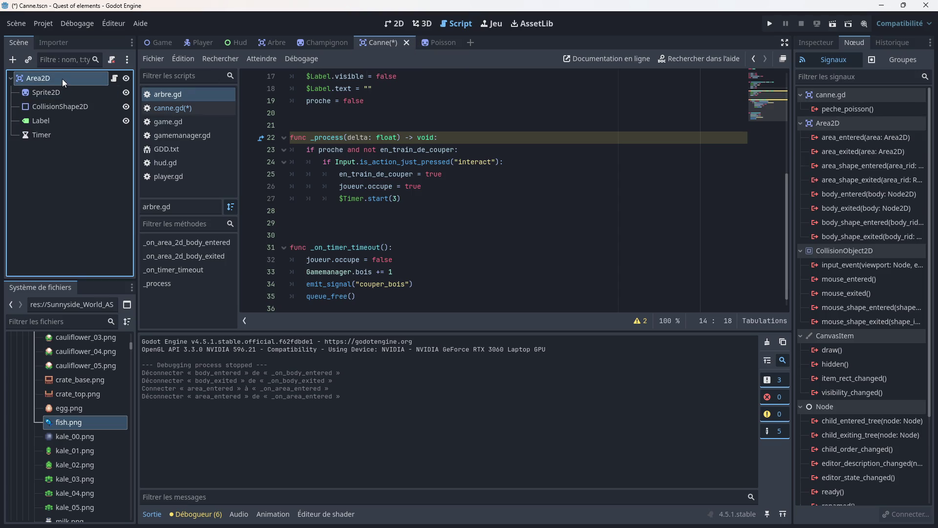
pyautogui.doubleClick(845, 194)
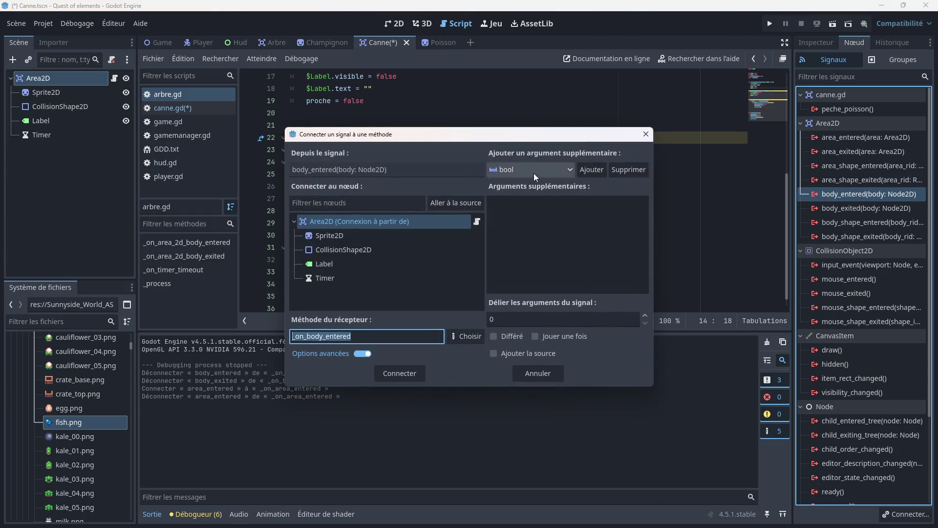
pyautogui.click(402, 373)
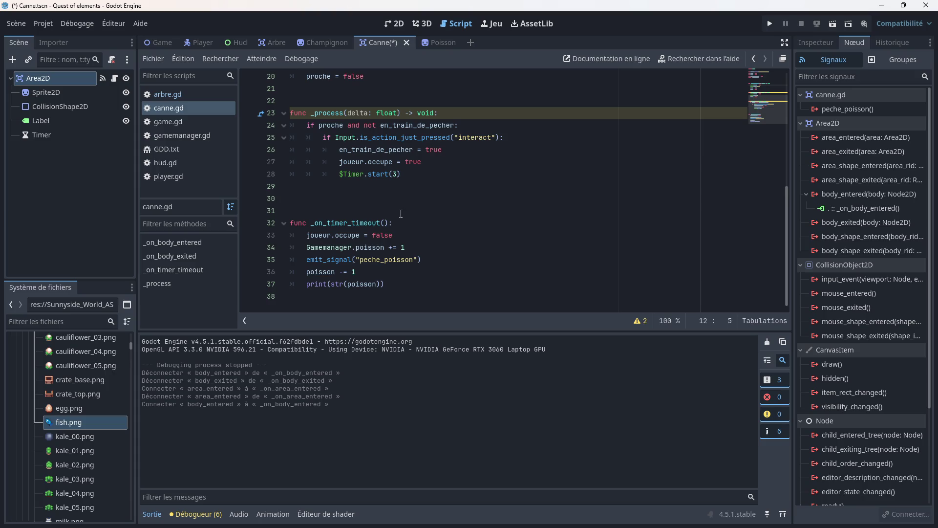
pyautogui.scroll(2, 392, 206)
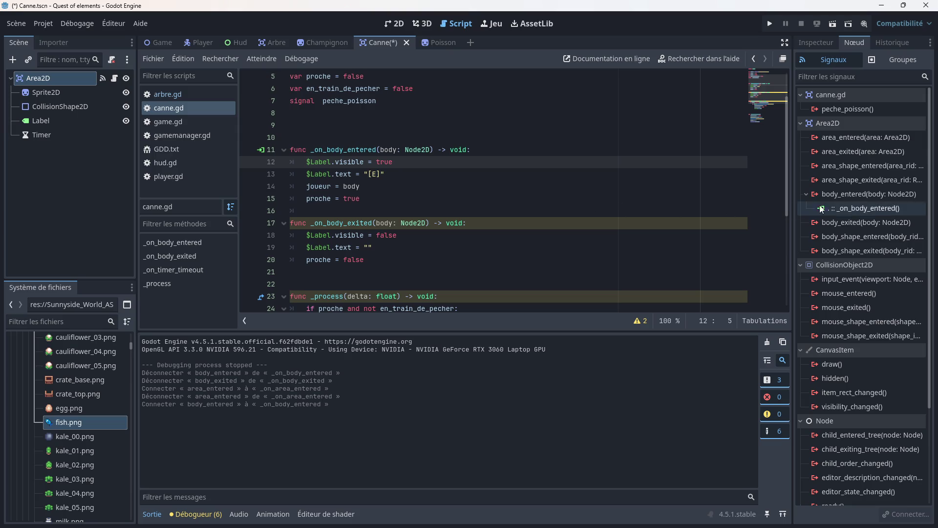
pyautogui.doubleClick(864, 222)
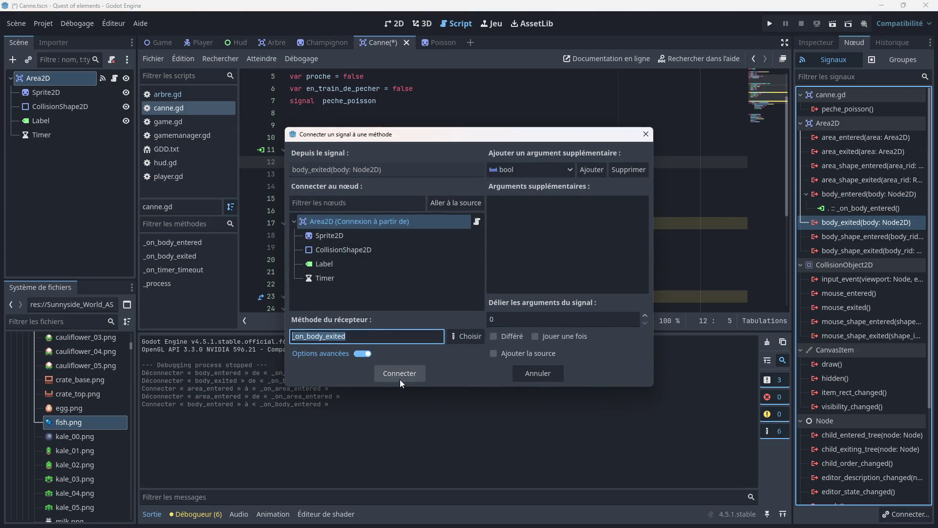
pyautogui.click(399, 379)
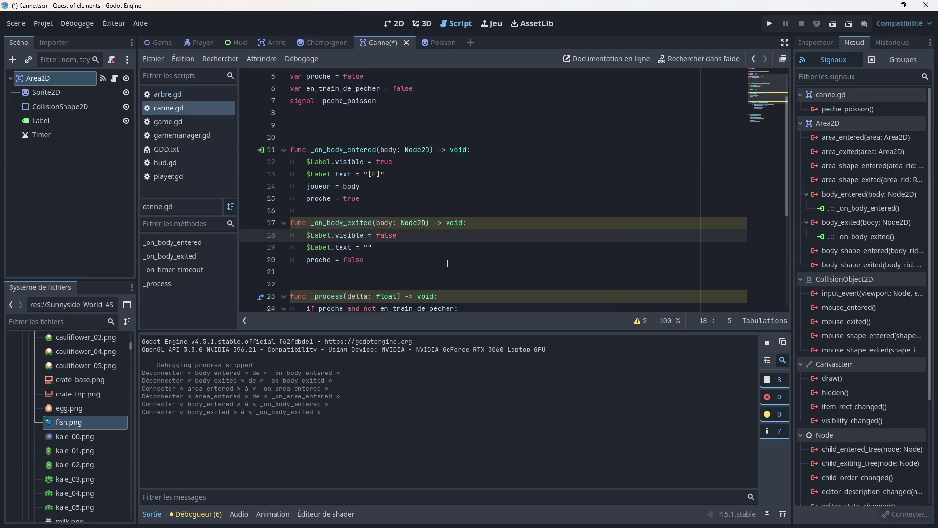
# - Look over the _on_body_exited code, then open arbre.gd for comparison
pyautogui.click(450, 248)
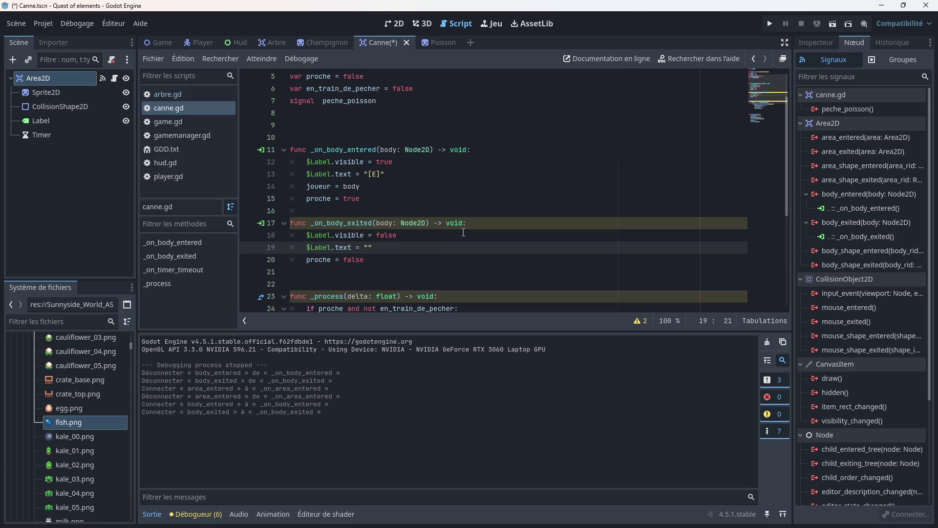
pyautogui.scroll(-2, 424, 232)
pyautogui.scroll(2, 405, 198)
pyautogui.click(202, 96)
pyautogui.scroll(4, 385, 163)
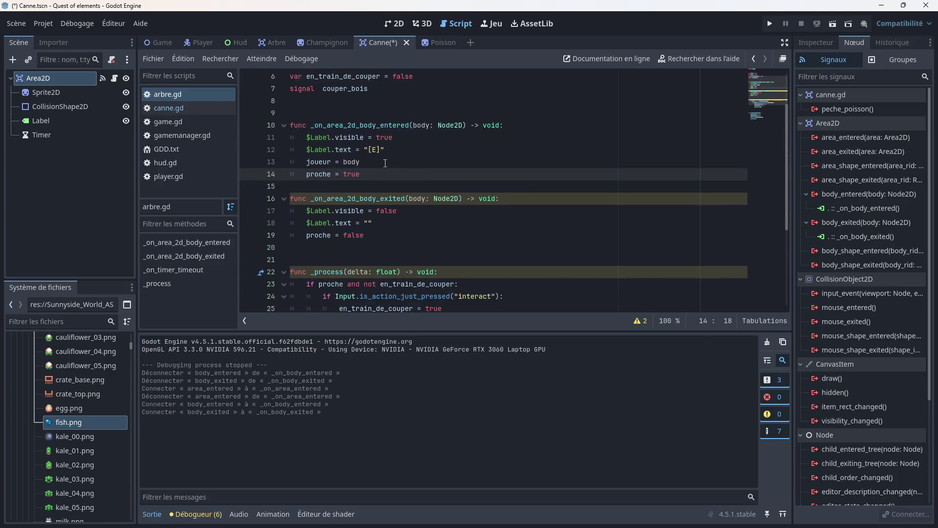
pyautogui.scroll(2, 385, 163)
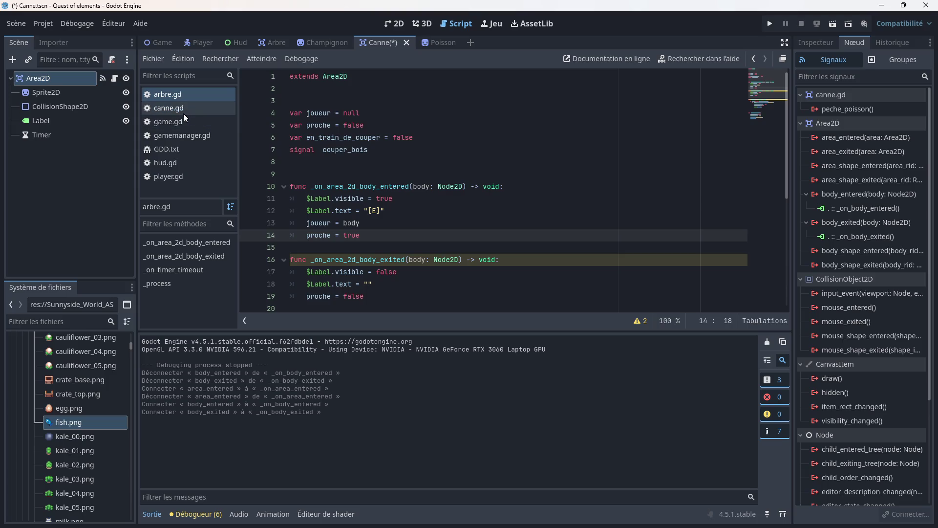
# - Review canne.gd's _process and _on_timer_timeout fishing code, then bring up player.gd
pyautogui.click(174, 110)
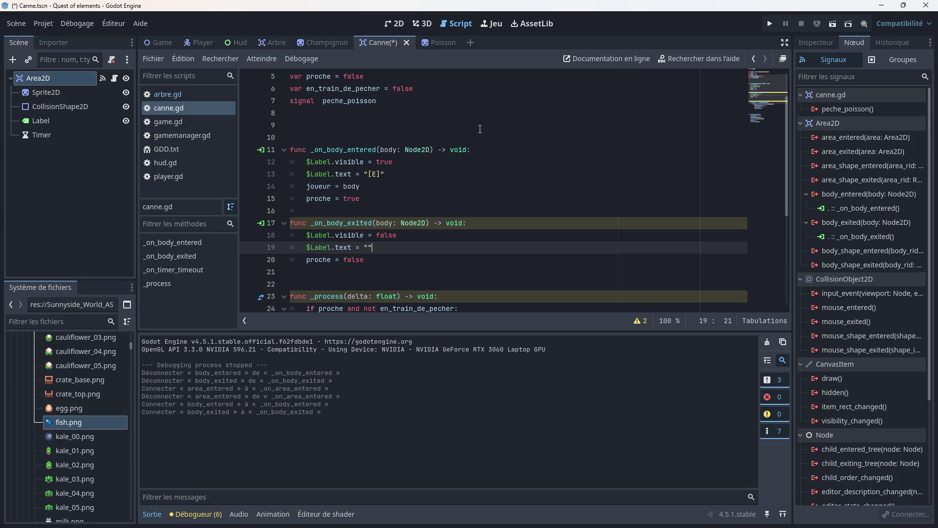
pyautogui.scroll(-5, 453, 169)
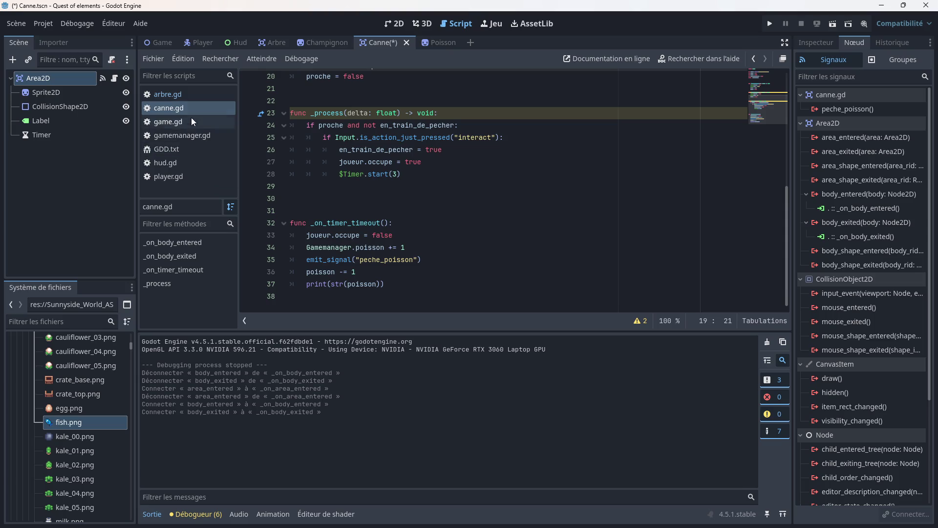
pyautogui.click(169, 176)
pyautogui.scroll(-1, 404, 201)
pyautogui.scroll(-2, 411, 199)
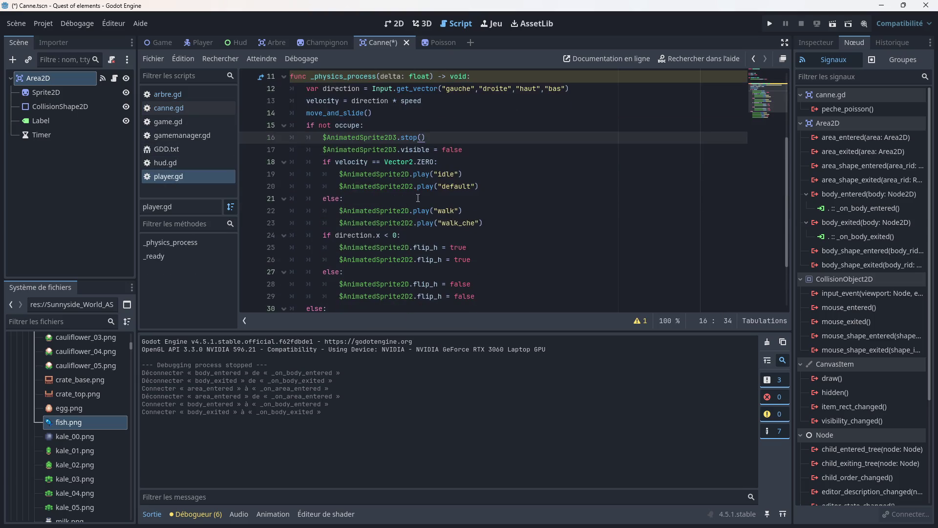
pyautogui.scroll(-2, 486, 162)
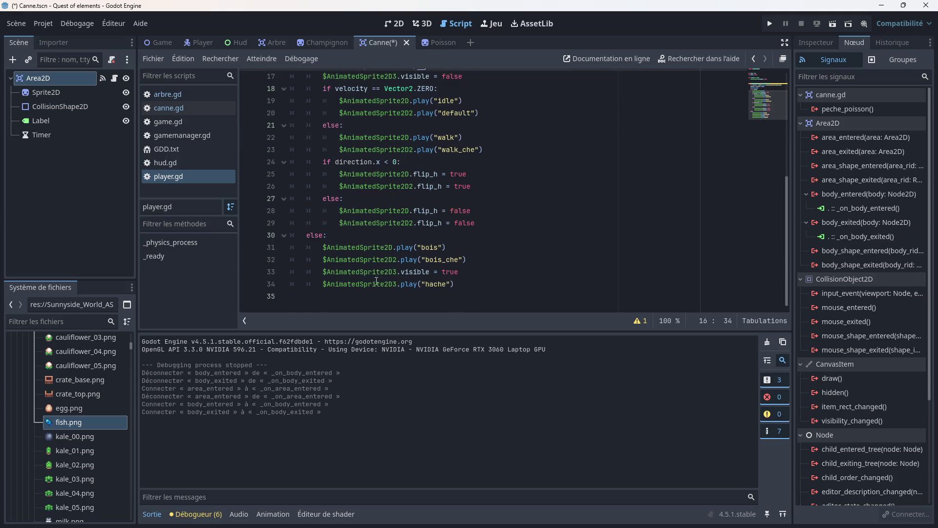
pyautogui.scroll(2, 359, 284)
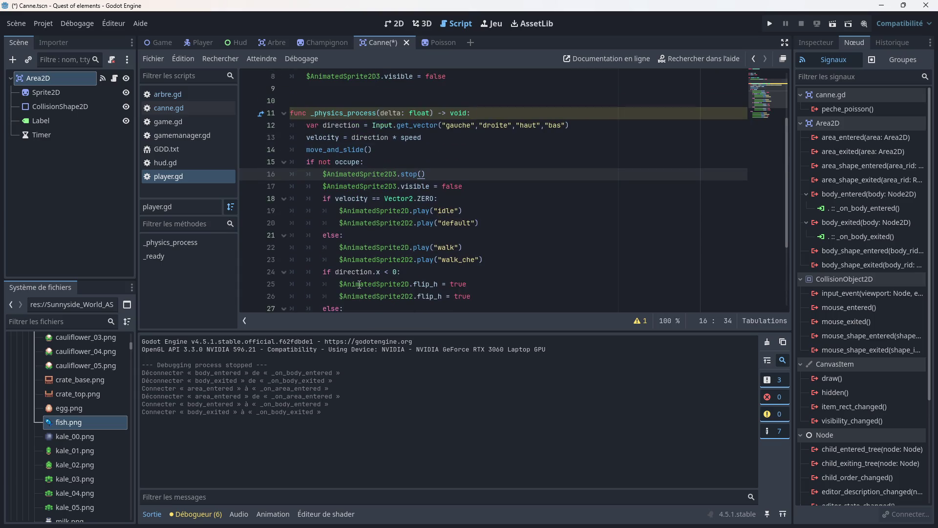
pyautogui.scroll(-2, 359, 284)
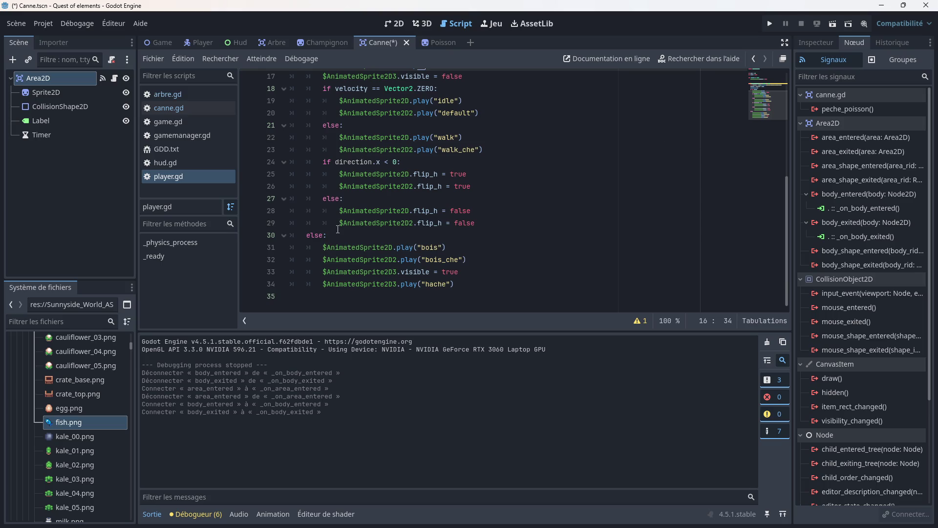
pyautogui.scroll(3, 336, 232)
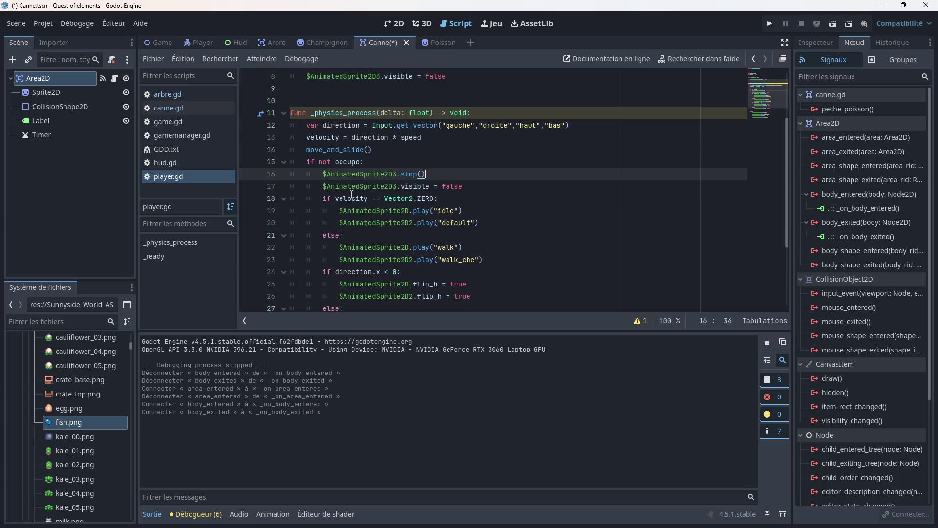
pyautogui.scroll(-3, 352, 194)
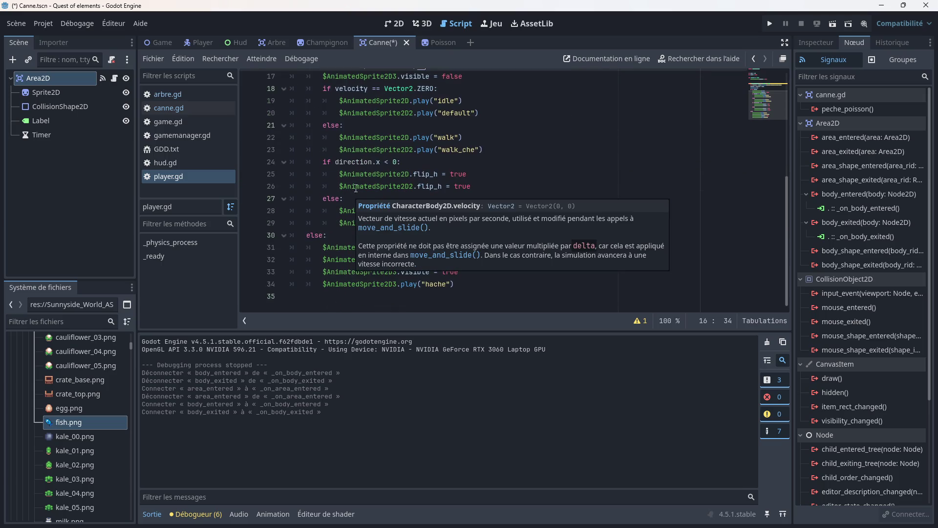
pyautogui.scroll(3, 409, 217)
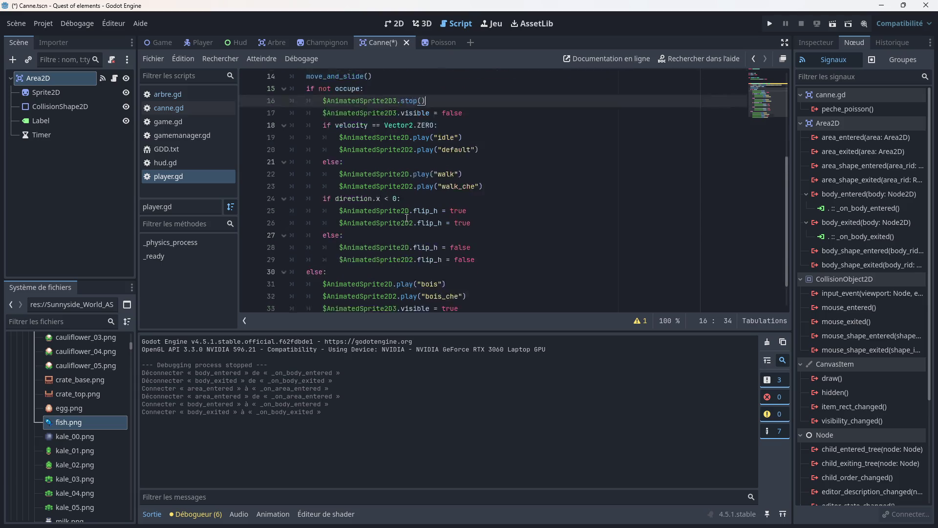
pyautogui.scroll(-3, 406, 217)
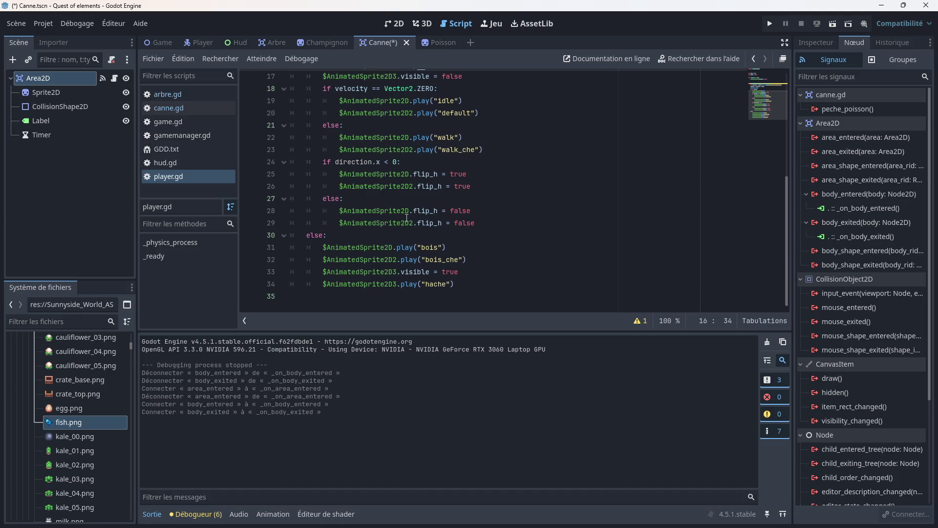
pyautogui.scroll(3, 407, 218)
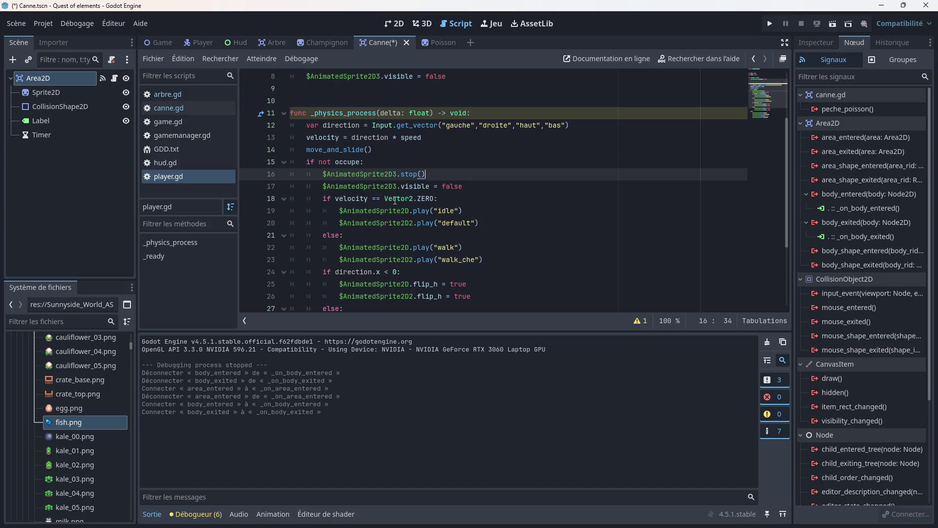
pyautogui.scroll(-2, 395, 200)
pyautogui.scroll(-1, 395, 200)
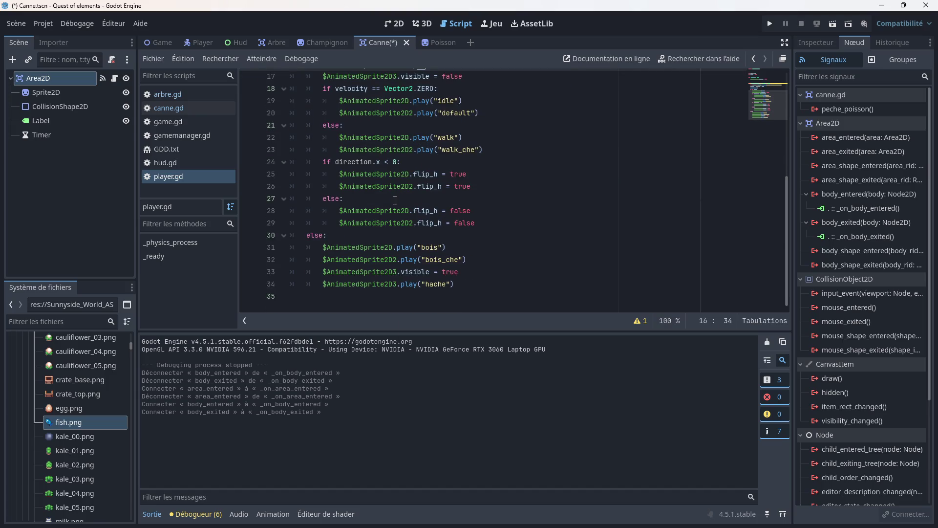
pyautogui.scroll(4, 367, 206)
pyautogui.scroll(-1, 366, 207)
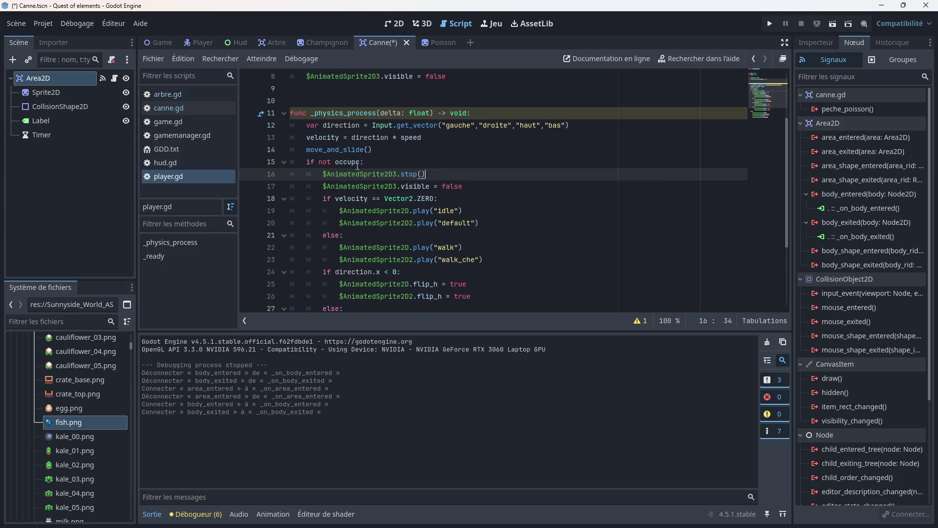
pyautogui.scroll(3, 329, 166)
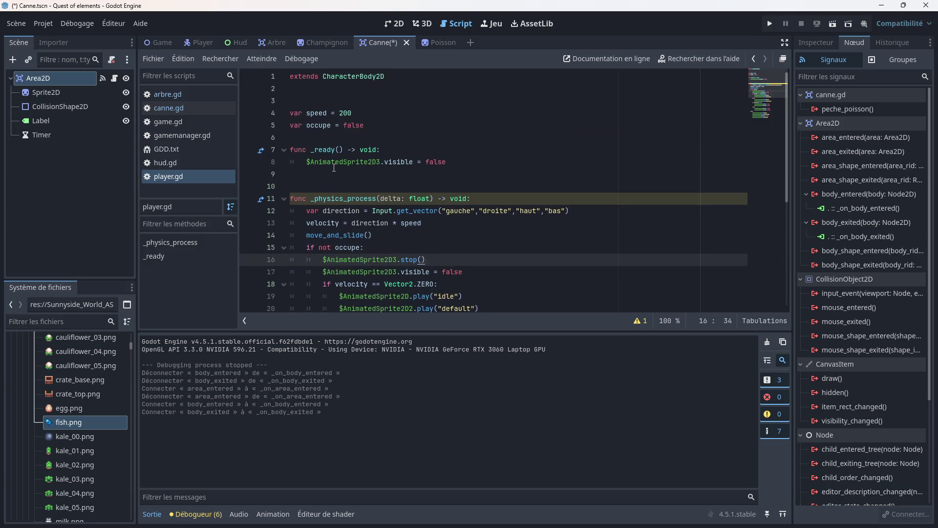
pyautogui.scroll(-4, 322, 113)
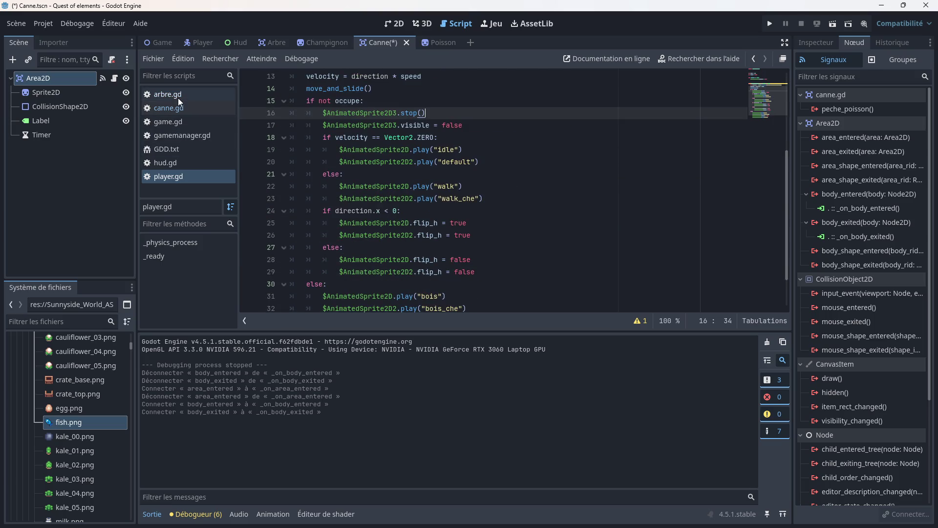
pyautogui.click(166, 111)
pyautogui.scroll(5, 405, 180)
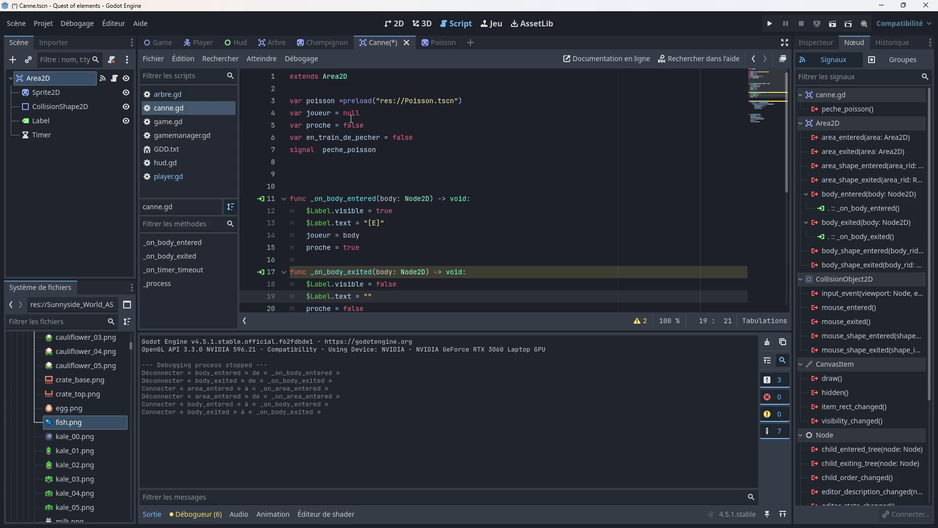
pyautogui.scroll(-5, 412, 184)
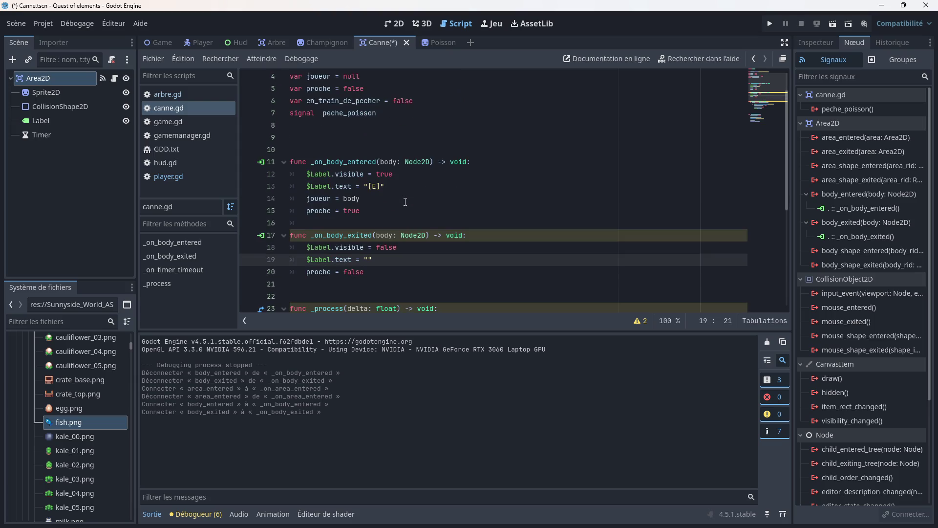
pyautogui.scroll(-1, 411, 202)
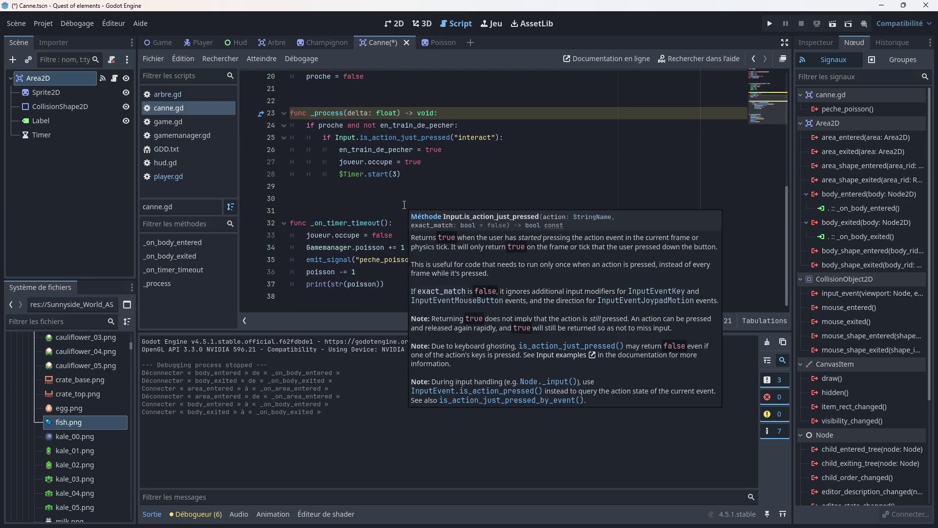
pyautogui.scroll(1, 424, 206)
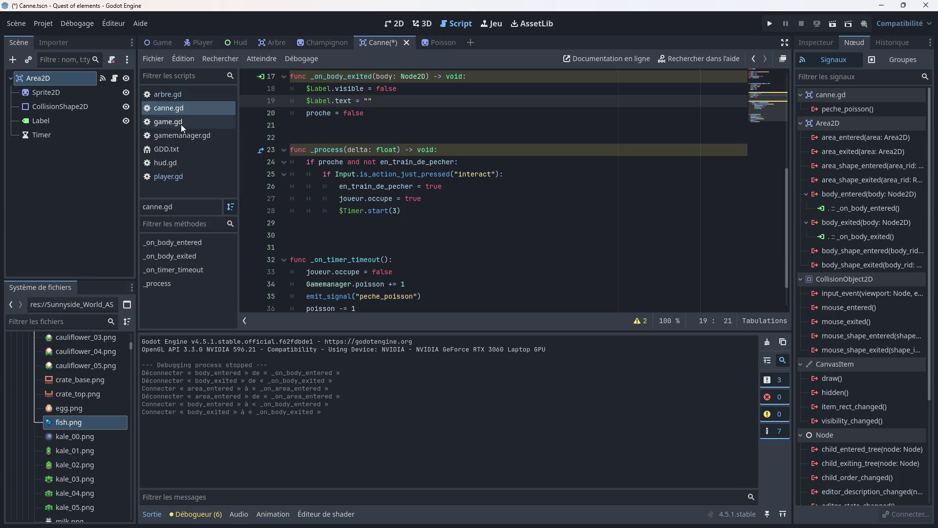
pyautogui.click(394, 197)
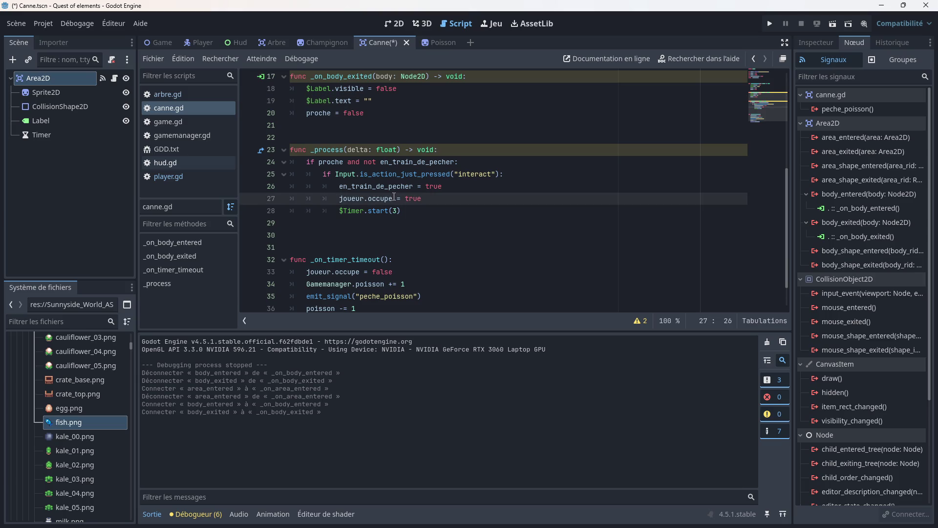
pyautogui.scroll(5, 394, 198)
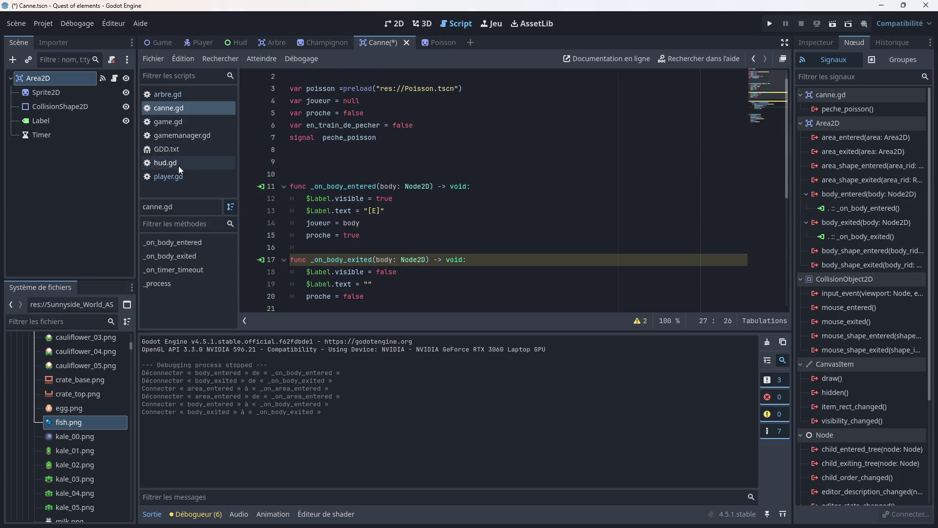
pyautogui.click(164, 177)
# - Declare var peche = false below the occupe variable in player.gd
pyautogui.scroll(4, 331, 165)
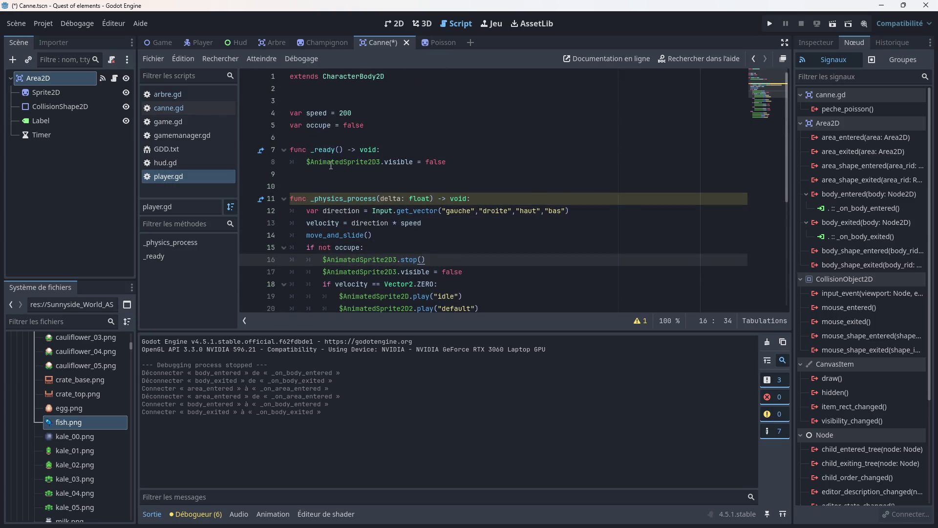
pyautogui.click(371, 129)
pyautogui.press('Return')
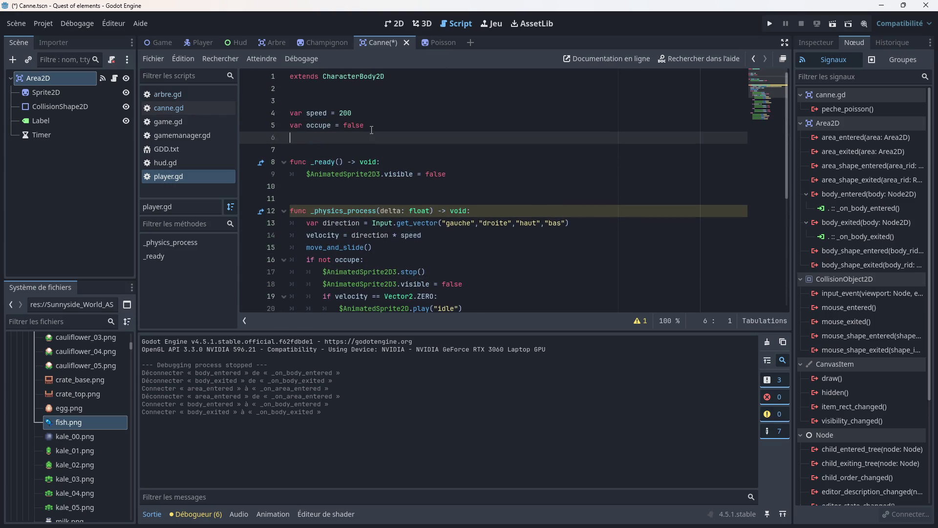
pyautogui.write('var ')
pyautogui.write('peche ')
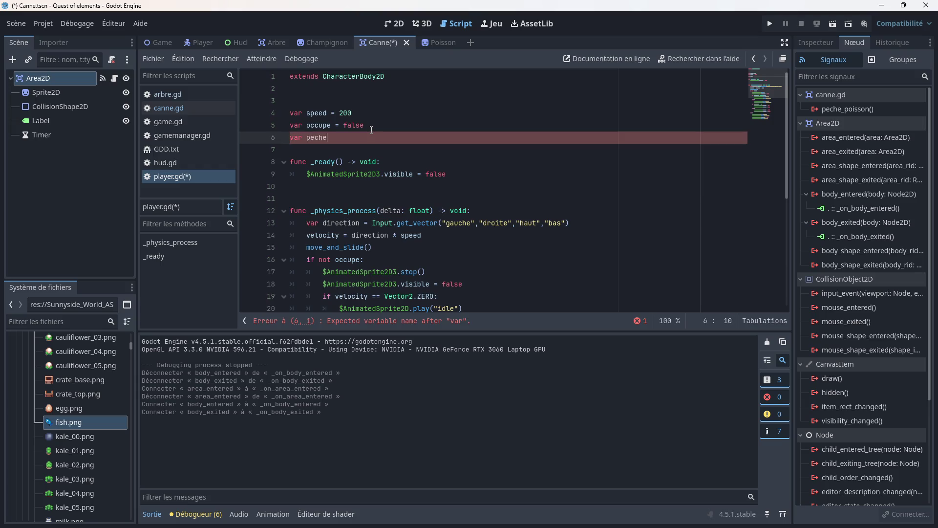
pyautogui.write('= false')
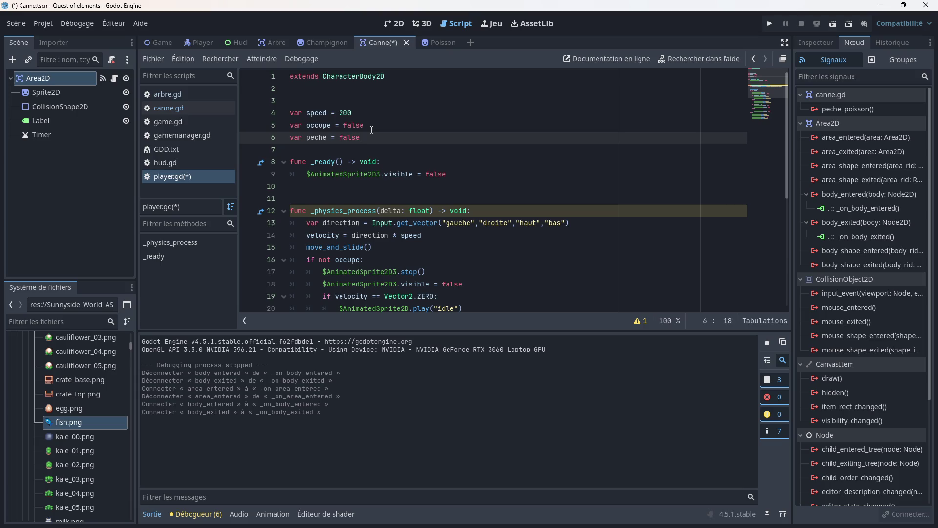
# - Replace the final else: on line 31 with an if occupe: condition
pyautogui.scroll(-6, 407, 141)
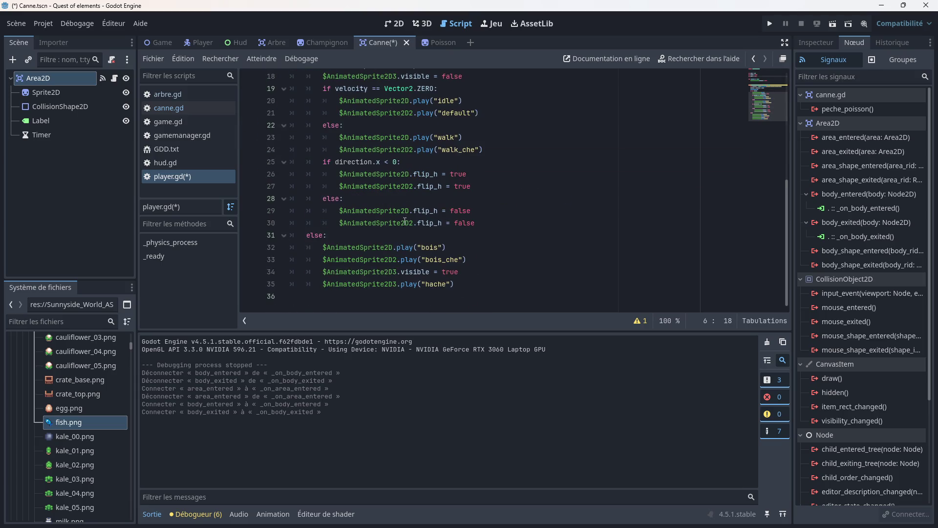
pyautogui.moveTo(327, 233); pyautogui.dragTo(306, 235)
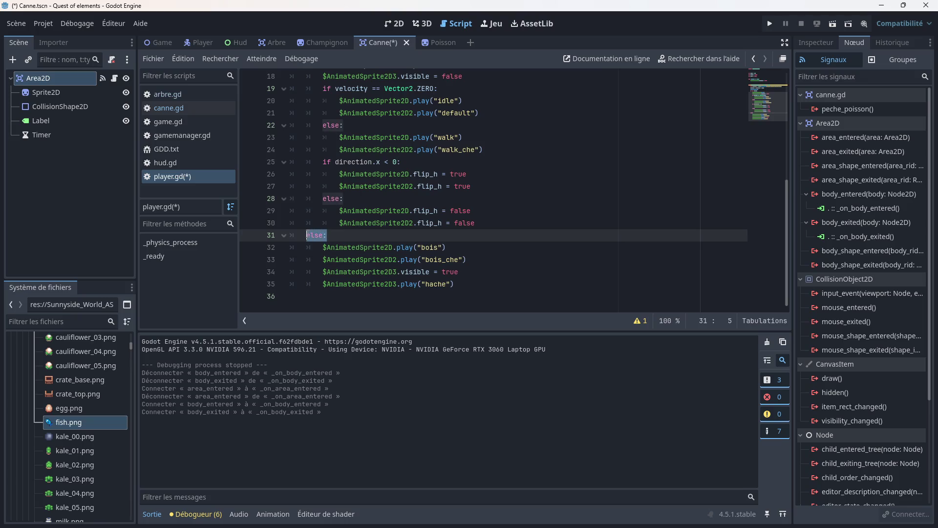
pyautogui.write('if ')
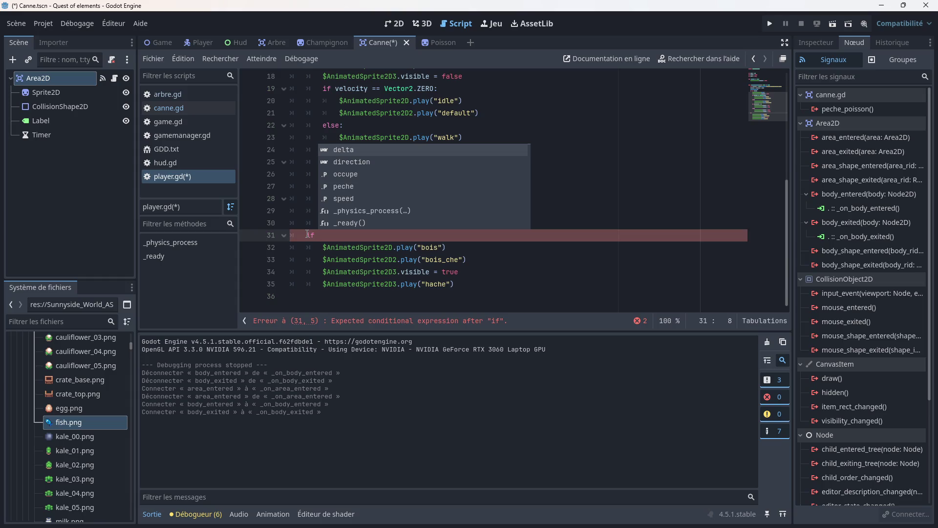
pyautogui.write('oc')
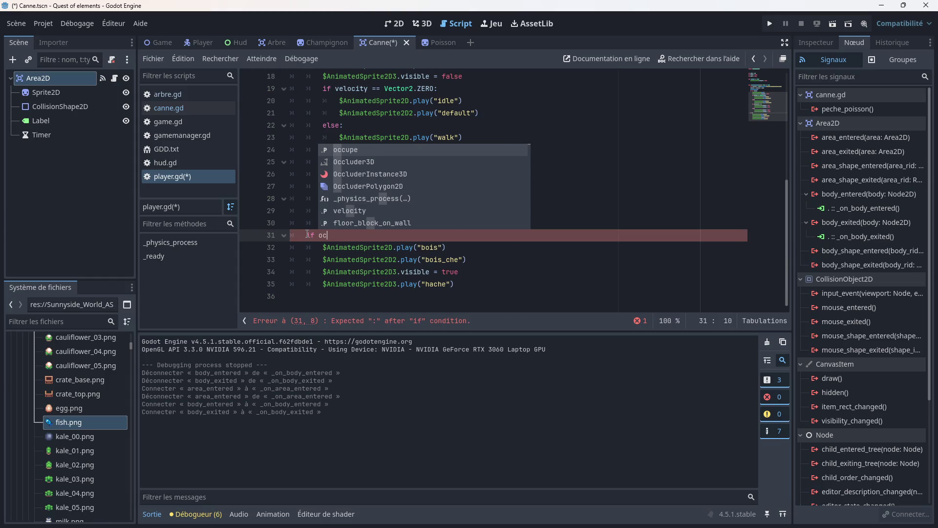
pyautogui.press('Return')
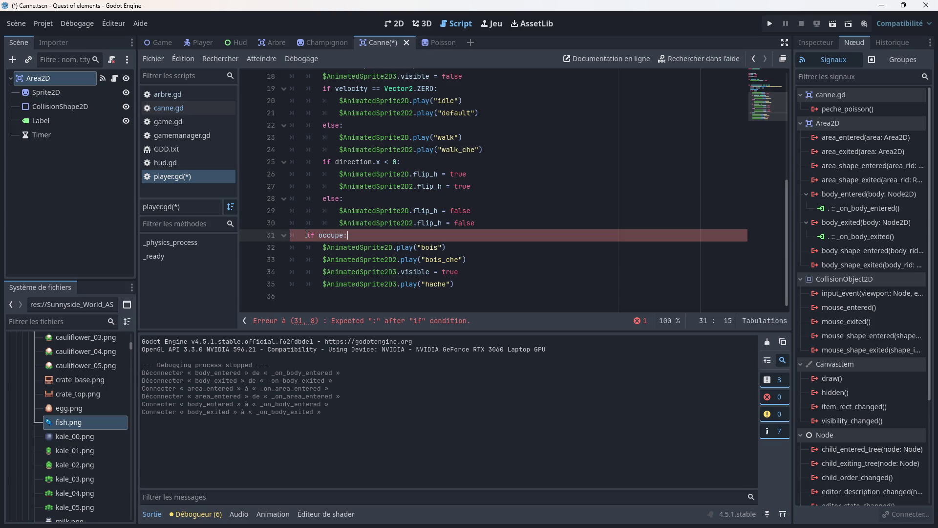
# - Add an if peche: line after the hache animation call and open its body
pyautogui.moveTo(340, 287); pyautogui.dragTo(461, 296)
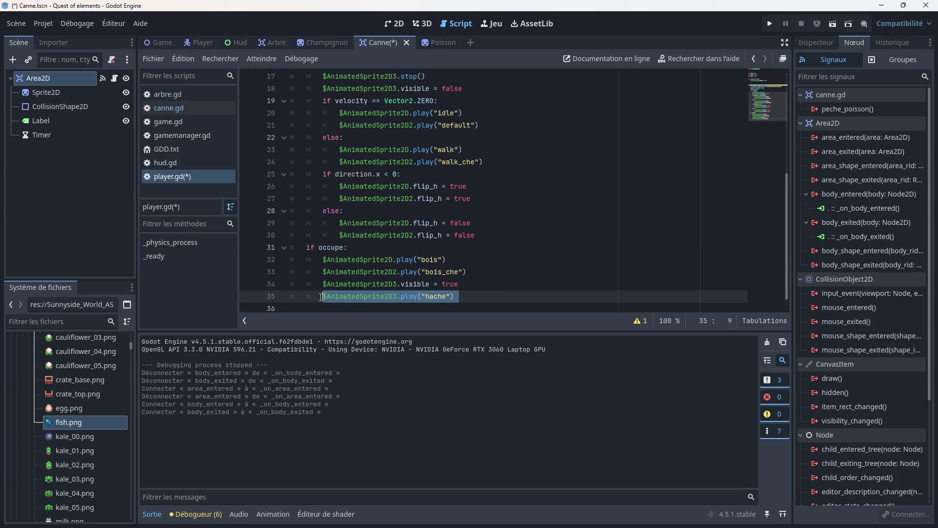
pyautogui.click(463, 296)
pyautogui.press('Return')
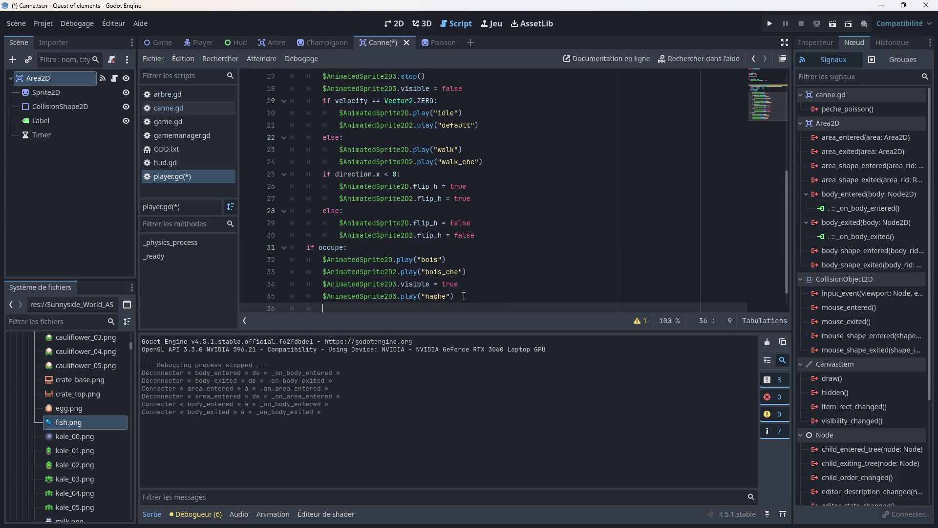
pyautogui.write('if ')
pyautogui.write('peche')
pyautogui.write(':')
pyautogui.press('Return')
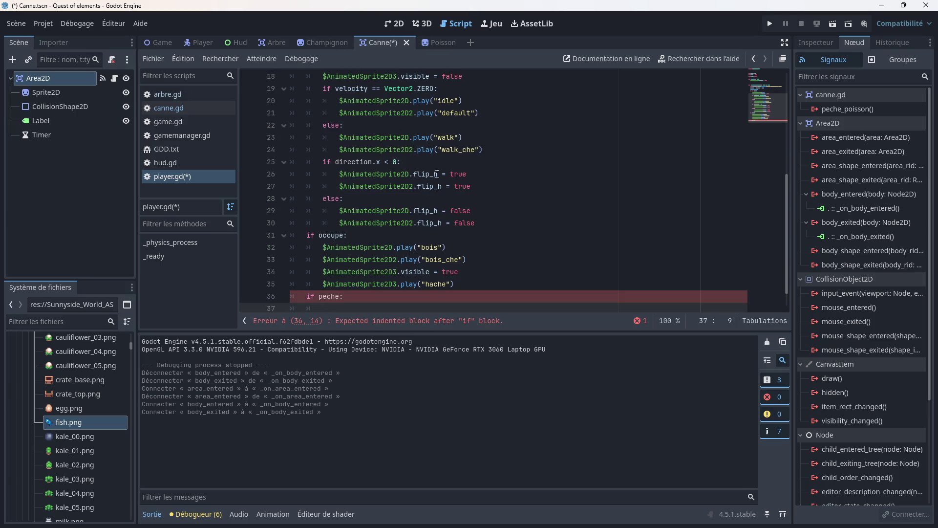
pyautogui.scroll(-1, 425, 200)
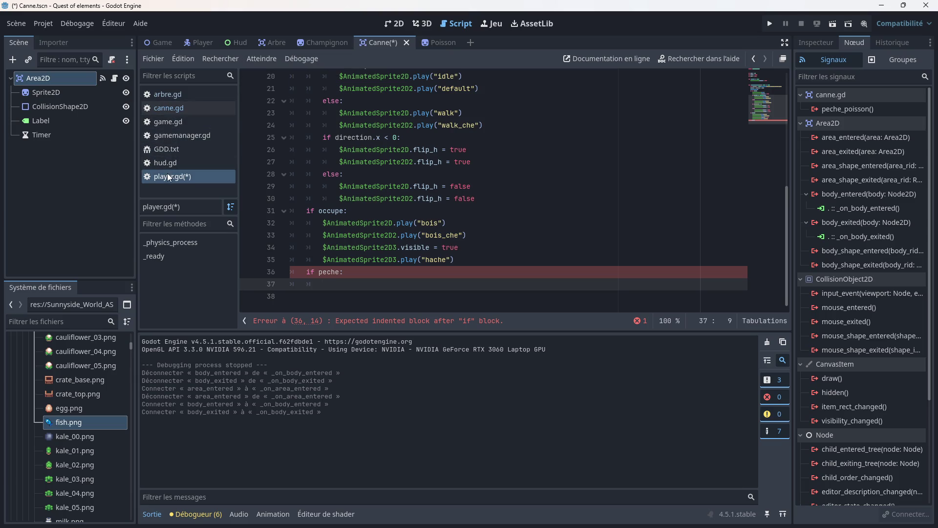
# - Add a new animation named peche to the Player's AnimatedSprite2D
pyautogui.click(204, 42)
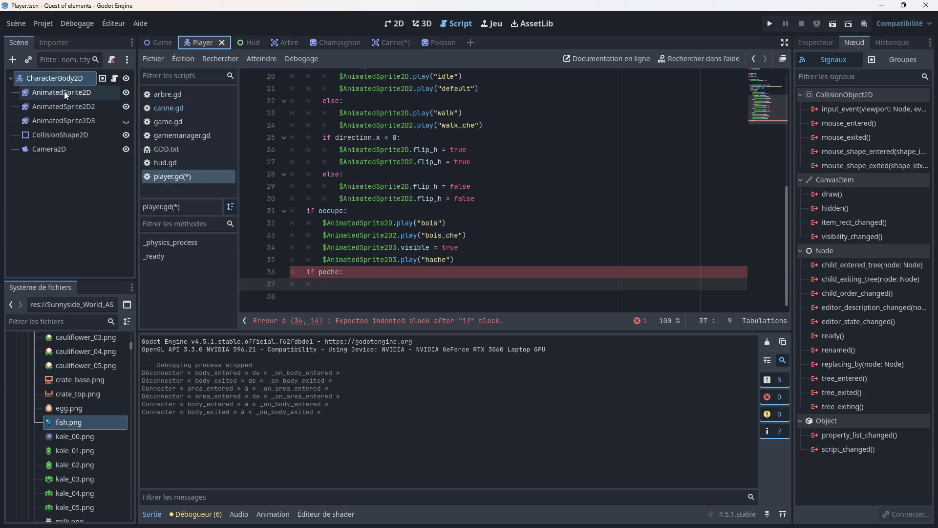
pyautogui.click(60, 92)
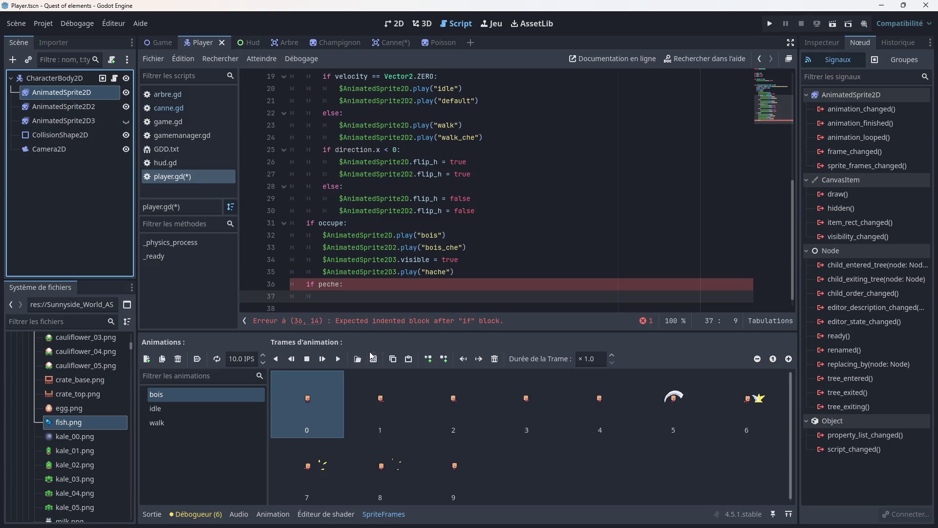
pyautogui.click(146, 359)
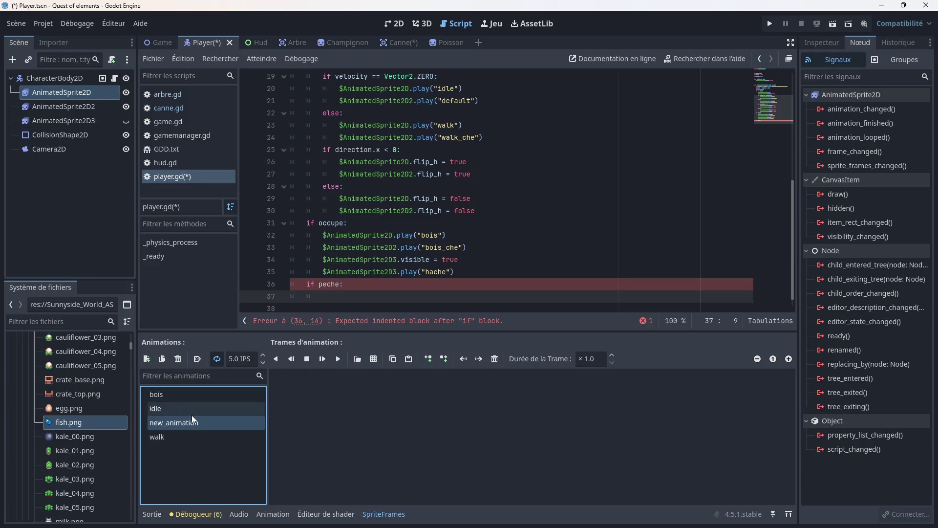
pyautogui.write('peche')
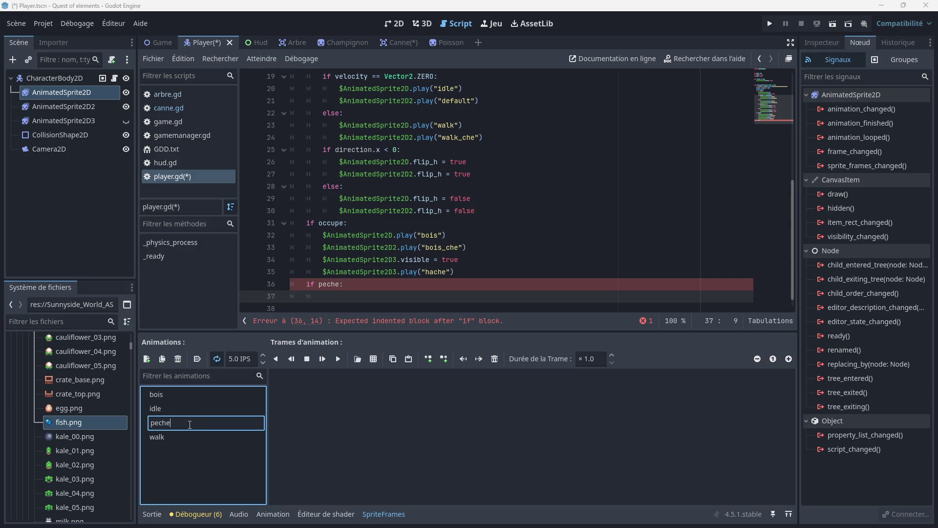
pyautogui.press('Return')
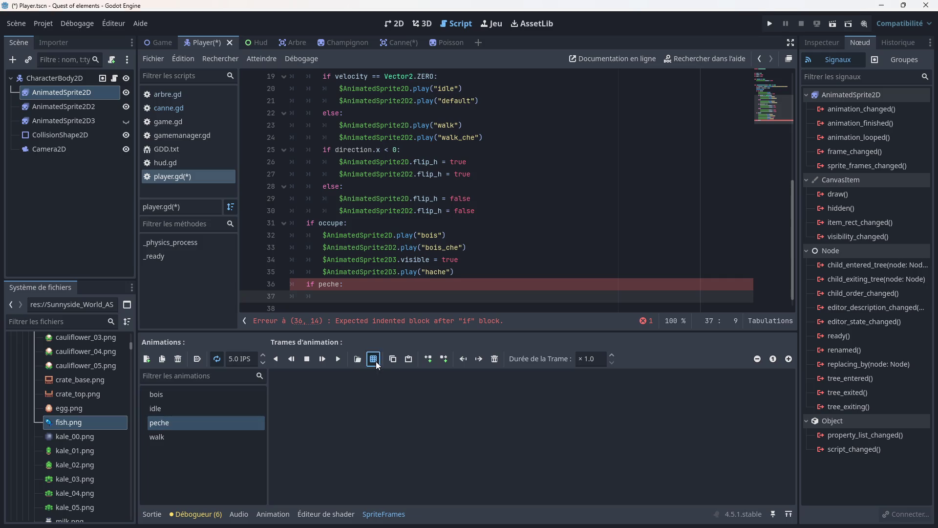
# - Load the Characters/Human/CASTING base casting strip sprite sheet for peche
pyautogui.click(375, 359)
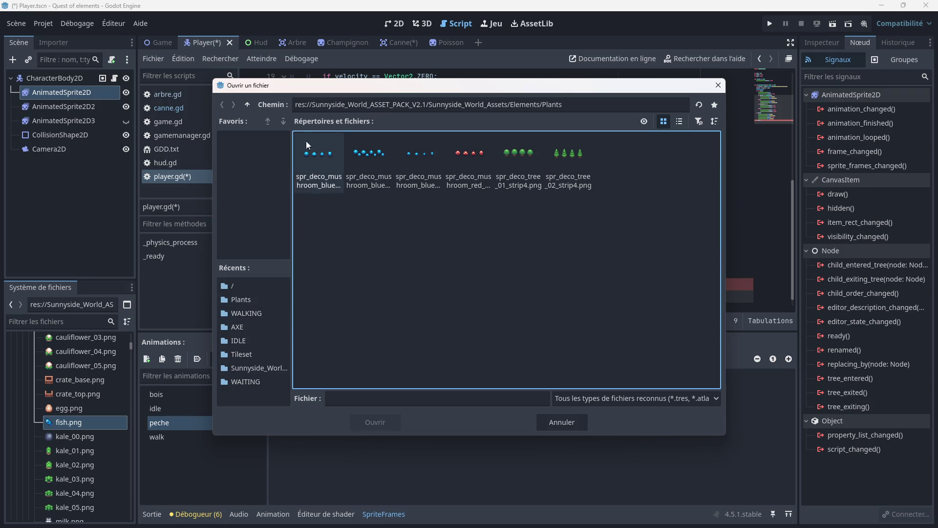
pyautogui.click(247, 104)
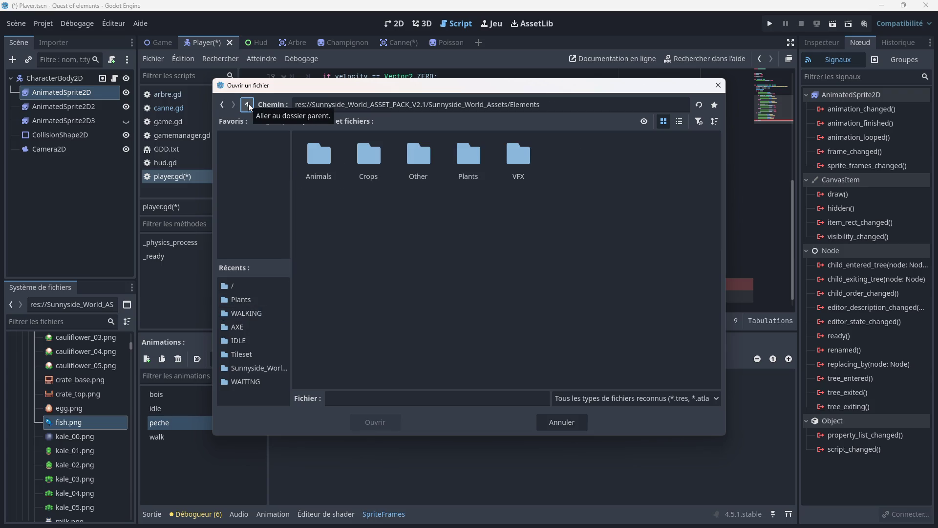
pyautogui.click(248, 104)
pyautogui.doubleClick(312, 169)
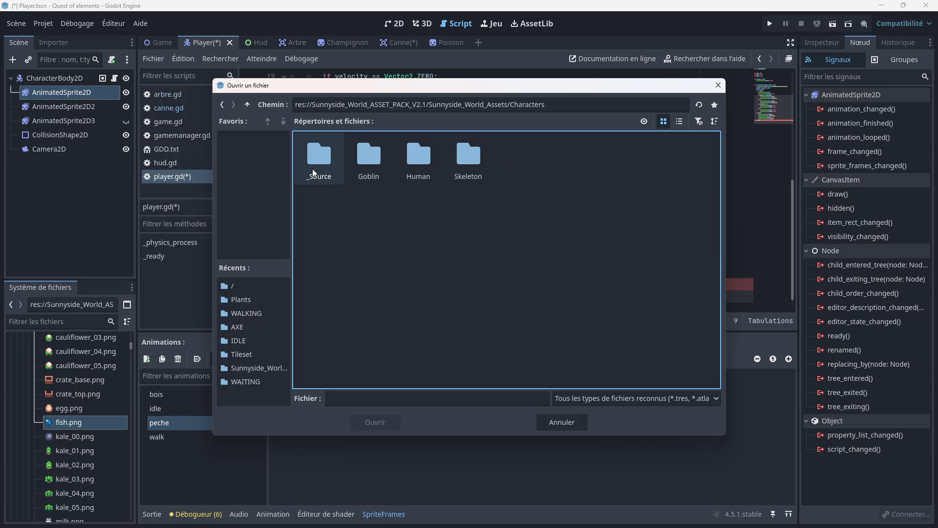
pyautogui.doubleClick(421, 170)
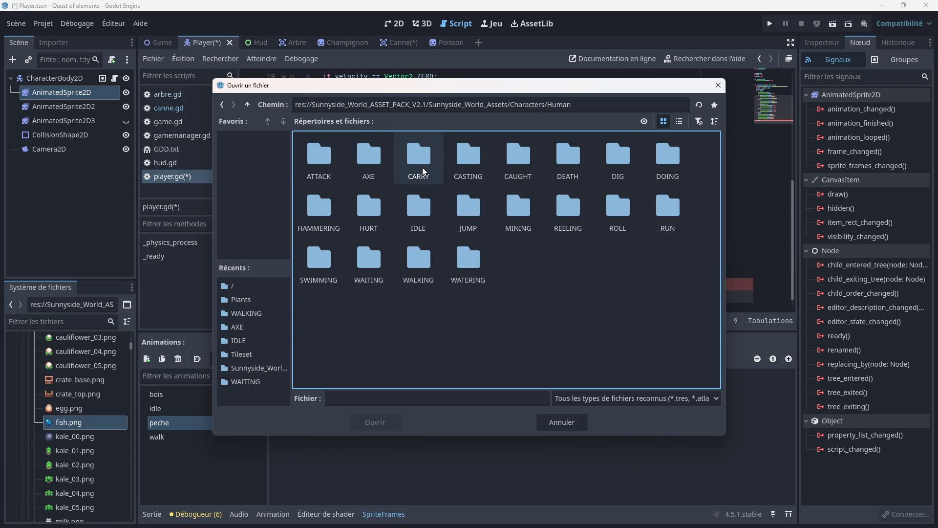
pyautogui.doubleClick(476, 165)
pyautogui.doubleClick(319, 170)
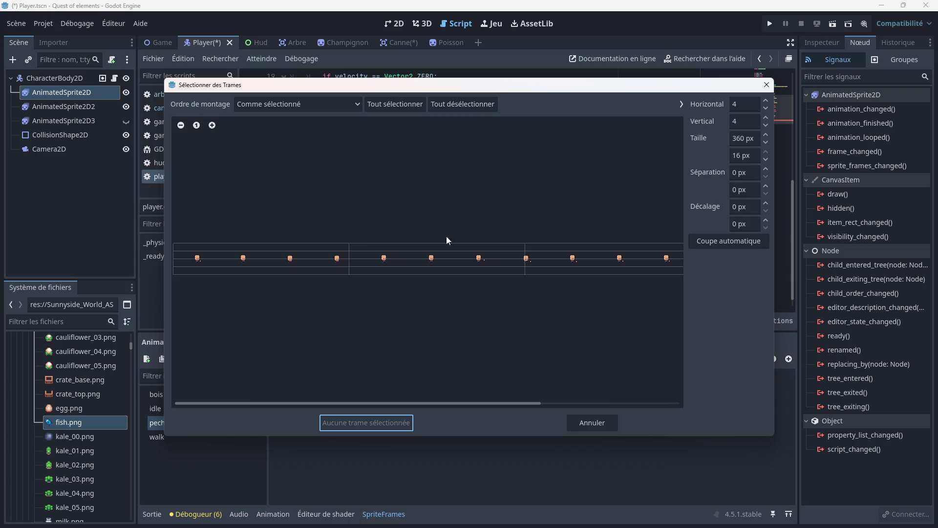
# - Slice the strip into 15 columns by 1 row and add all 15 frames
pyautogui.click(765, 125)
pyautogui.click(765, 124)
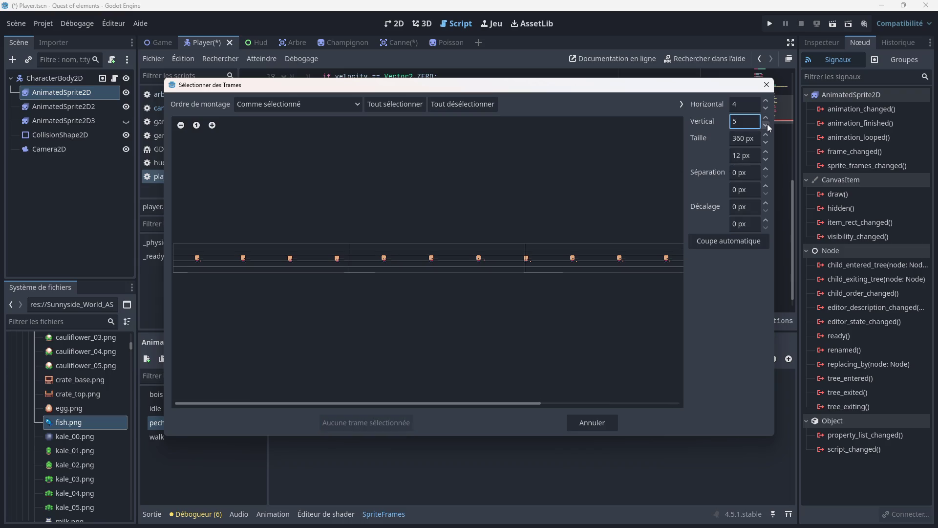
pyautogui.click(765, 124)
pyautogui.click(766, 101)
pyautogui.click(765, 101)
pyautogui.click(766, 101)
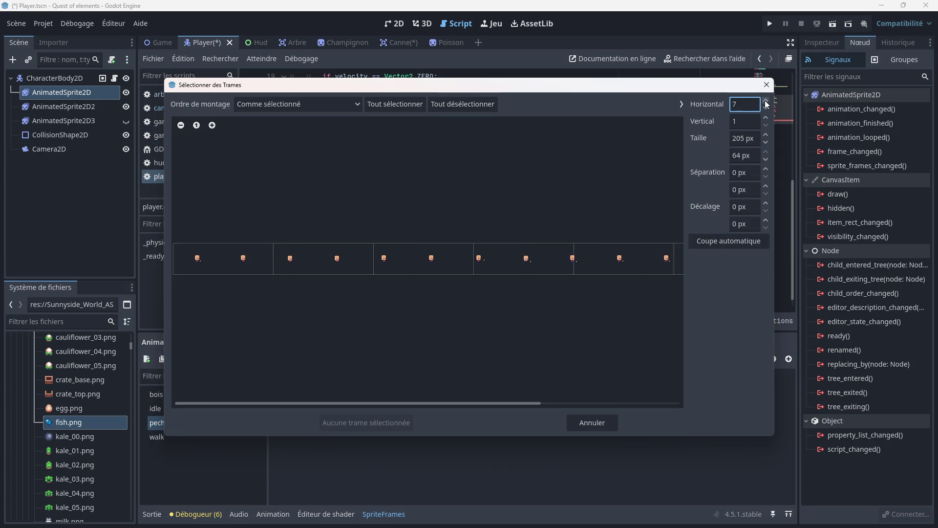
pyautogui.click(766, 100)
pyautogui.click(766, 100)
pyautogui.click(766, 101)
pyautogui.click(766, 101)
pyautogui.click(766, 101)
pyautogui.click(766, 102)
pyautogui.click(766, 102)
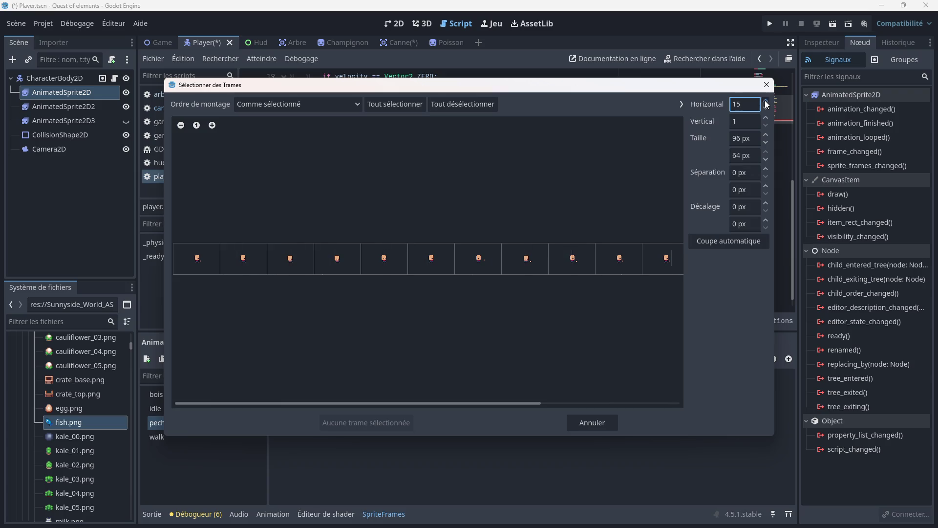
pyautogui.click(766, 102)
pyautogui.click(393, 104)
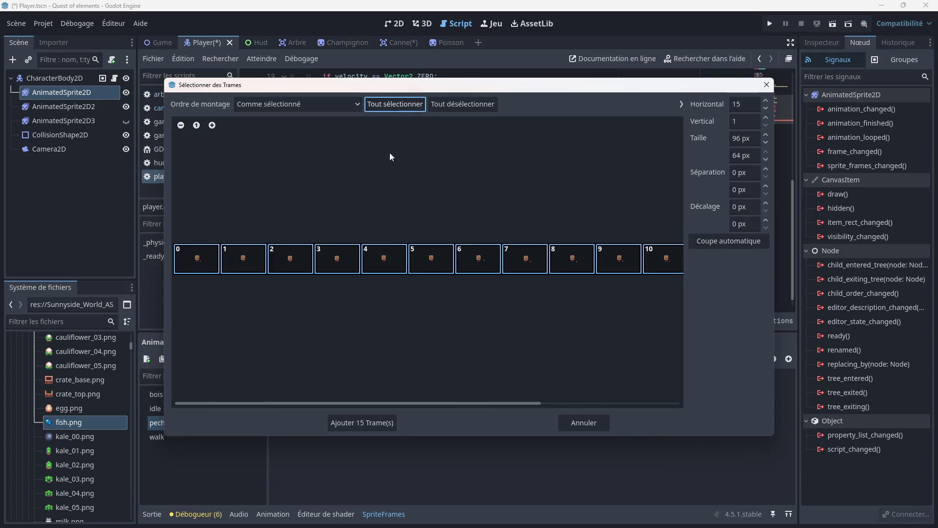
pyautogui.click(369, 426)
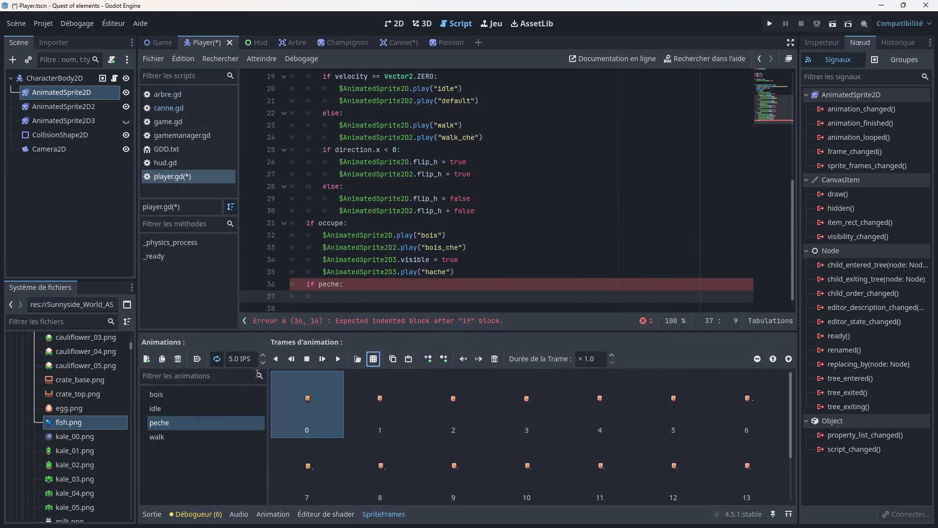
# - Set the peche animation speed to 10 FPS
pyautogui.click(237, 359)
pyautogui.hotkey('ctrl', 'a')
pyautogui.write('10')
pyautogui.click(377, 391)
pyautogui.click(328, 415)
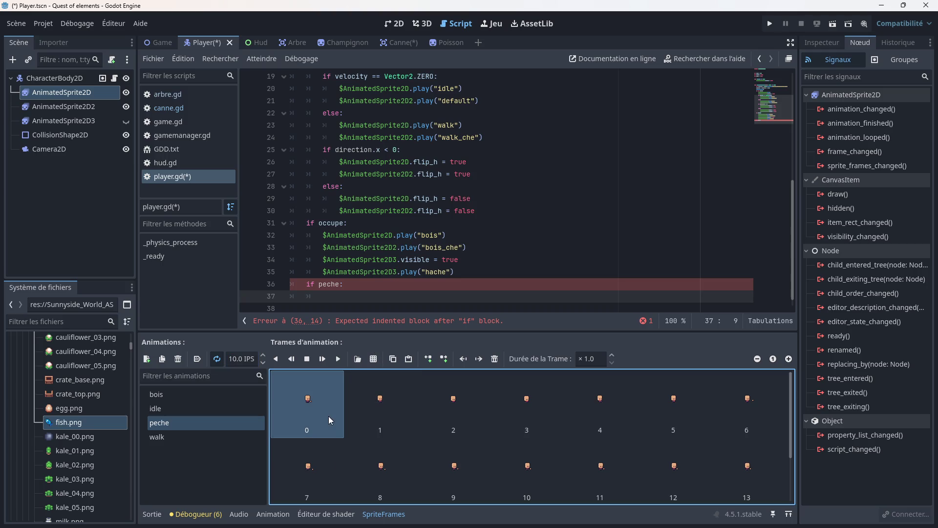
# - Write AnimatedSprite2D.play("peche") on line 37 inside the if peche: block
pyautogui.scroll(-1, 372, 270)
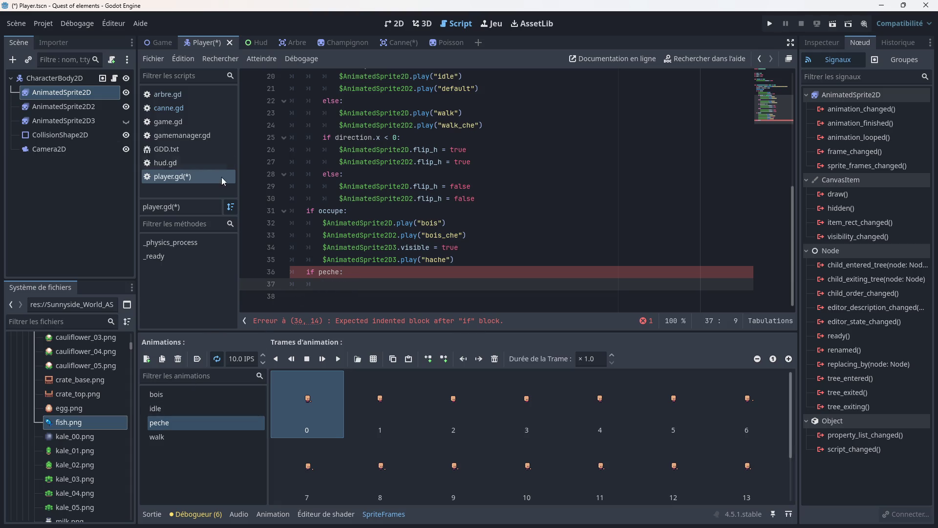
pyautogui.moveTo(74, 96)
pyautogui.mouseDown()
pyautogui.moveTo(236, 191)
pyautogui.moveTo(342, 299)
pyautogui.moveTo(404, 298)
pyautogui.mouseUp()
pyautogui.write('.')
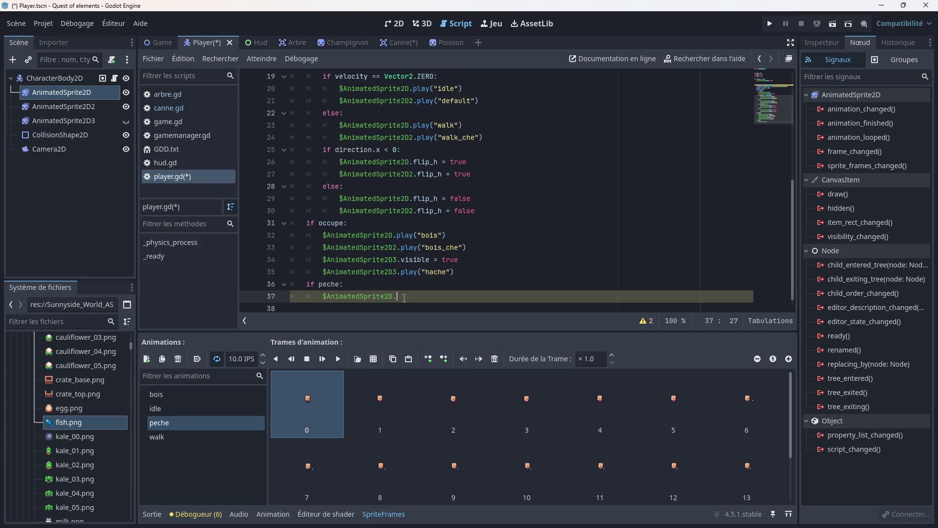
pyautogui.write('play(')
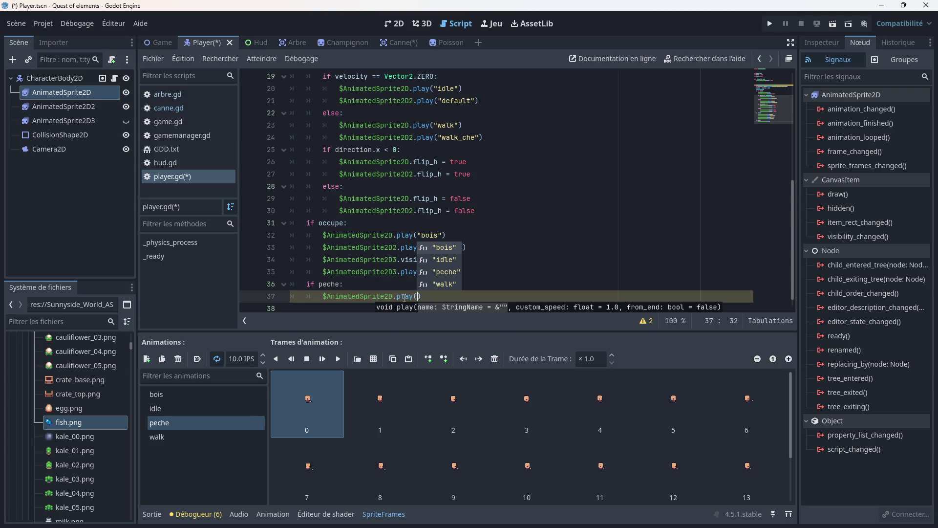
pyautogui.press('Down')
pyautogui.press('Down')
pyautogui.press('Return')
pyautogui.scroll(-1, 398, 243)
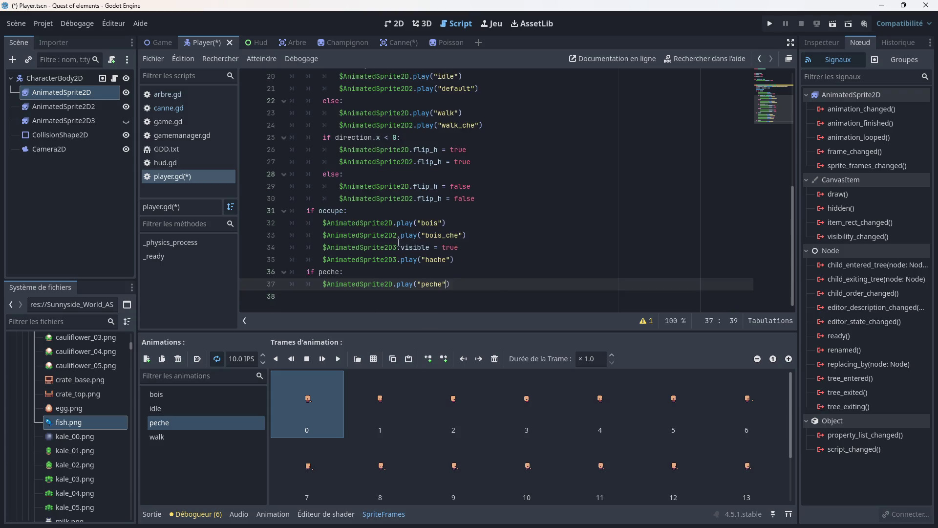
pyautogui.click(460, 287)
pyautogui.press('Return')
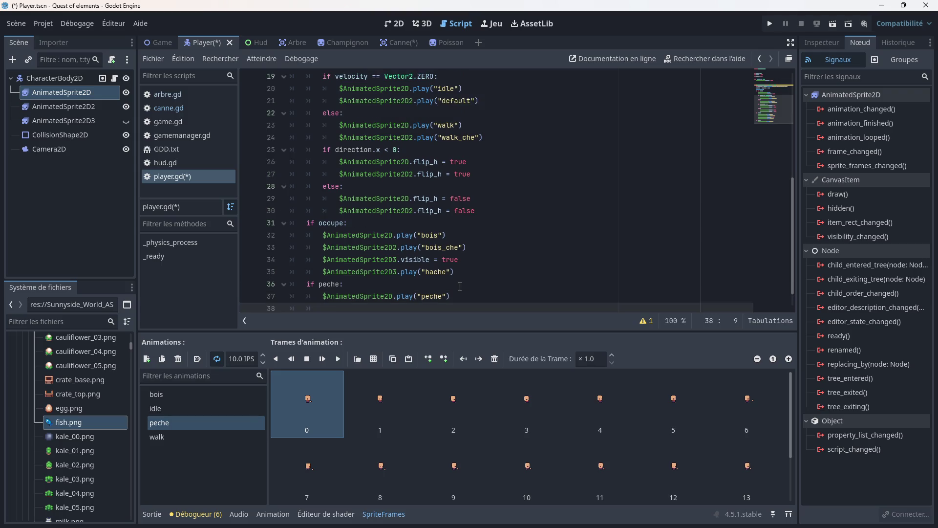
# - Add a peche_che animation to AnimatedSprite2D2
pyautogui.click(58, 108)
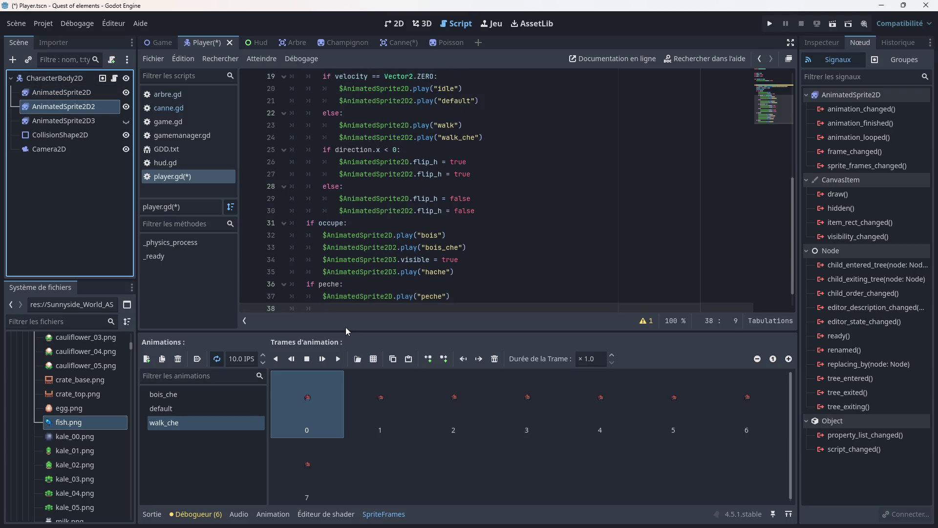
pyautogui.click(151, 360)
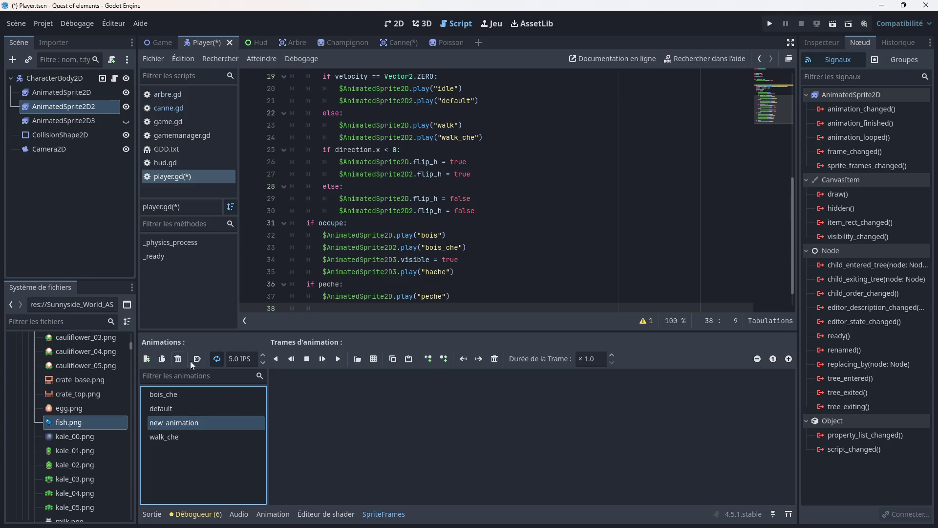
pyautogui.click(196, 423)
pyautogui.write('pache')
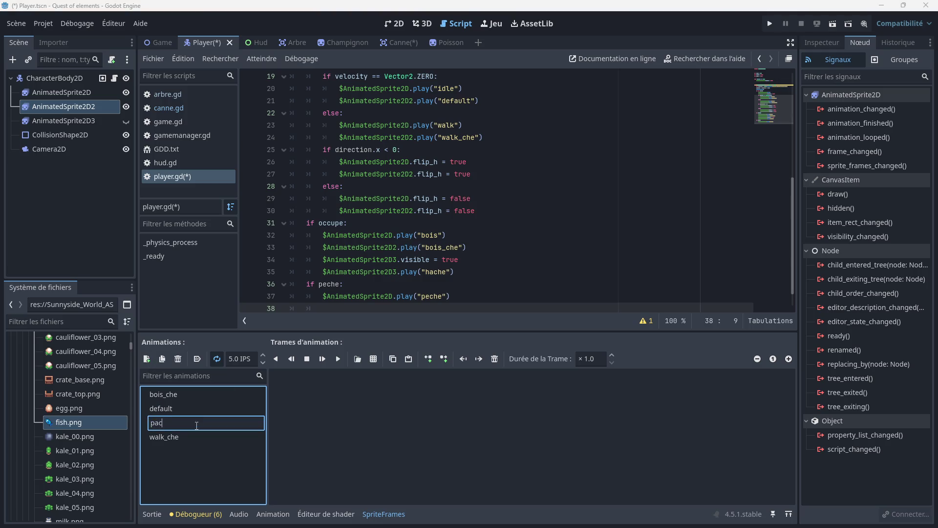
pyautogui.press('BackSpace')
pyautogui.press('BackSpace')
pyautogui.press('BackSpace')
pyautogui.write('ec')
pyautogui.write('he_che')
pyautogui.press('Return')
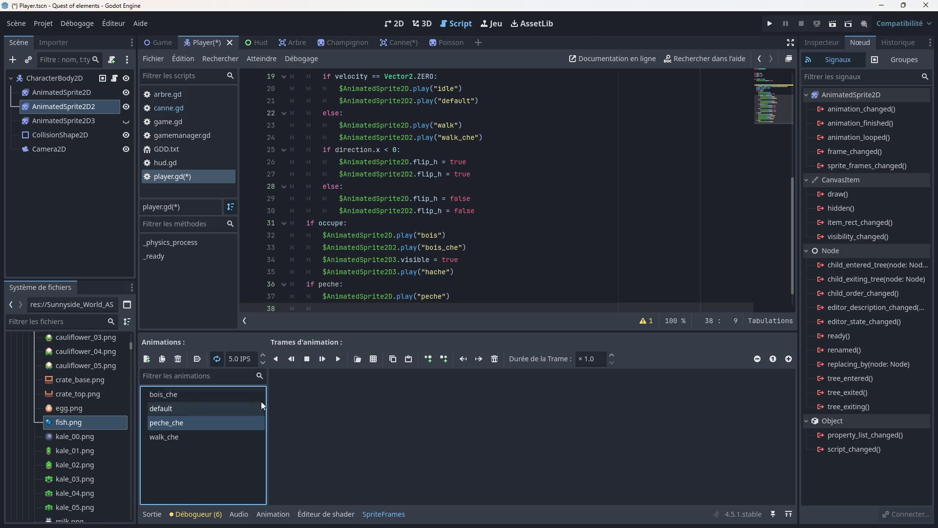
# - Fill peche_che with all 15 bowlhair casting strip frames at 10 FPS
pyautogui.click(373, 359)
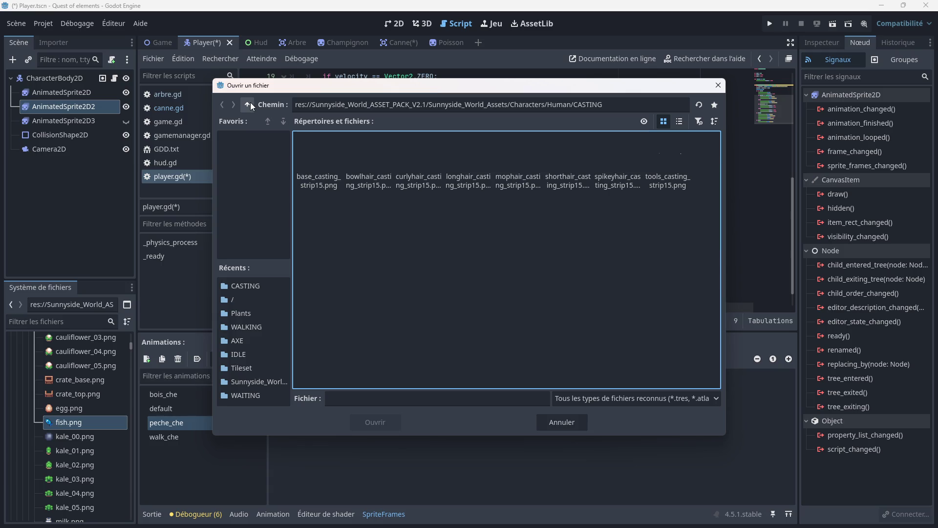
pyautogui.doubleClick(375, 173)
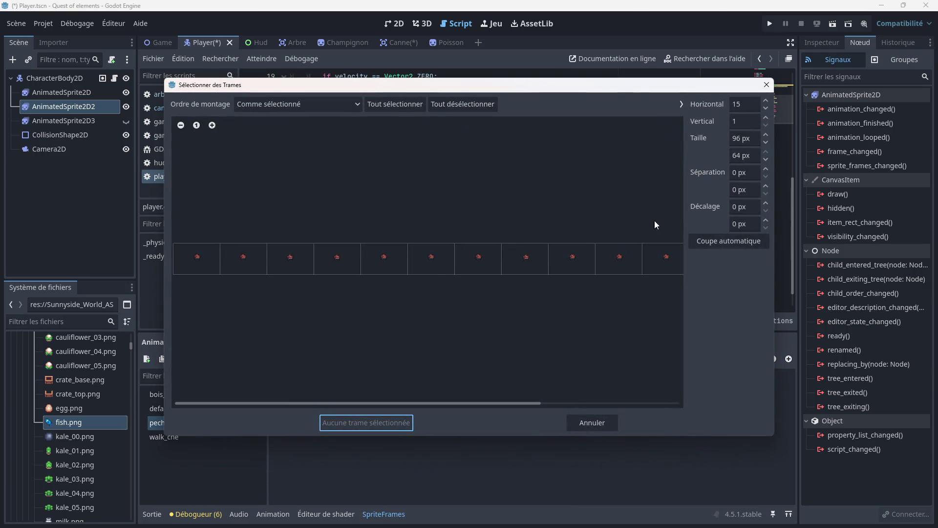
pyautogui.click(406, 104)
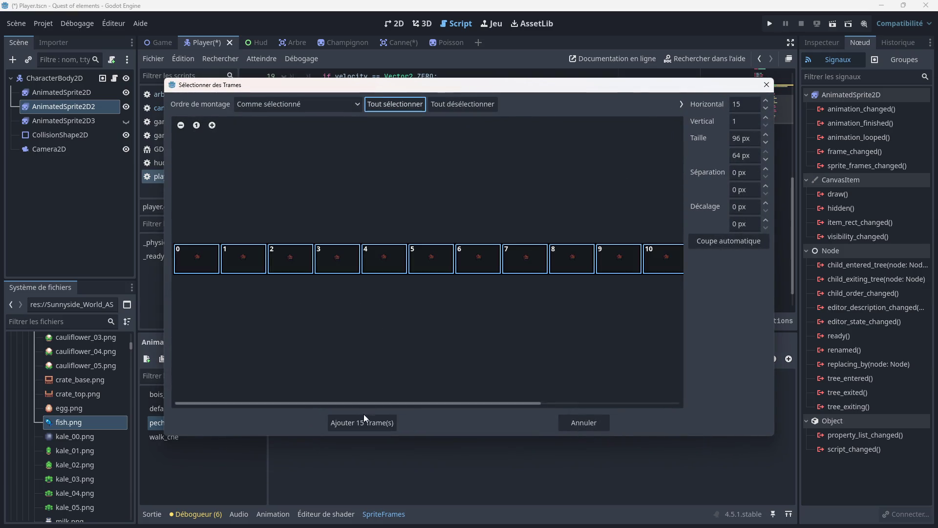
pyautogui.click(364, 420)
pyautogui.click(239, 359)
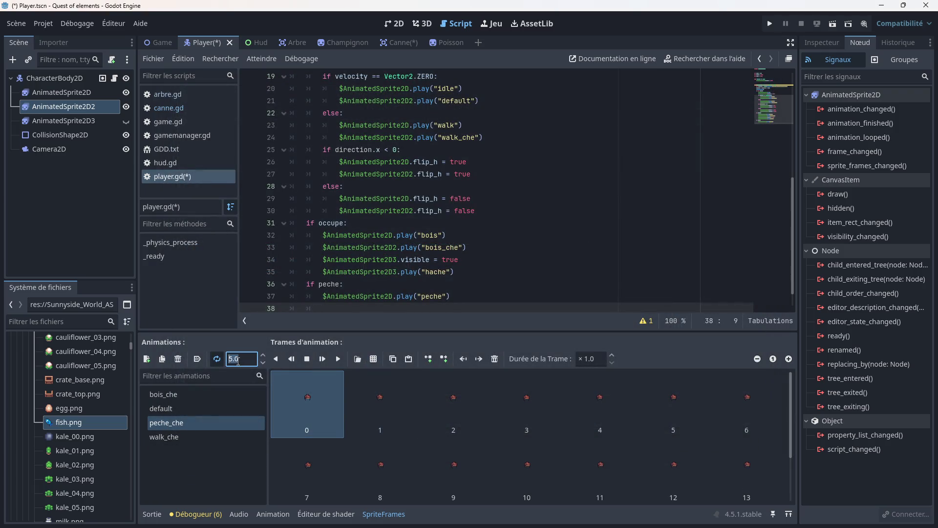
pyautogui.write('10')
pyautogui.click(213, 451)
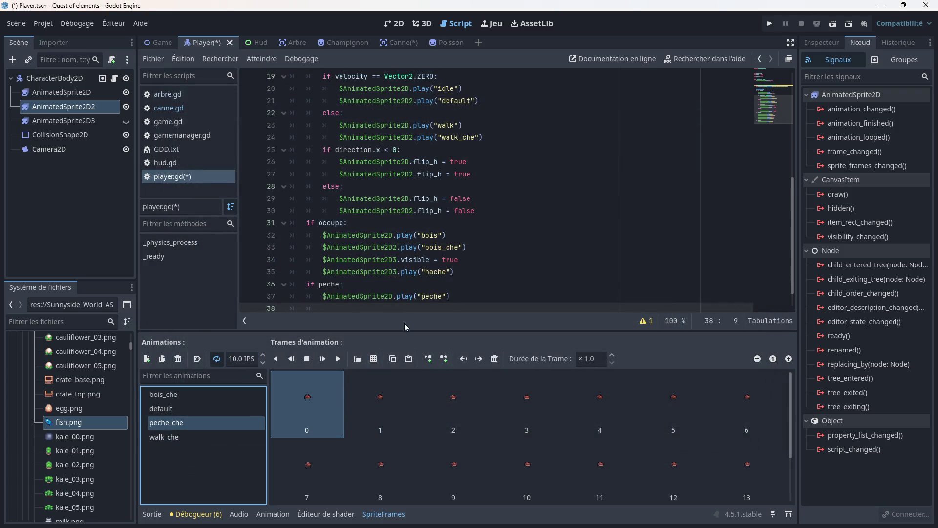
# - Write AnimatedSprite2D2.play("peche_che") on line 38
pyautogui.scroll(-1, 335, 280)
pyautogui.moveTo(67, 108)
pyautogui.mouseDown()
pyautogui.moveTo(318, 268)
pyautogui.moveTo(329, 286)
pyautogui.mouseUp()
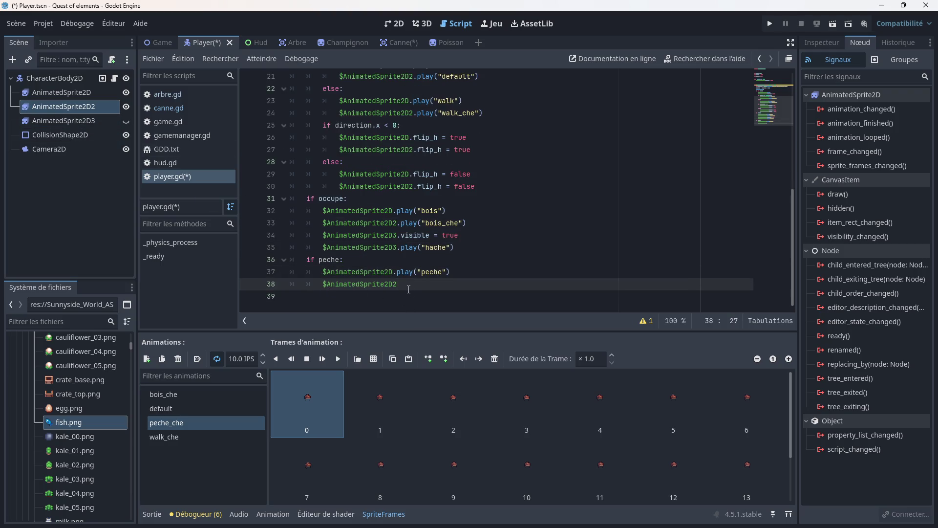
pyautogui.write('.play(')
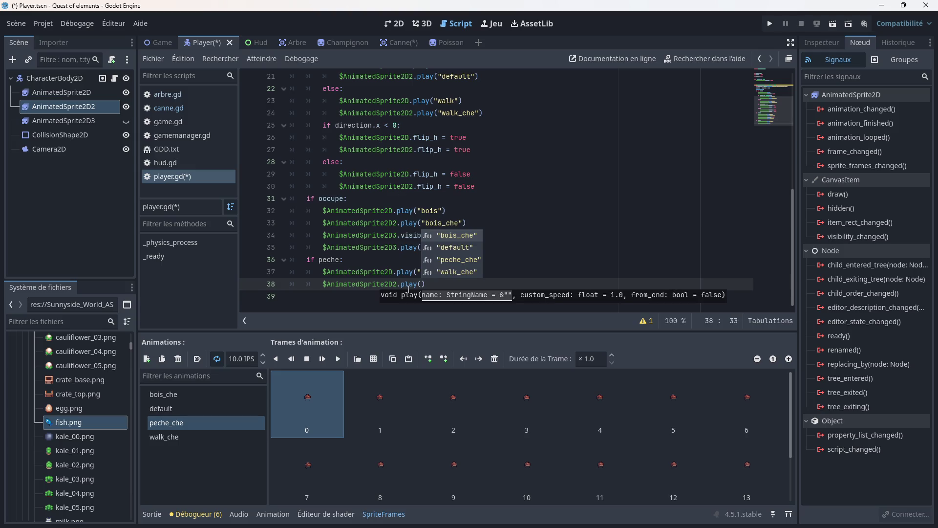
pyautogui.press('Down')
pyautogui.press('Down')
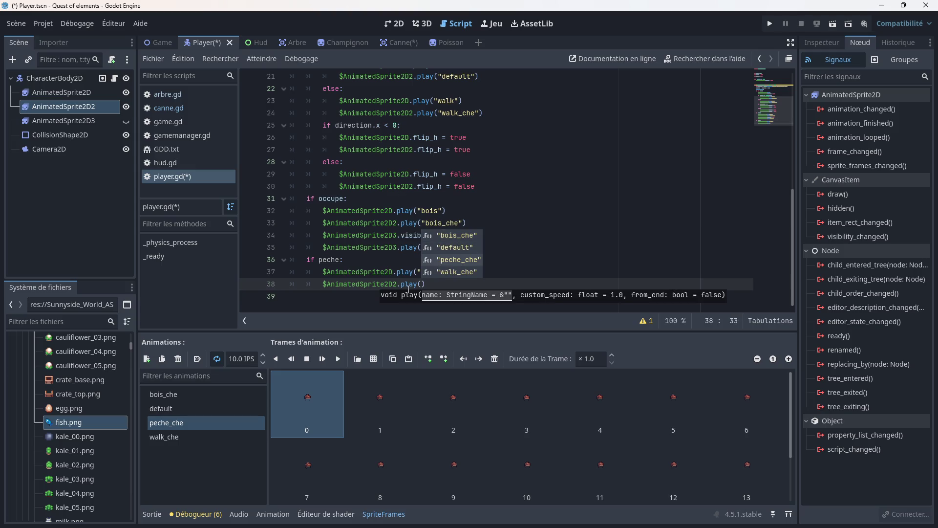
pyautogui.press('Return')
pyautogui.press('End')
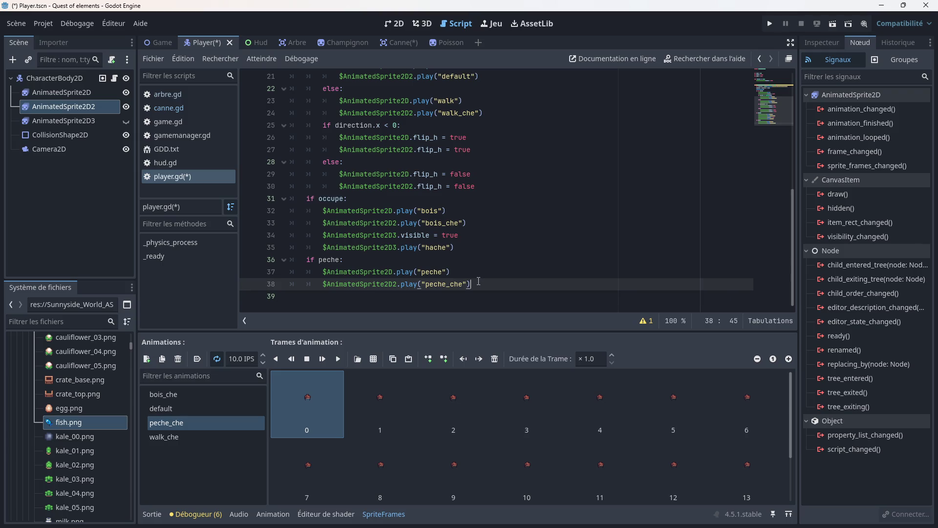
pyautogui.press('Return')
# - Write AnimatedSprite2D3.visible = true on line 39
pyautogui.scroll(-1, 479, 281)
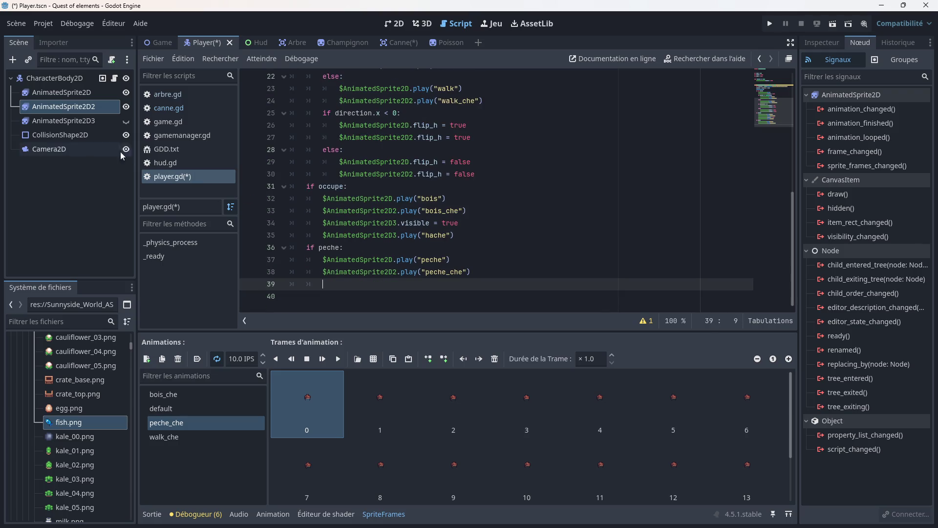
pyautogui.click(67, 122)
pyautogui.moveTo(67, 126)
pyautogui.mouseDown()
pyautogui.moveTo(320, 289)
pyautogui.moveTo(370, 285)
pyautogui.mouseUp()
pyautogui.write('.visi')
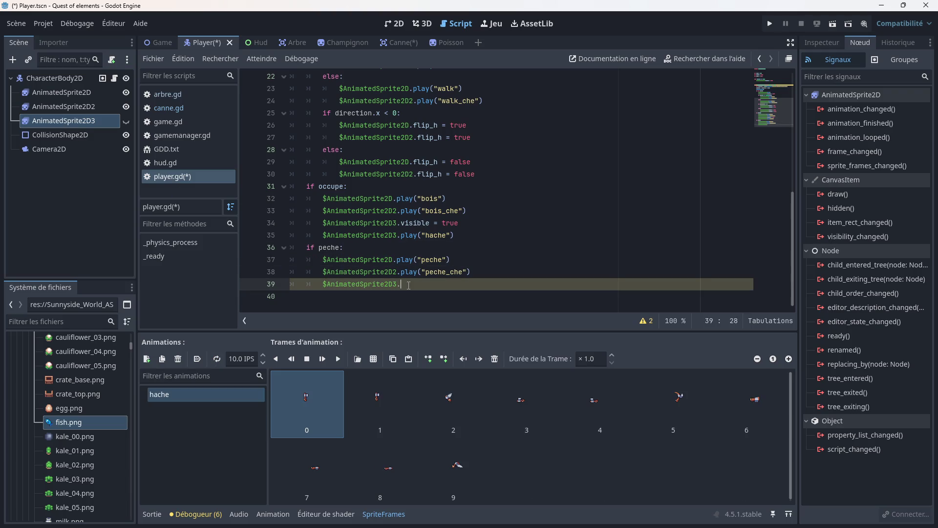
pyautogui.press('Down')
pyautogui.press('Down')
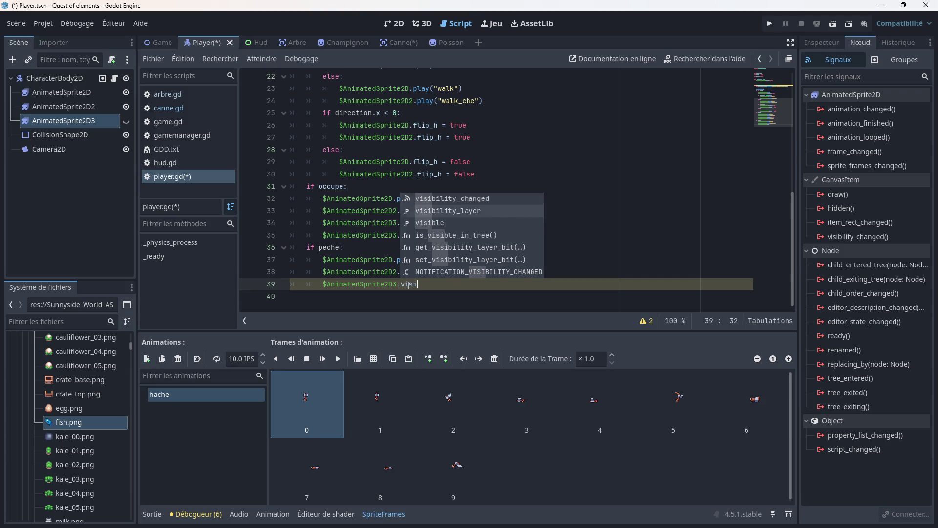
pyautogui.press('Return')
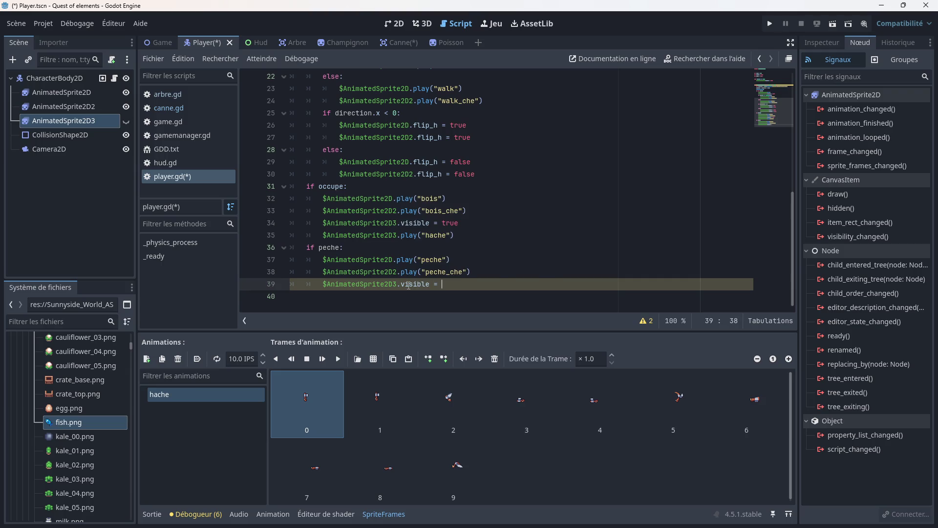
pyautogui.write('true')
pyautogui.press('Return')
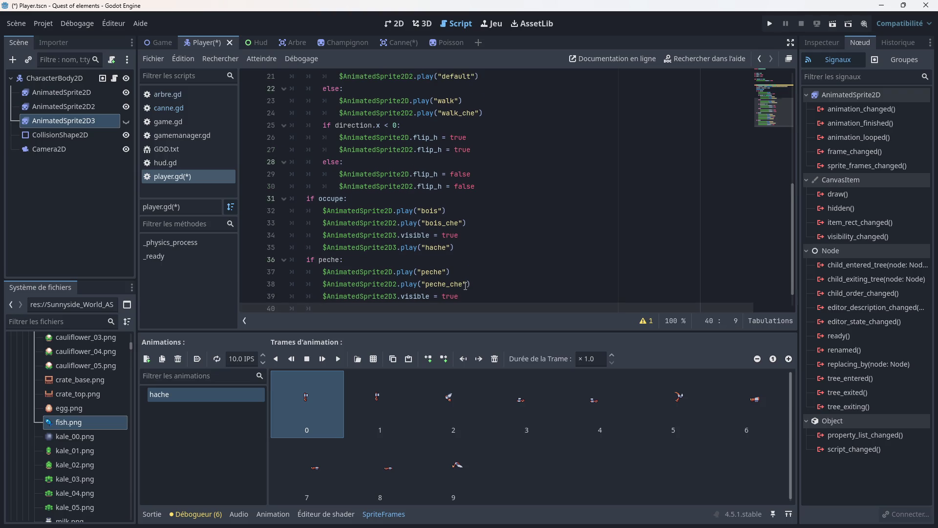
pyautogui.scroll(-1, 466, 286)
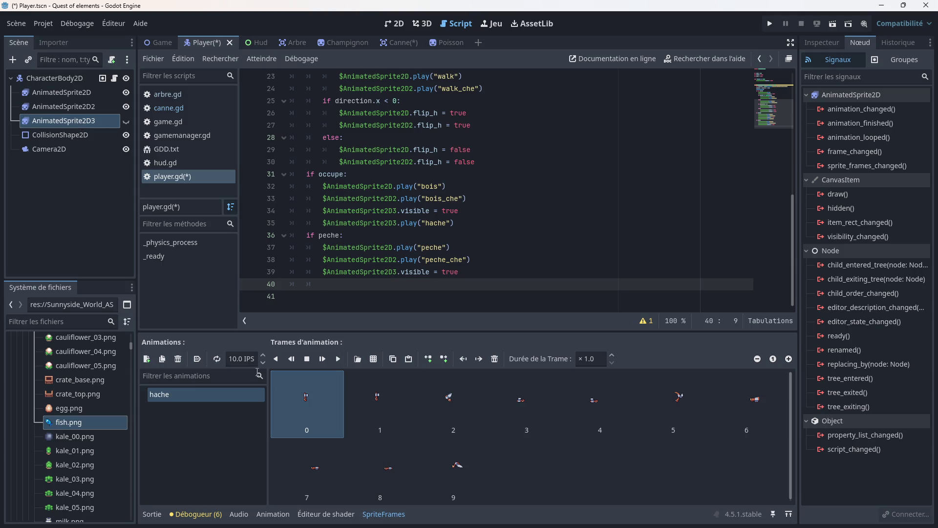
# - Add a new animation named peche to AnimatedSprite2D3
pyautogui.click(147, 358)
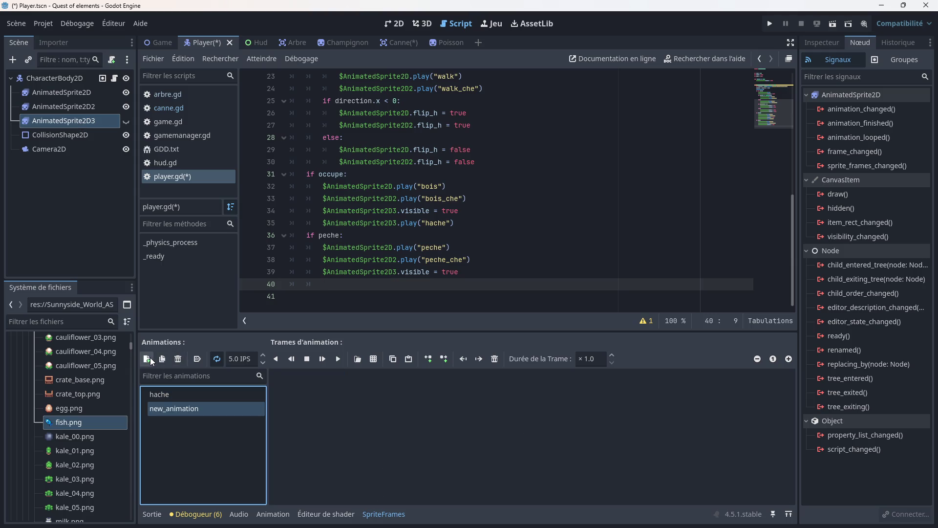
pyautogui.click(176, 413)
pyautogui.write('peche')
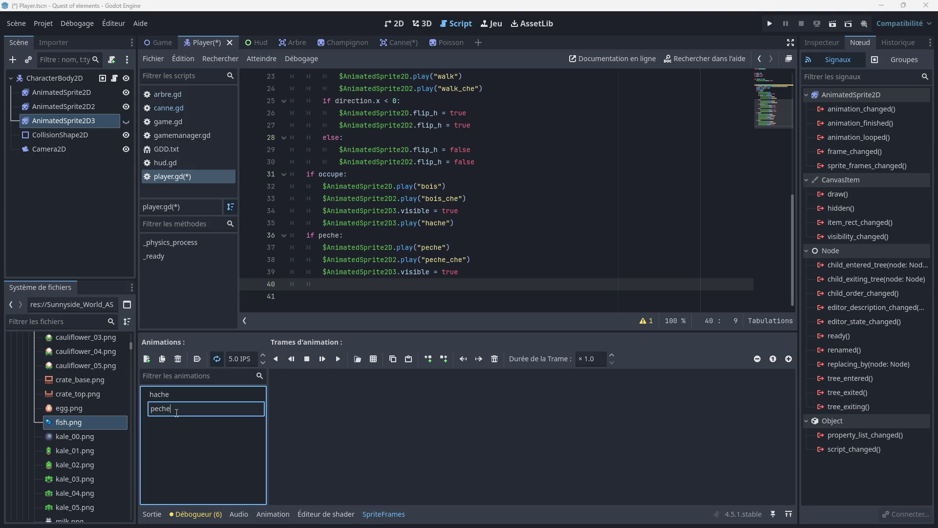
pyautogui.press('Escape')
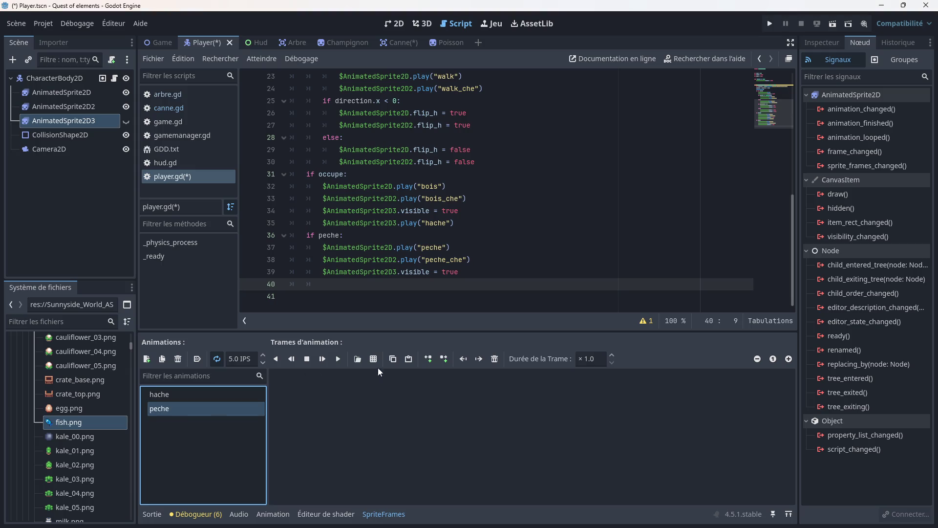
# - Fill peche with all 15 frames of tools_casting_strip15.png at 10 FPS
pyautogui.click(374, 359)
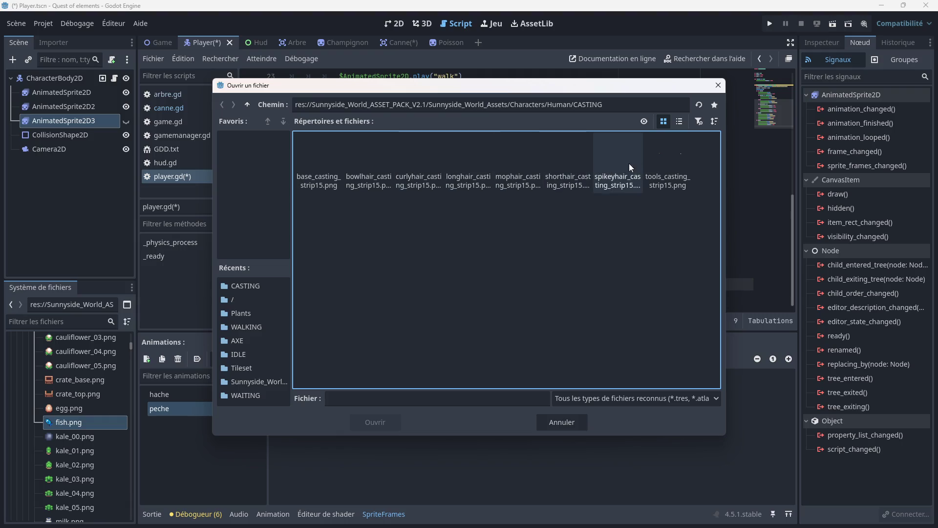
pyautogui.click(652, 159)
pyautogui.doubleClick(653, 159)
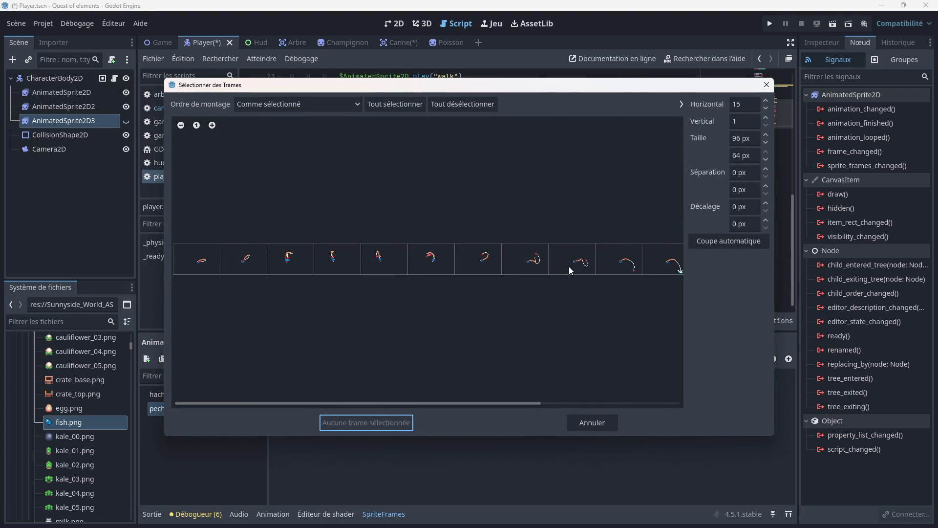
pyautogui.click(395, 104)
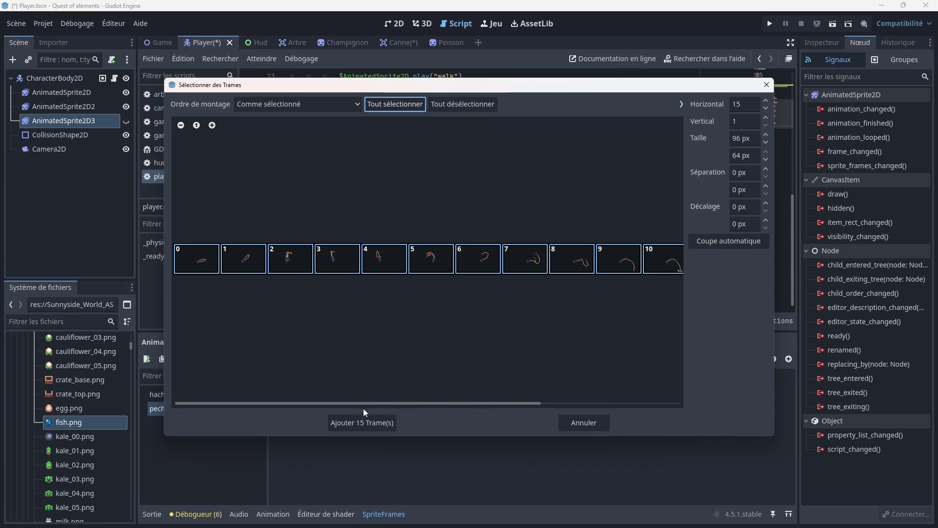
pyautogui.click(366, 422)
pyautogui.click(242, 358)
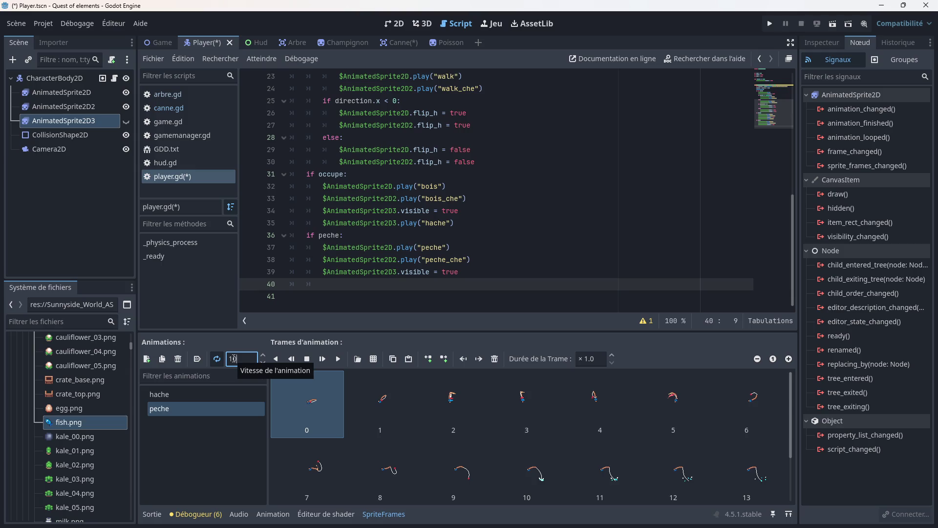
pyautogui.write('10')
pyautogui.click(254, 426)
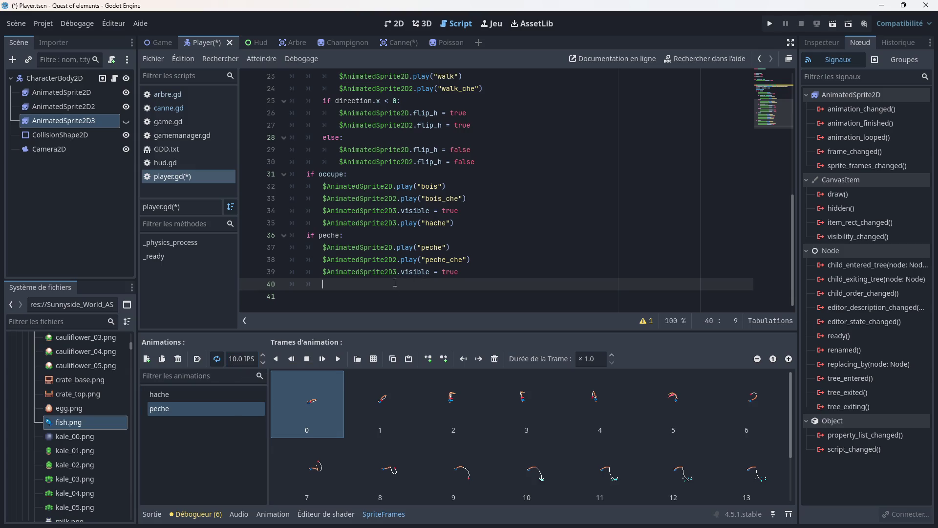
# - Add AnimatedSprite2D3.play("peche") on line 40 and save
pyautogui.moveTo(71, 120); pyautogui.dragTo(307, 284)
pyautogui.write('play')
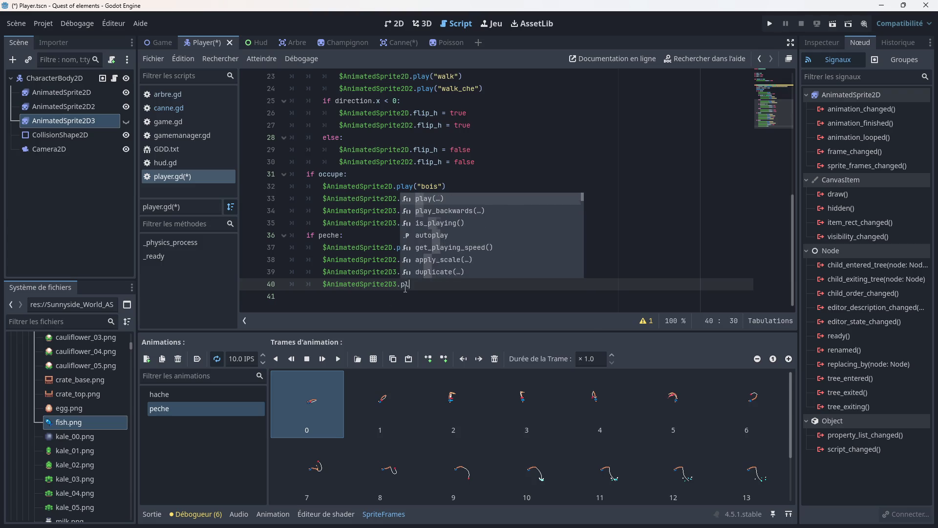
pyautogui.press('Return')
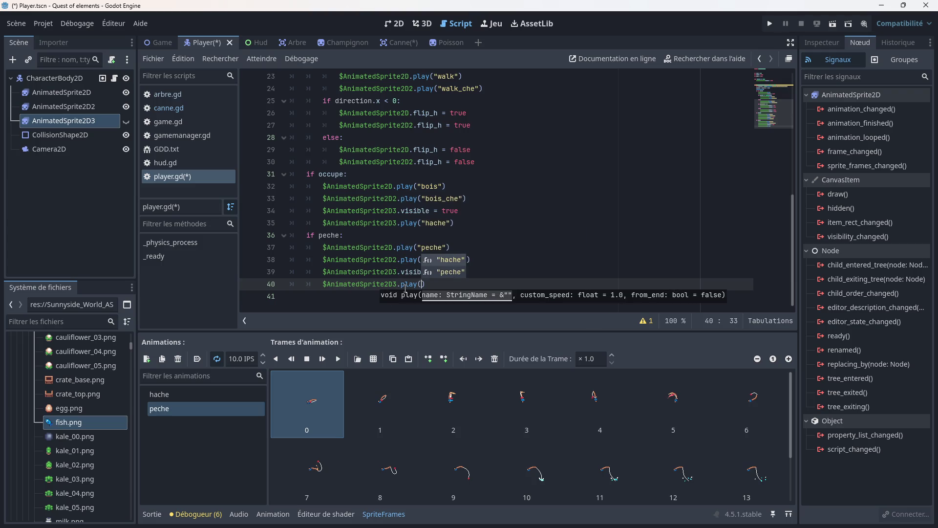
pyautogui.press('Down')
pyautogui.press('Return')
pyautogui.click(485, 264)
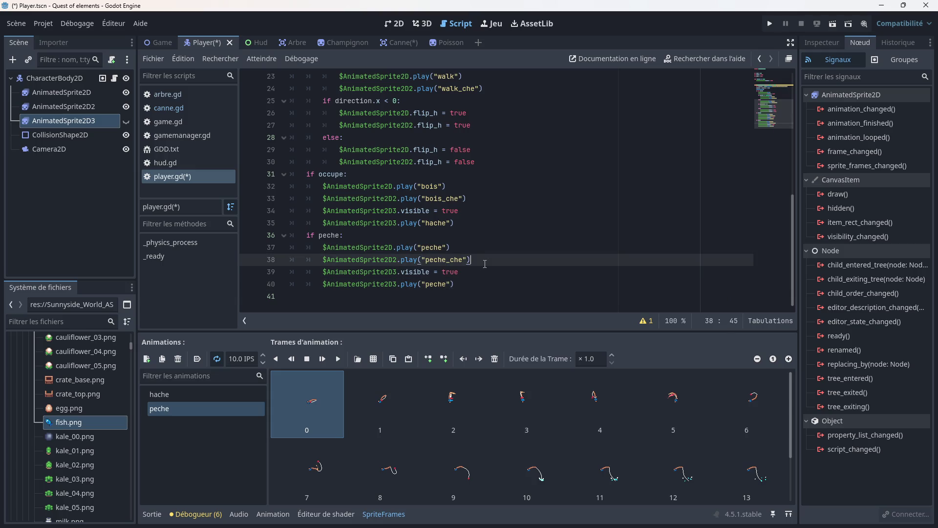
pyautogui.hotkey('ctrl', 's')
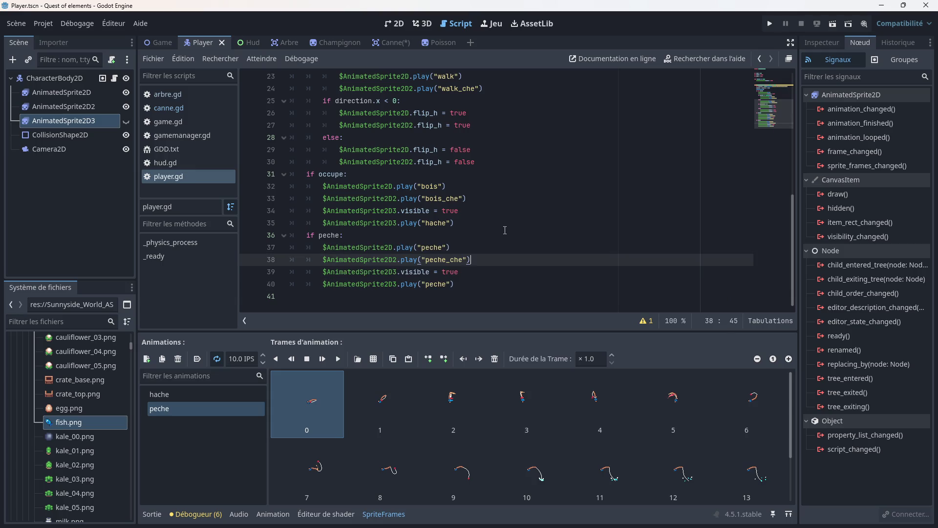
# - Change line 16 to 'if not occupe and not peche:' and save player.gd
pyautogui.scroll(5, 495, 216)
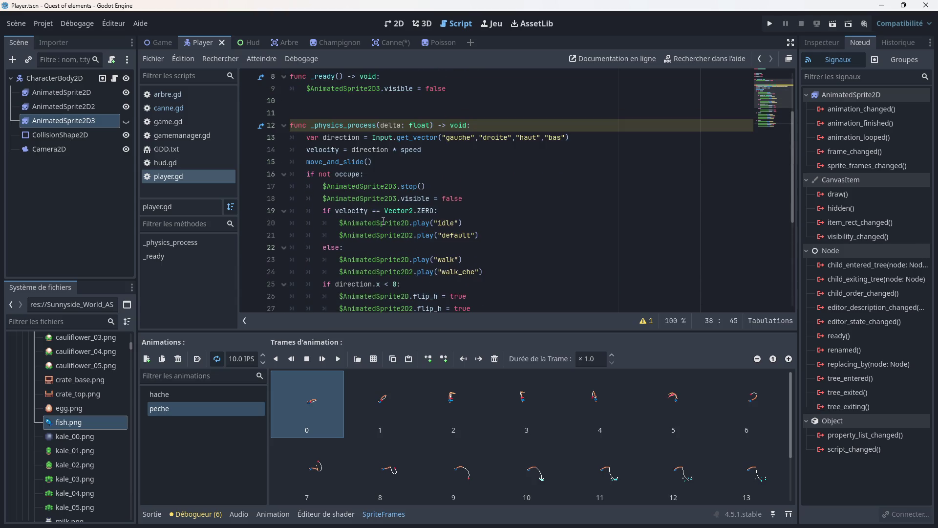
pyautogui.click(361, 174)
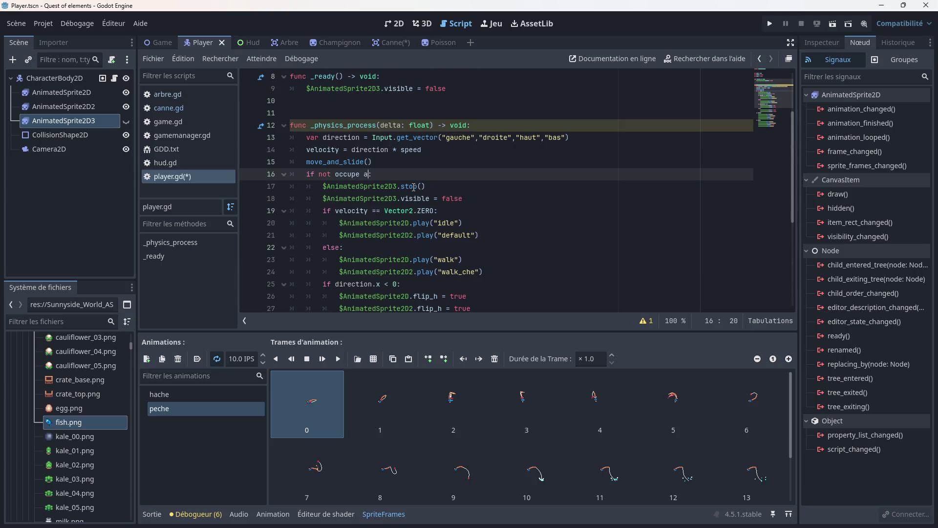
pyautogui.write('and not ')
pyautogui.write('peche')
pyautogui.click(448, 188)
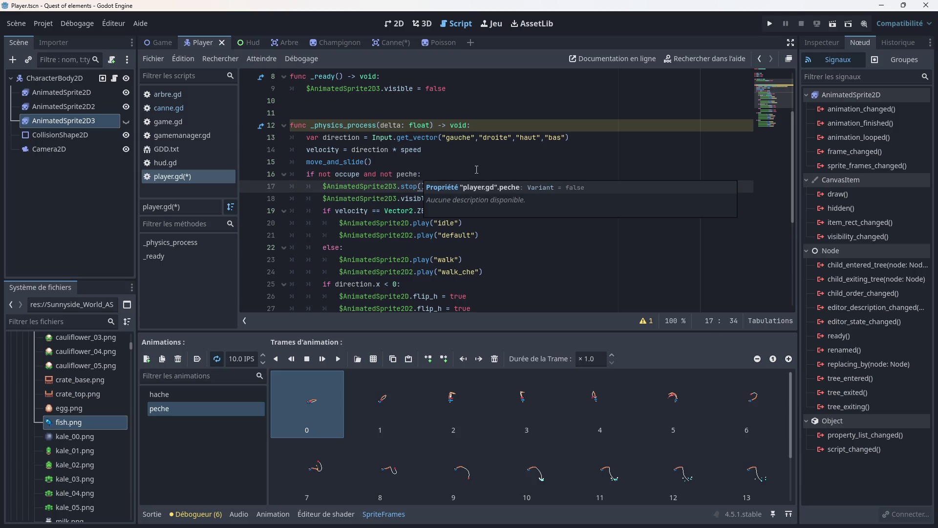
pyautogui.hotkey('ctrl', 's')
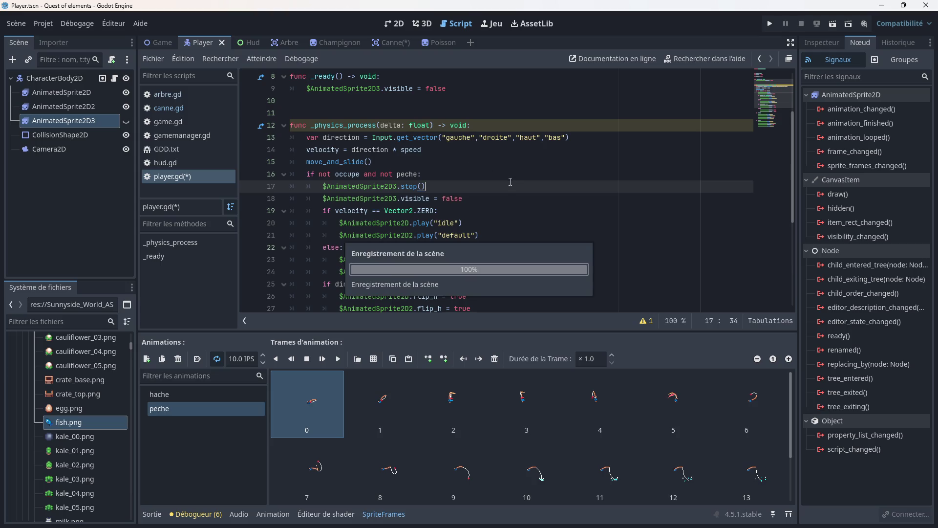
pyautogui.scroll(-5, 513, 183)
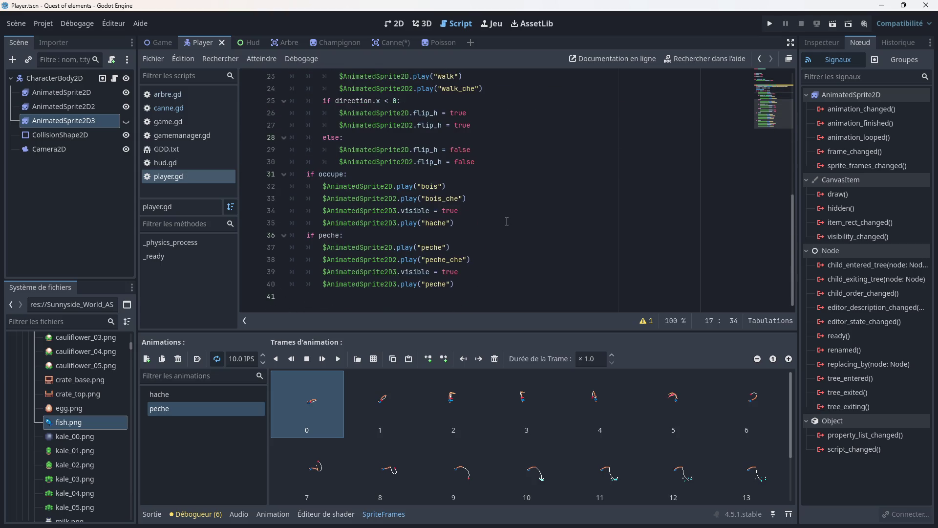
# - Open canne.gd and scroll through the fishing-rod script
pyautogui.click(169, 108)
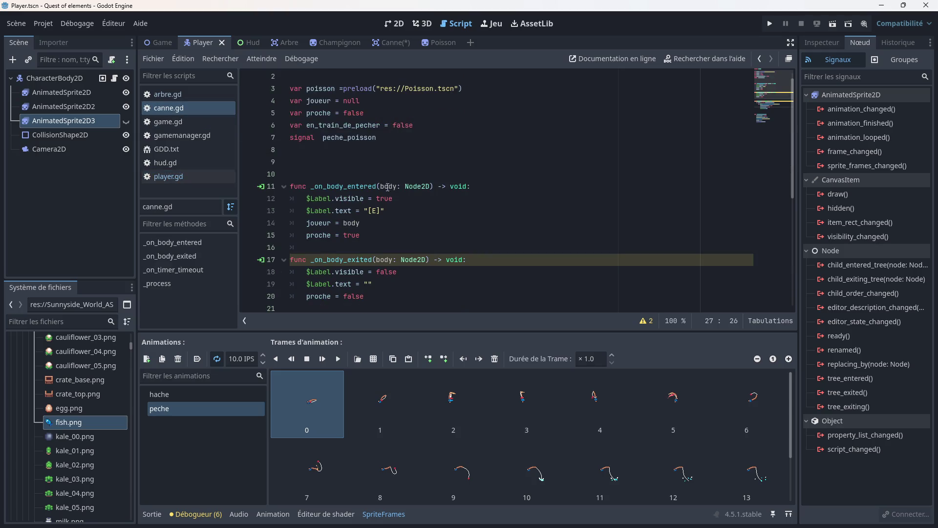
pyautogui.click(410, 223)
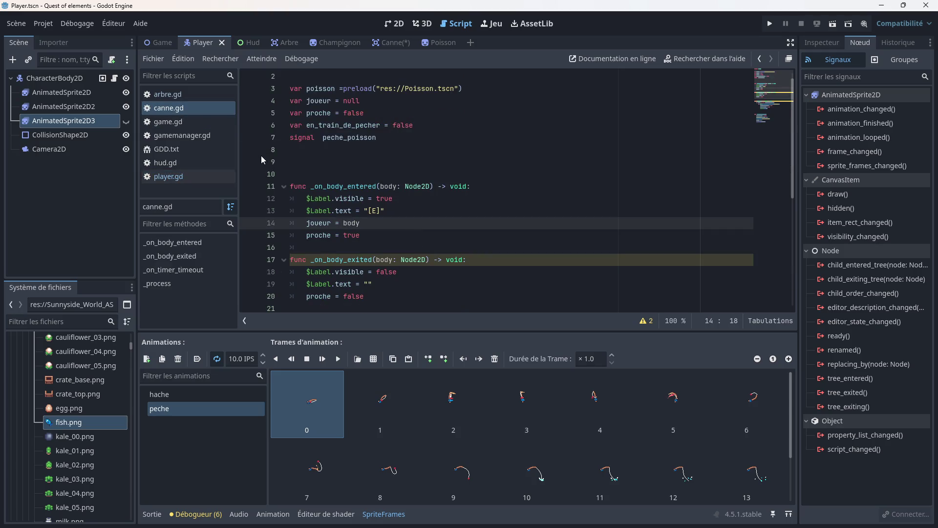
pyautogui.scroll(-1, 451, 226)
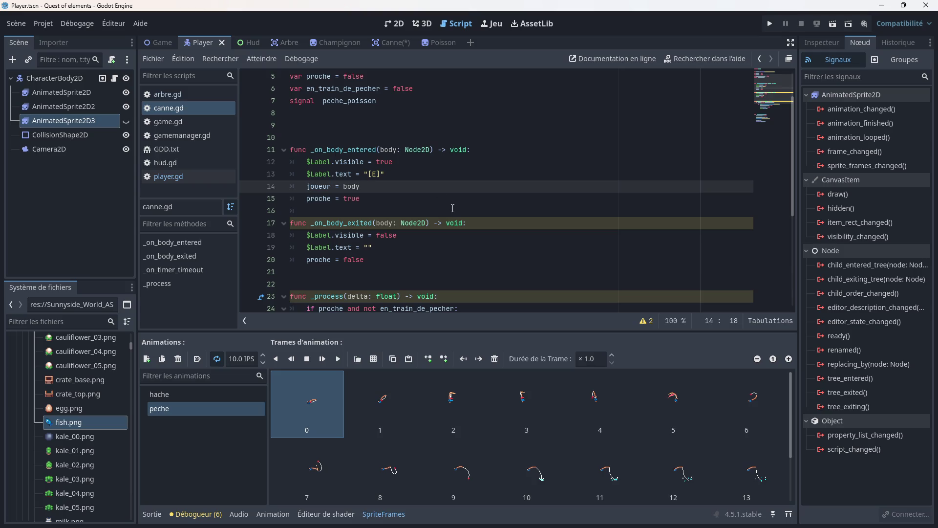
pyautogui.scroll(-4, 453, 209)
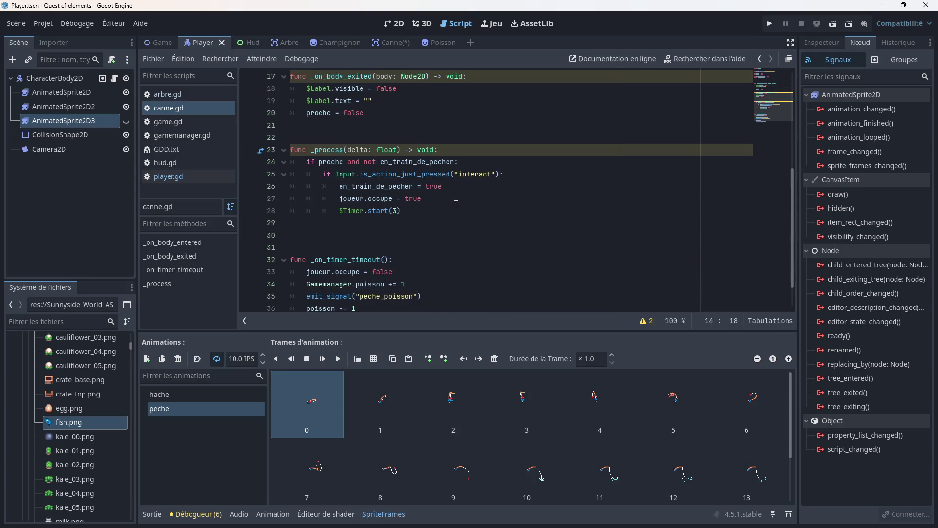
pyautogui.scroll(-1, 456, 204)
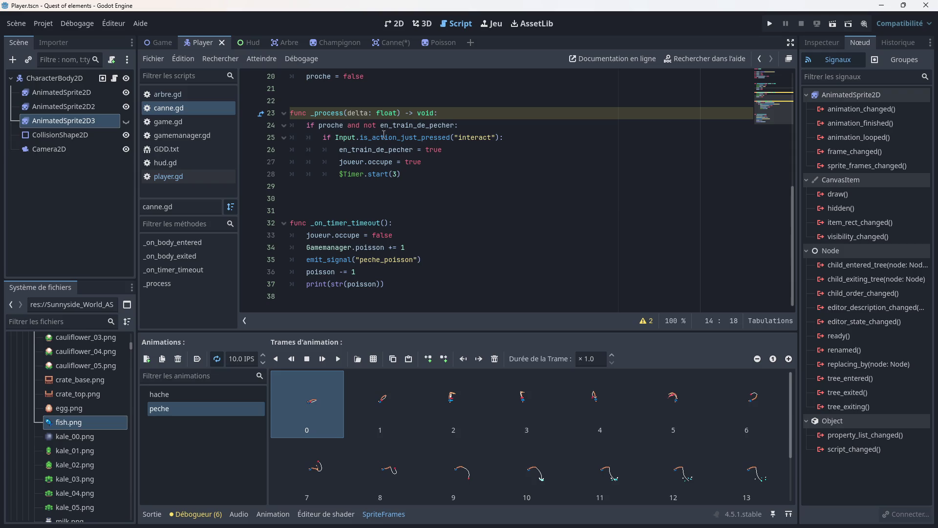
# - Switch to the Canne scene and launch the game for a fishing test
pyautogui.click(382, 43)
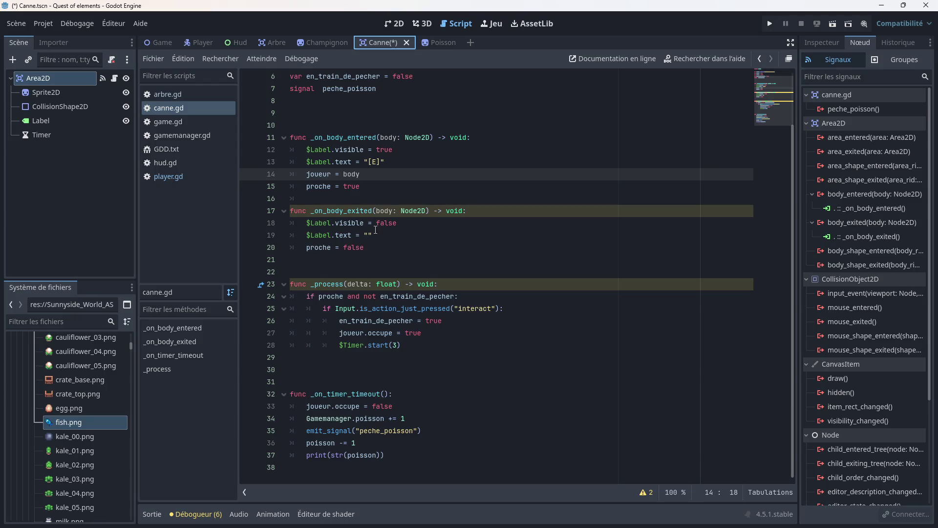
pyautogui.click(364, 357)
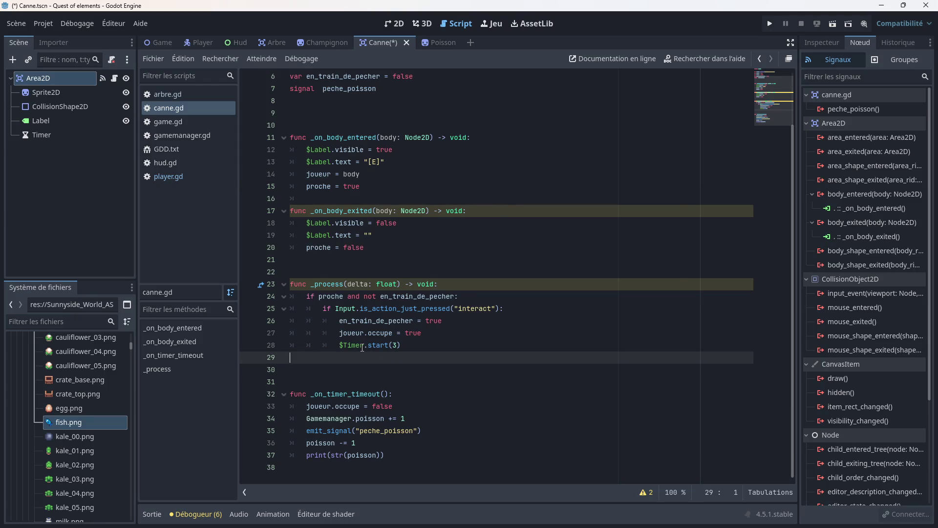
pyautogui.moveTo(363, 347)
pyautogui.click(771, 24)
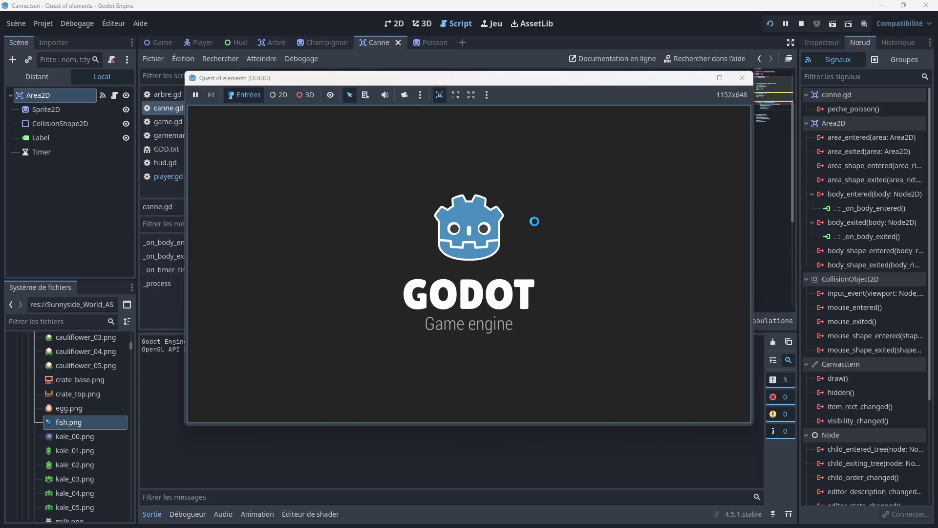
# - Walk the character onto the dock, press E to fish (an axe swings), then close the game
pyautogui.press('Down')
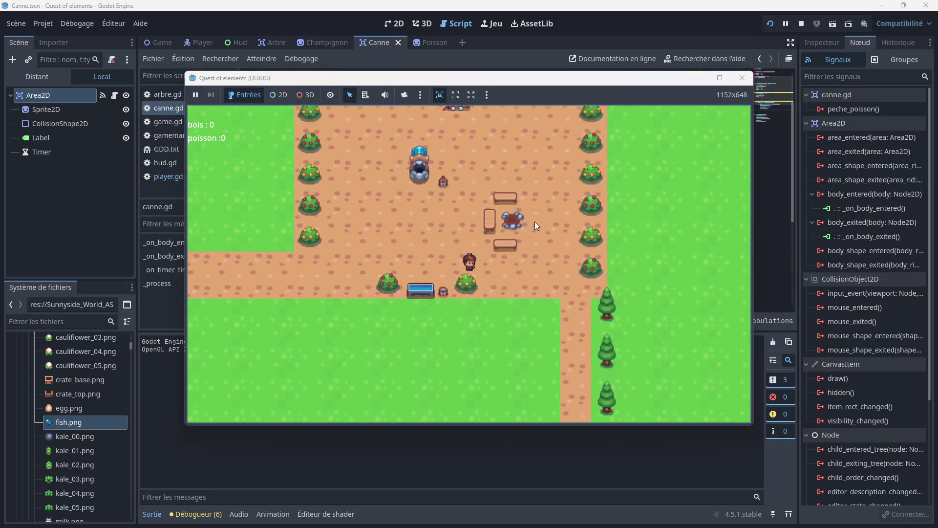
pyautogui.press('Down')
pyautogui.press('Right')
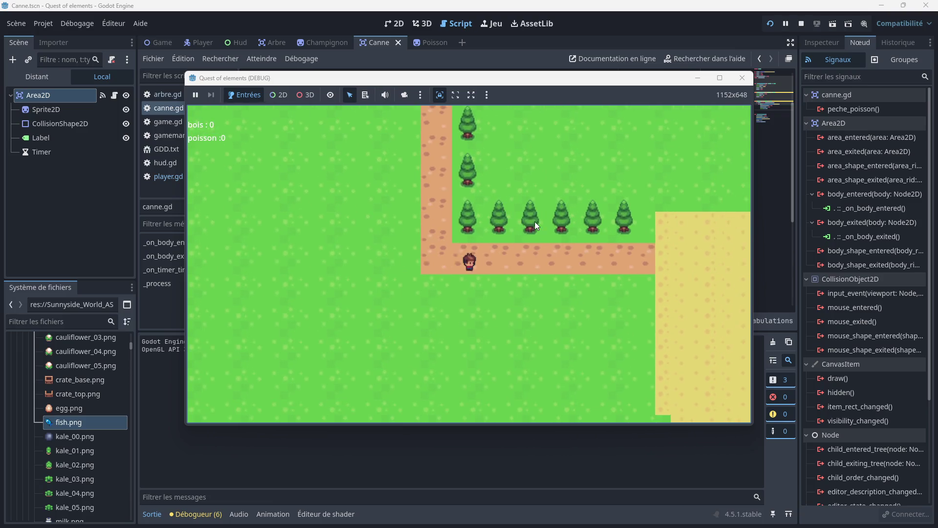
pyautogui.press('Right')
pyautogui.press('Down')
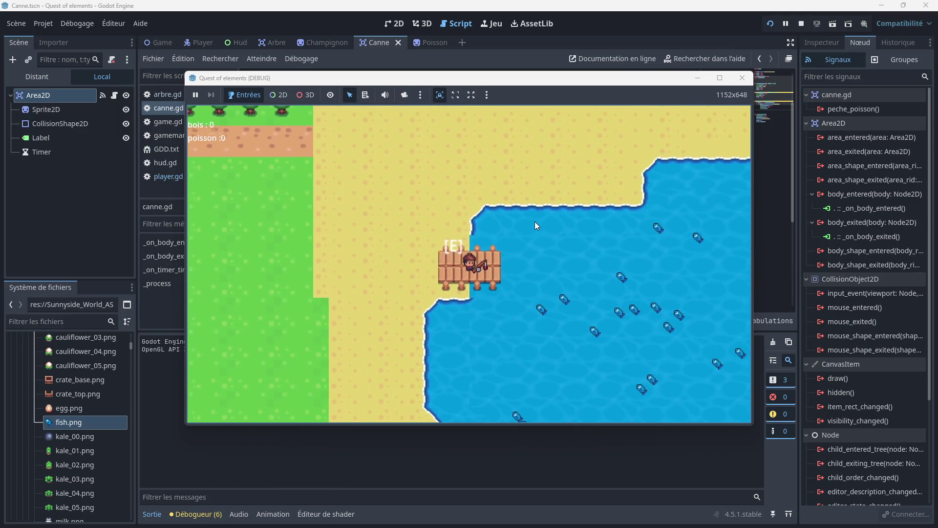
pyautogui.press('e')
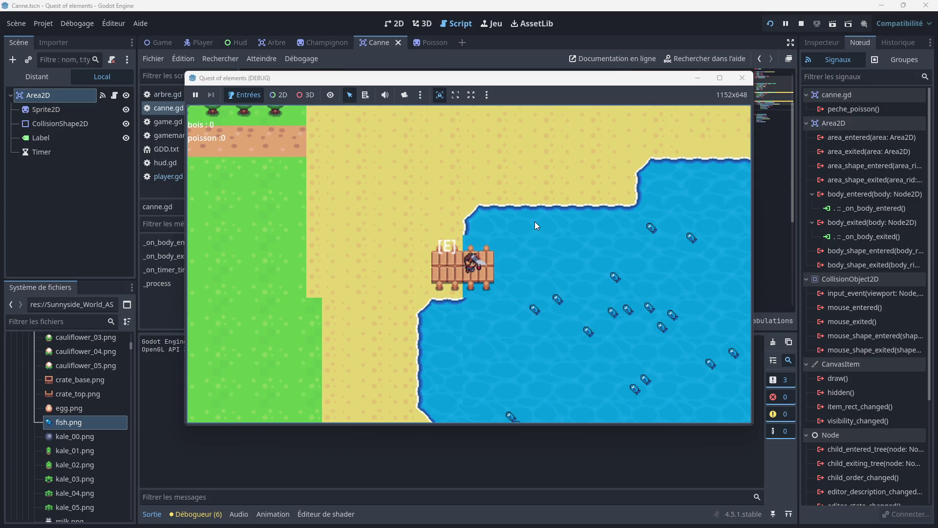
pyautogui.click(742, 78)
pyautogui.click(405, 234)
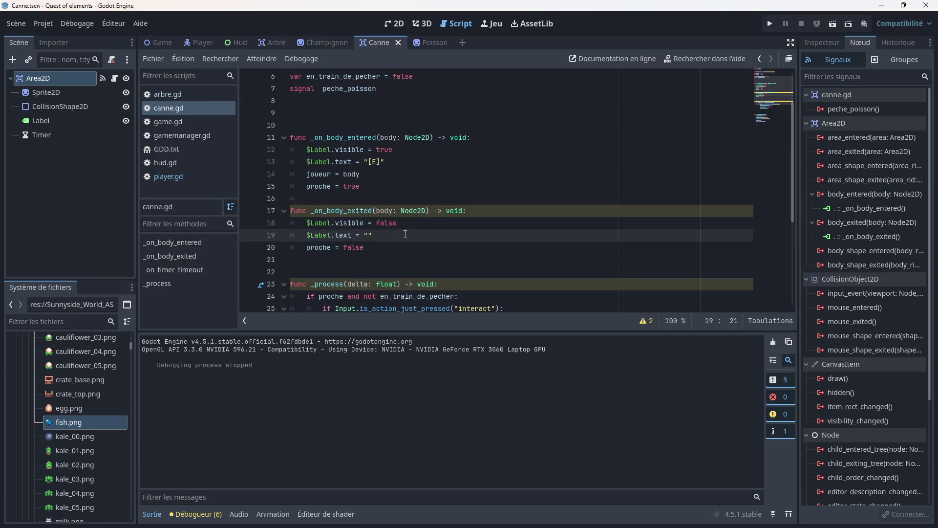
# - Replace occupe with peche on line 27 of canne.gd and save
pyautogui.scroll(-1, 381, 229)
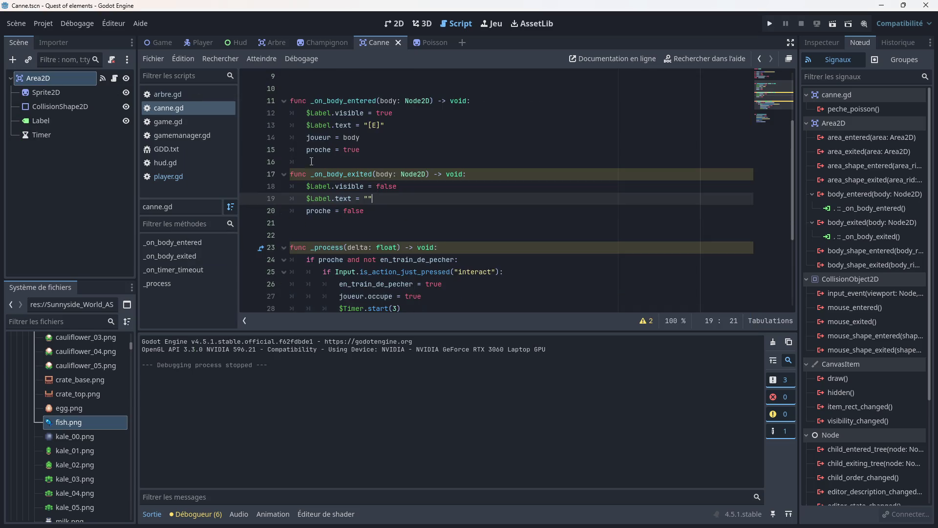
pyautogui.scroll(-2, 364, 221)
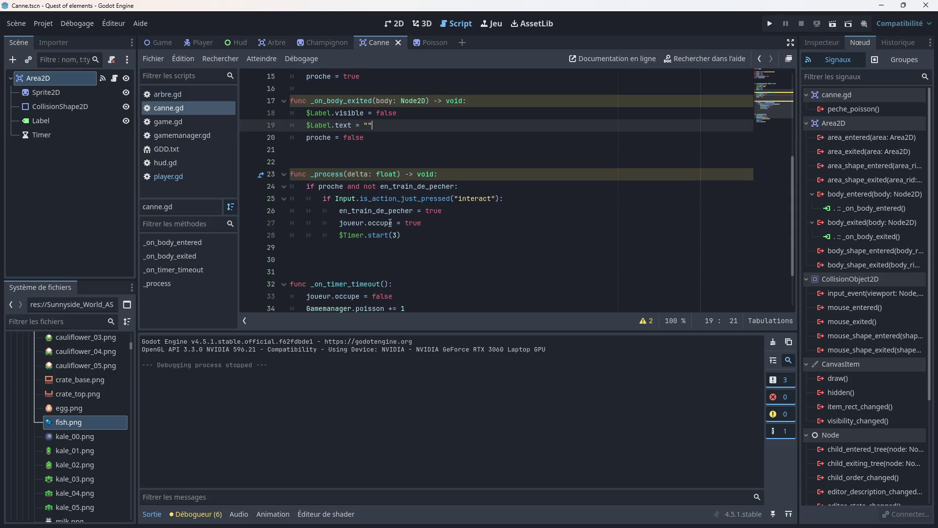
pyautogui.click(394, 223)
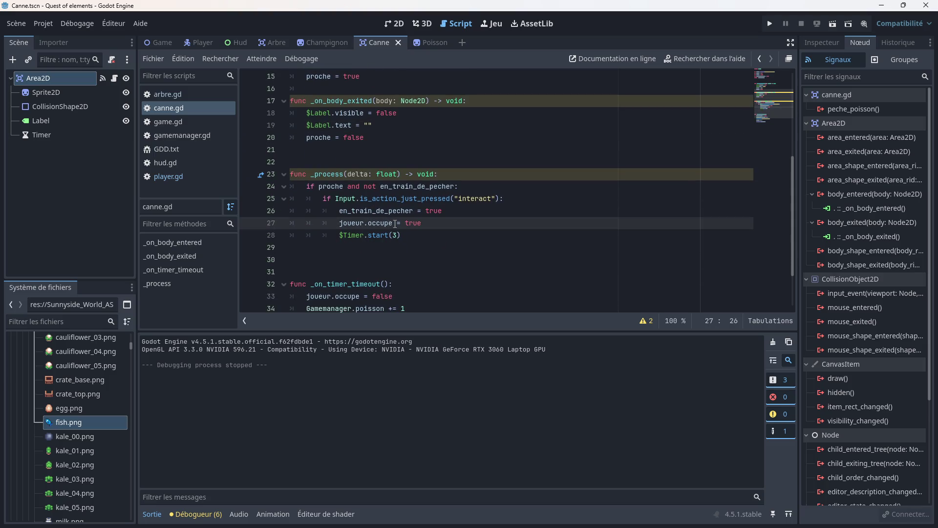
pyautogui.press('BackSpace')
pyautogui.press('BackSpace')
pyautogui.press('BackSpace')
pyautogui.write('peche')
pyautogui.click(436, 248)
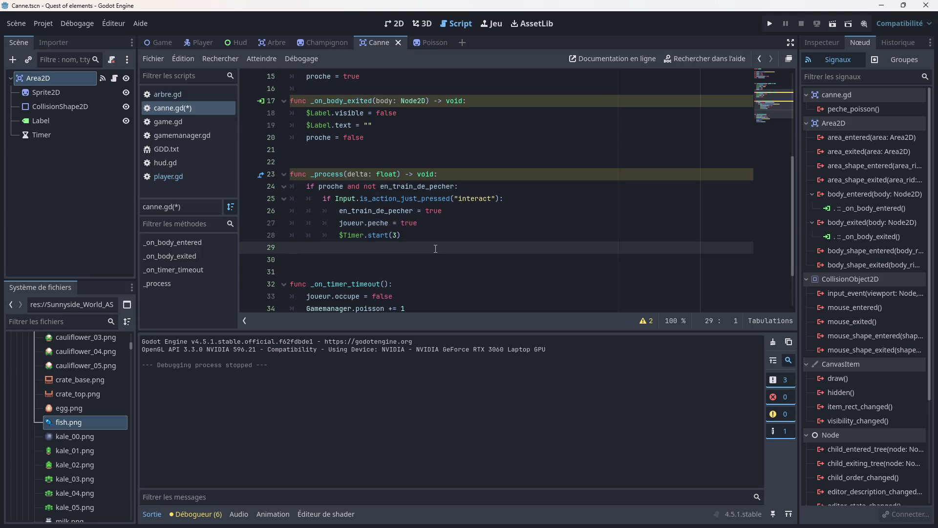
pyautogui.hotkey('ctrl', 's')
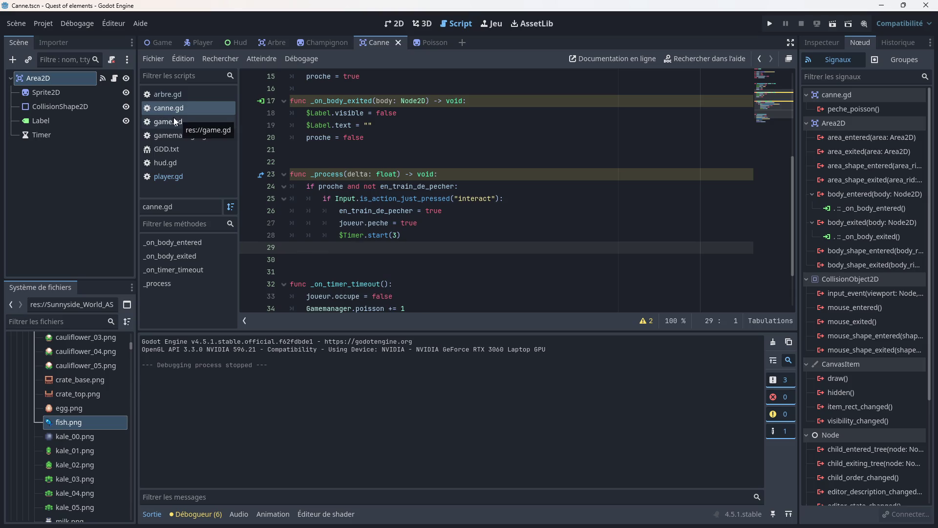
# - Open player.gd and relaunch the game to test fishing
pyautogui.click(186, 123)
pyautogui.click(179, 179)
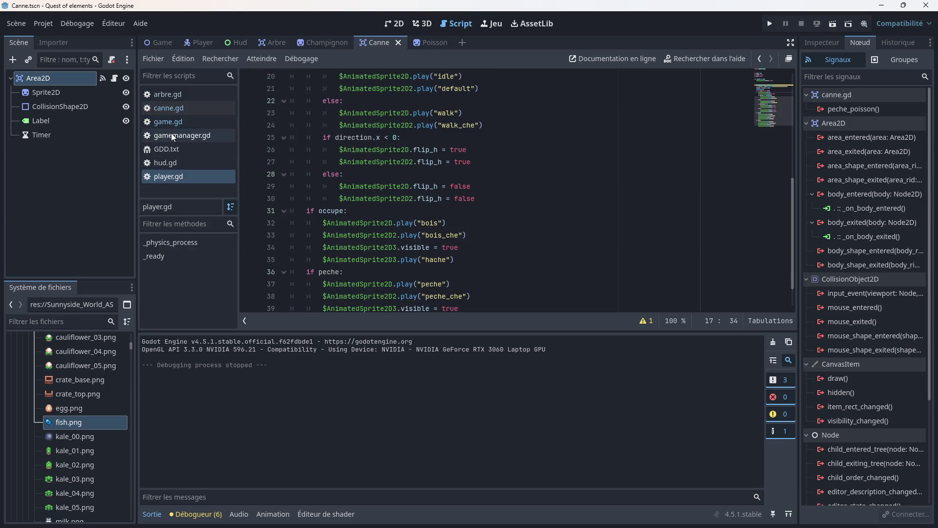
pyautogui.scroll(6, 406, 173)
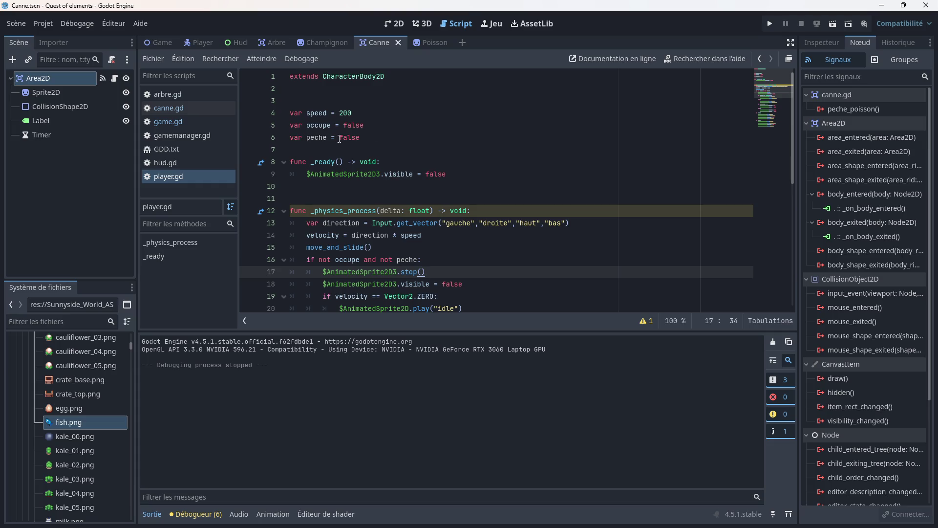
pyautogui.click(769, 24)
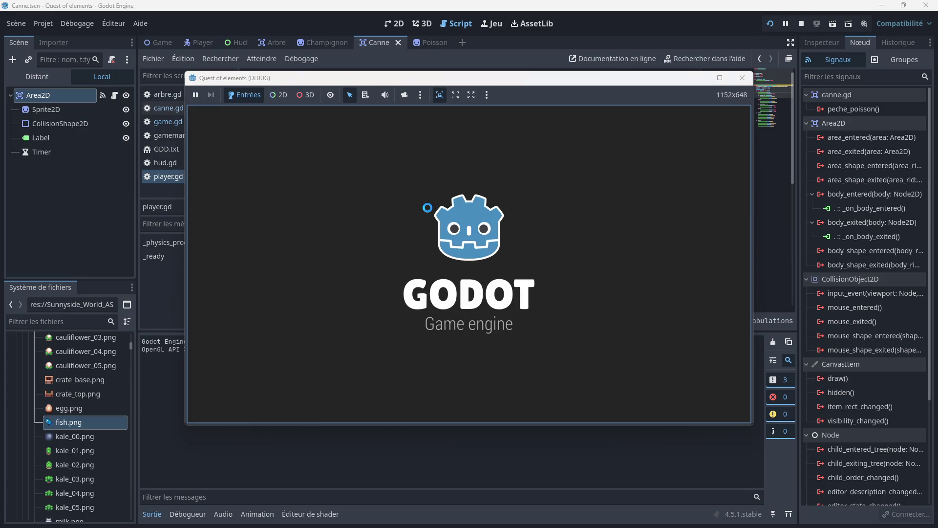
# - Walk to the dock, press E to see the fishing-rod cast, and close the game
pyautogui.press('Down')
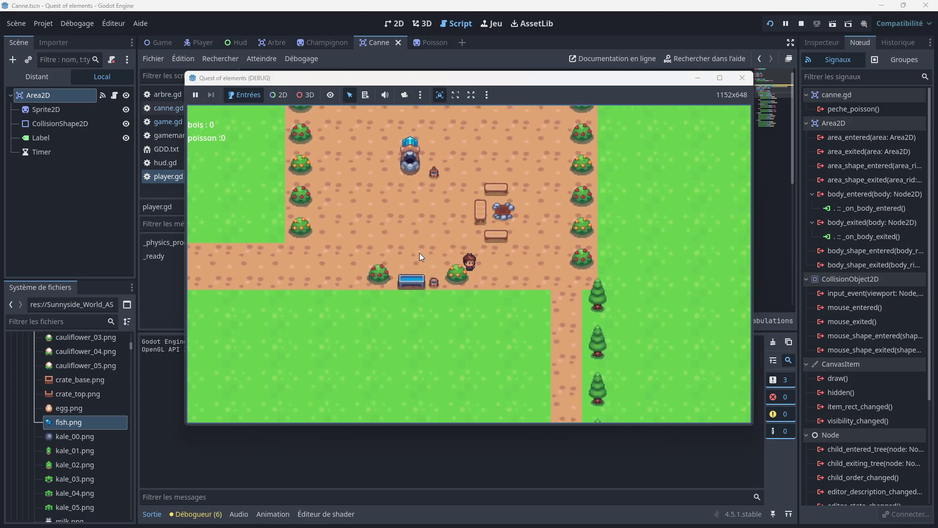
pyautogui.press('Right')
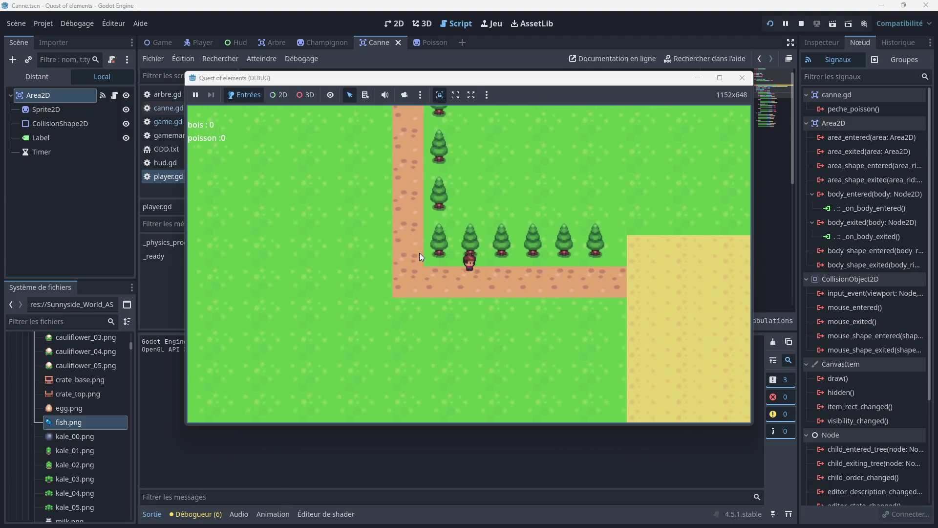
pyautogui.press('Down')
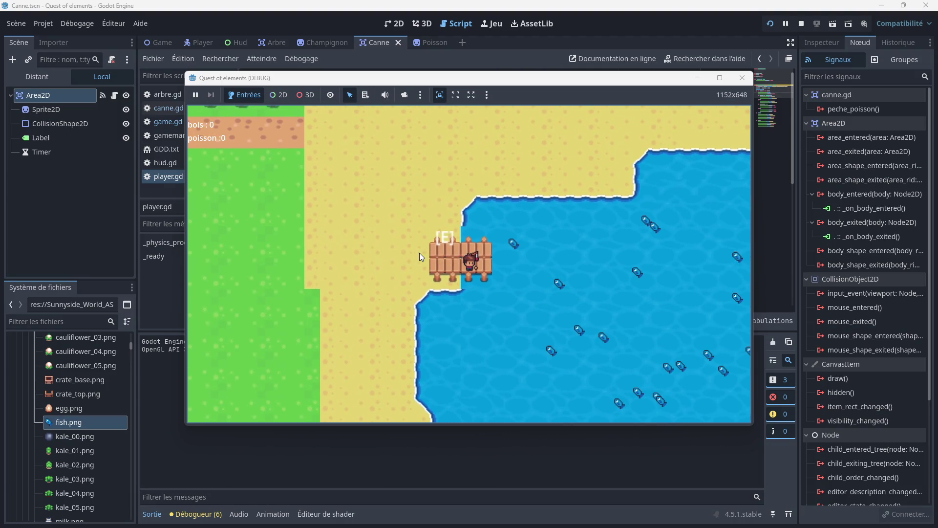
pyautogui.press('e')
pyautogui.click(742, 78)
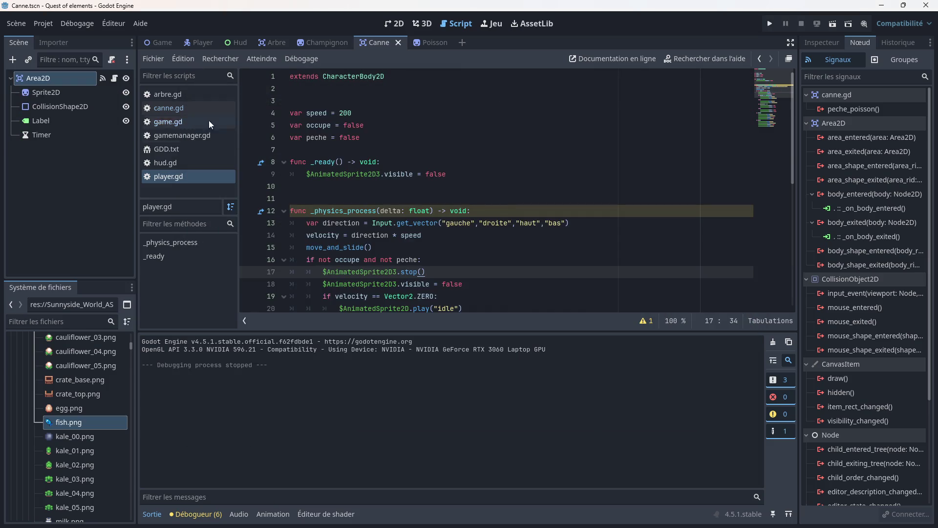
# - In canne.gd, replace occupe with peche on line 33 and save
pyautogui.click(195, 109)
pyautogui.click(383, 211)
pyautogui.scroll(-2, 383, 211)
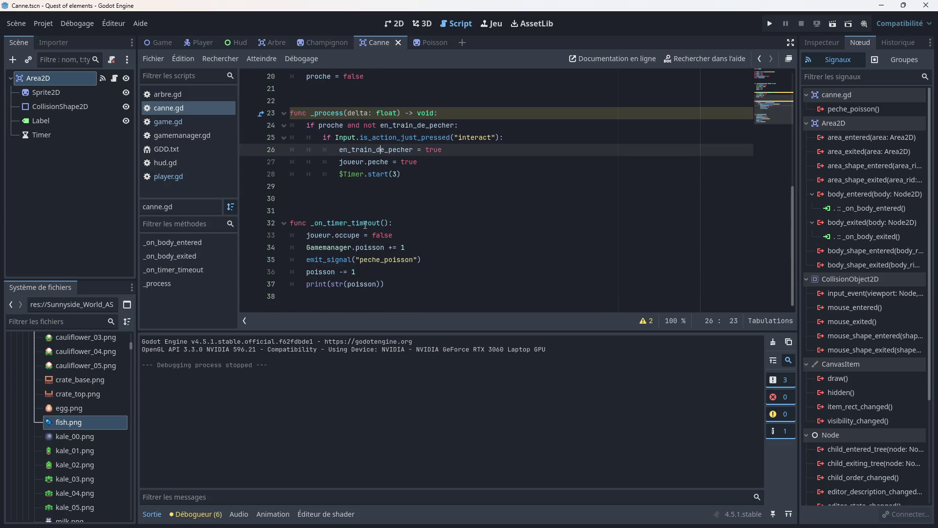
pyautogui.click(363, 235)
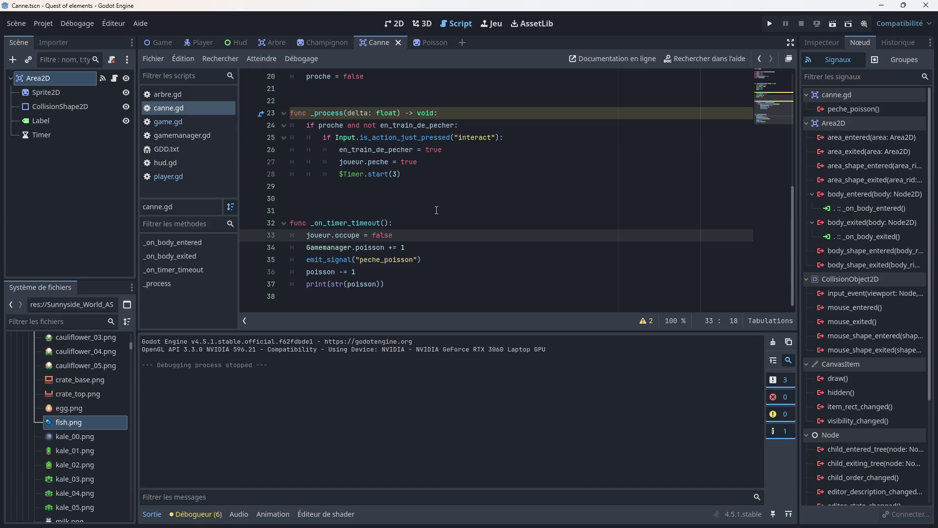
pyautogui.press('BackSpace')
pyautogui.press('BackSpace')
pyautogui.press('BackSpace')
pyautogui.write('peche')
pyautogui.click(436, 210)
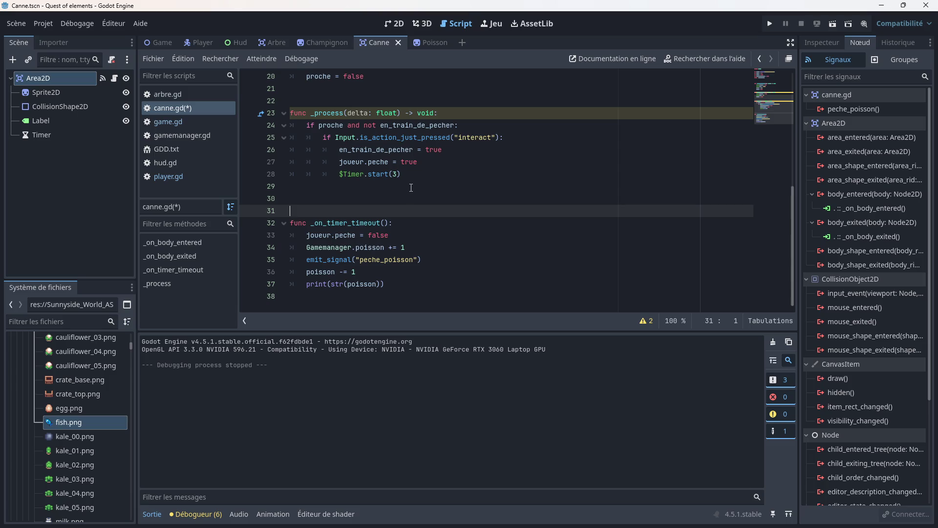
pyautogui.hotkey('ctrl', 's')
# - Replace $Timer on line 28 with a Timer start(3) call and save
pyautogui.scroll(1, 386, 181)
pyautogui.moveTo(364, 211); pyautogui.dragTo(341, 209)
pyautogui.press('BackSpace')
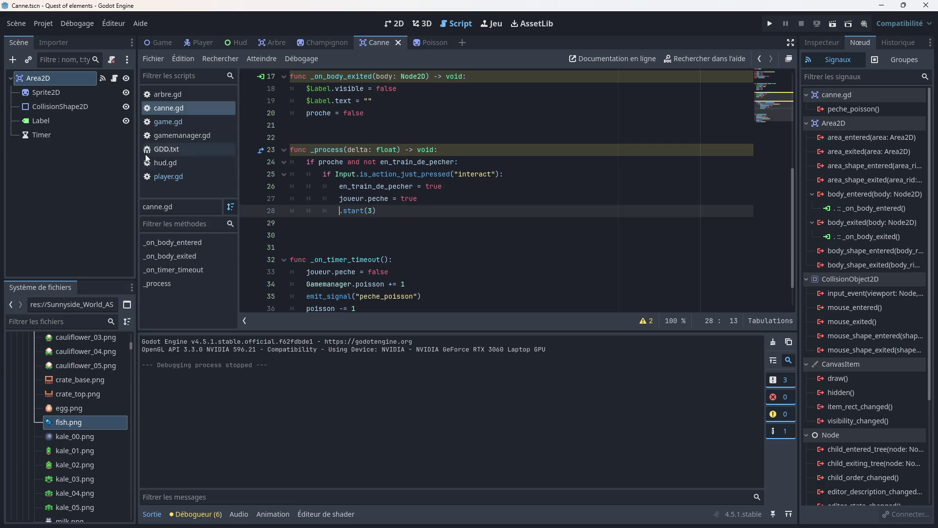
pyautogui.moveTo(60, 139); pyautogui.dragTo(339, 213)
pyautogui.click(439, 237)
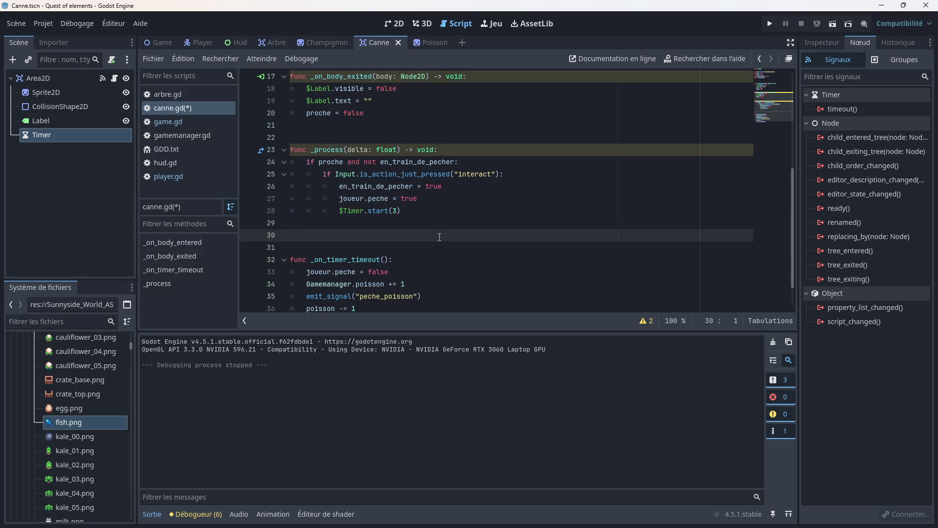
pyautogui.hotkey('ctrl', 's')
# - Launch the game and start walking the player right and down the path
pyautogui.scroll(5, 413, 206)
pyautogui.scroll(1, 414, 206)
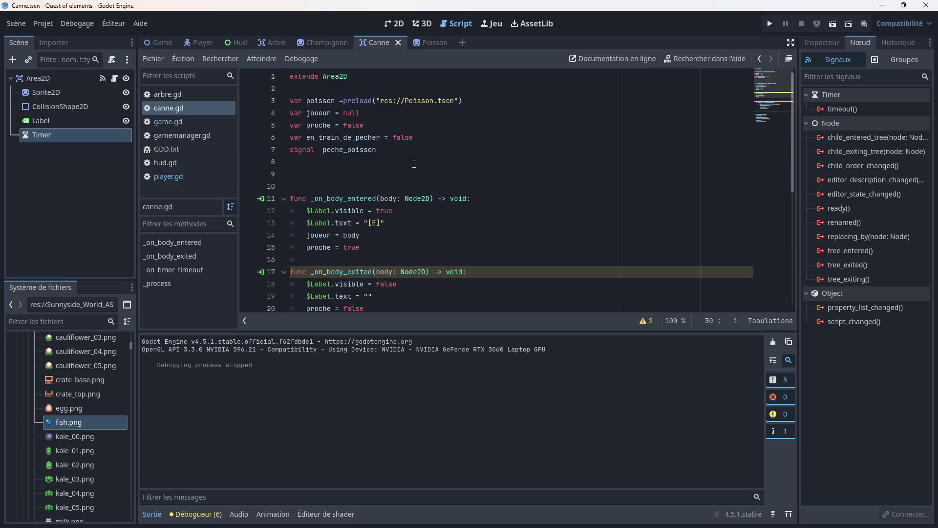
pyautogui.click(777, 22)
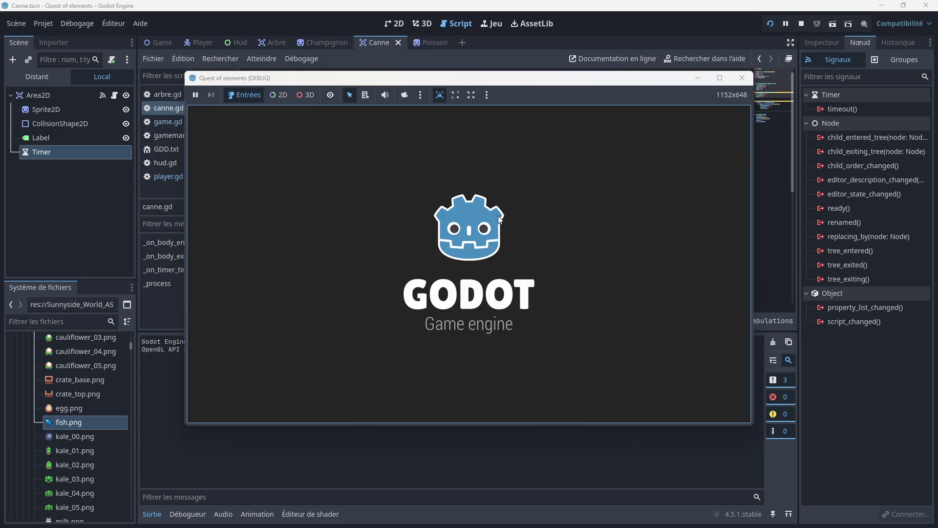
pyautogui.press('Right')
pyautogui.press('Down')
pyautogui.press('Down')
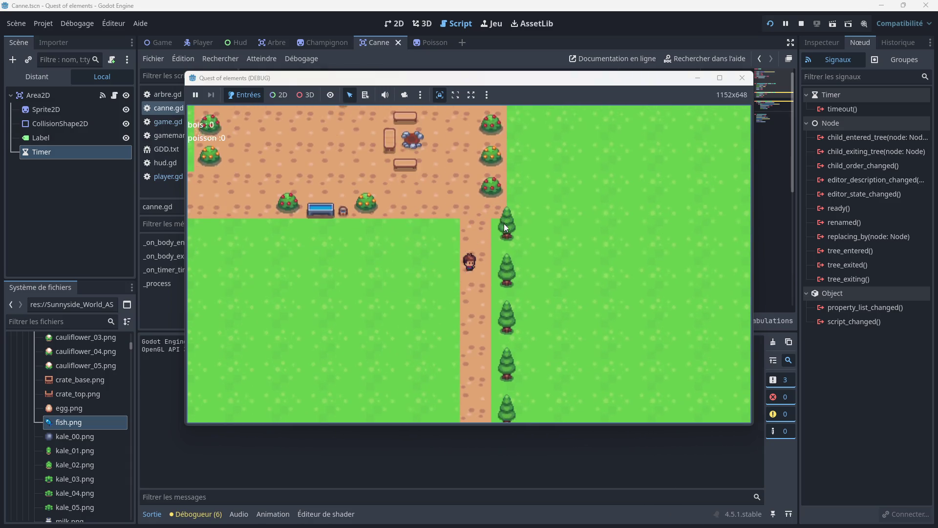
# - Walk the player across the sand onto the dock and press E to cast
pyautogui.press('Right')
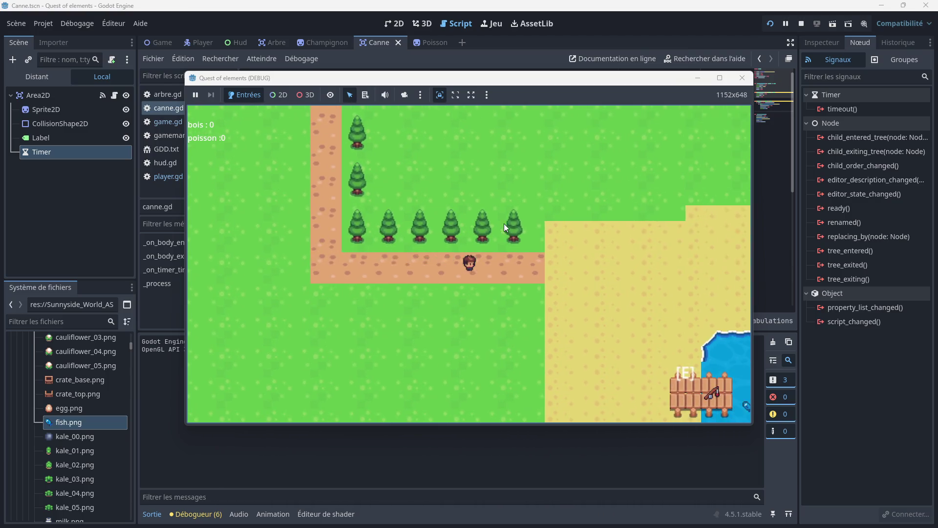
pyautogui.press('Down')
pyautogui.press('Right')
pyautogui.press('Down')
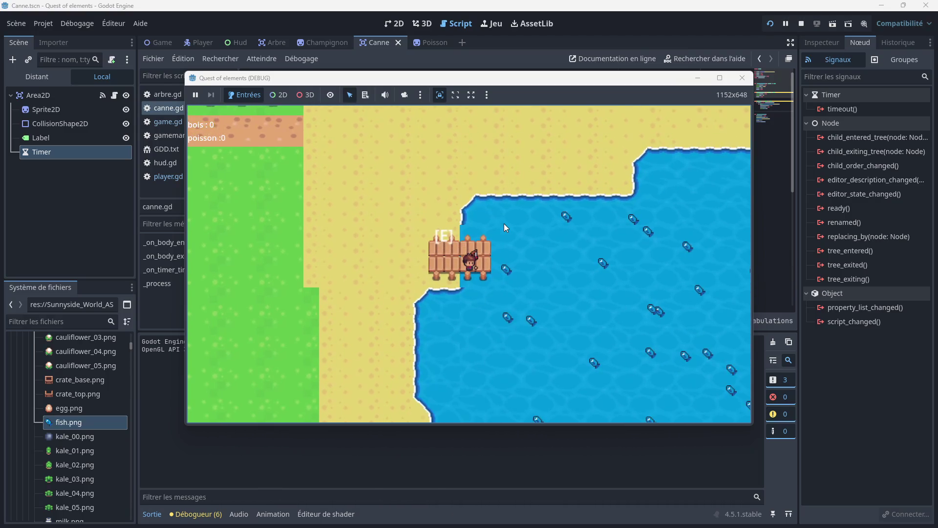
pyautogui.press('e')
# - Stop the running game and scroll through canne.gd
pyautogui.click(740, 79)
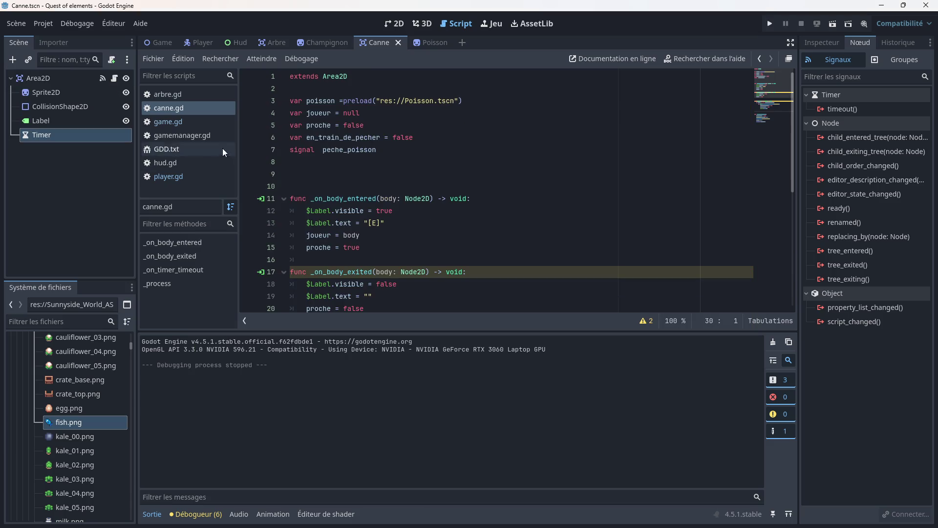
pyautogui.click(198, 107)
pyautogui.scroll(-4, 364, 215)
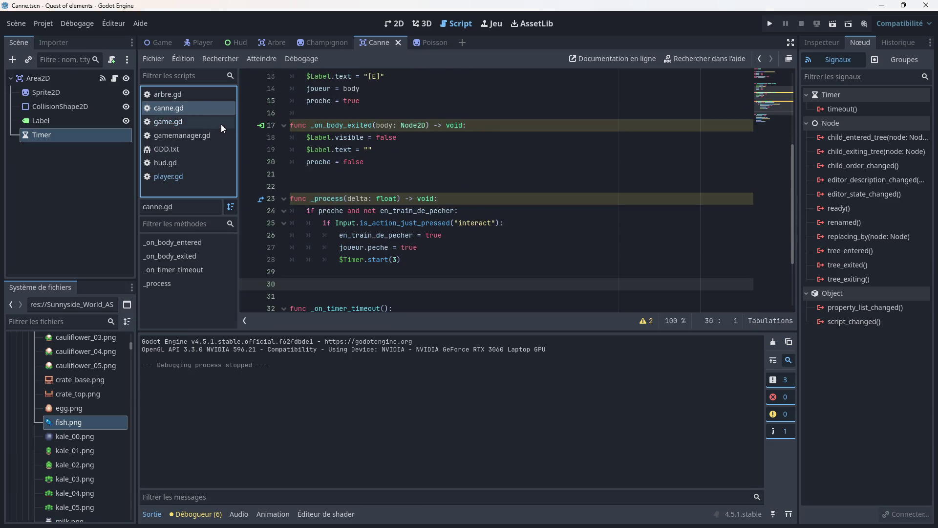
pyautogui.scroll(-1, 412, 225)
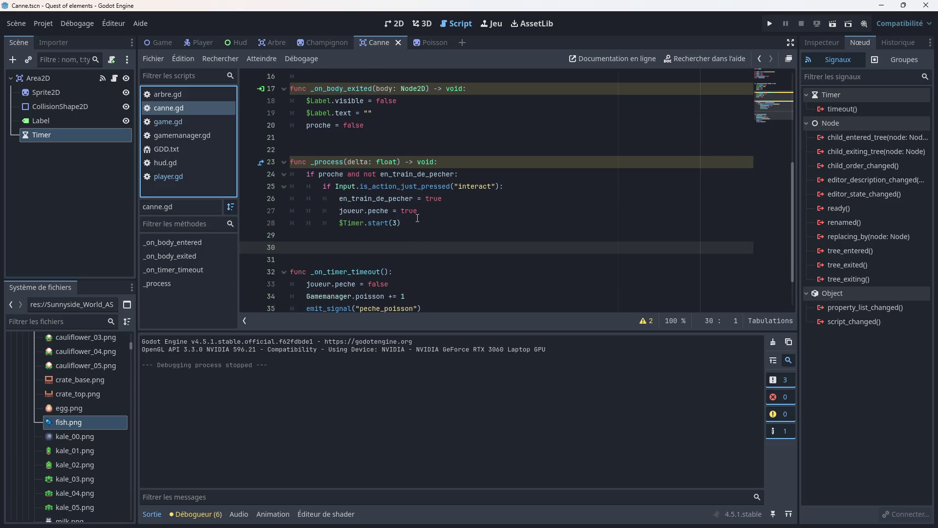
pyautogui.scroll(5, 417, 218)
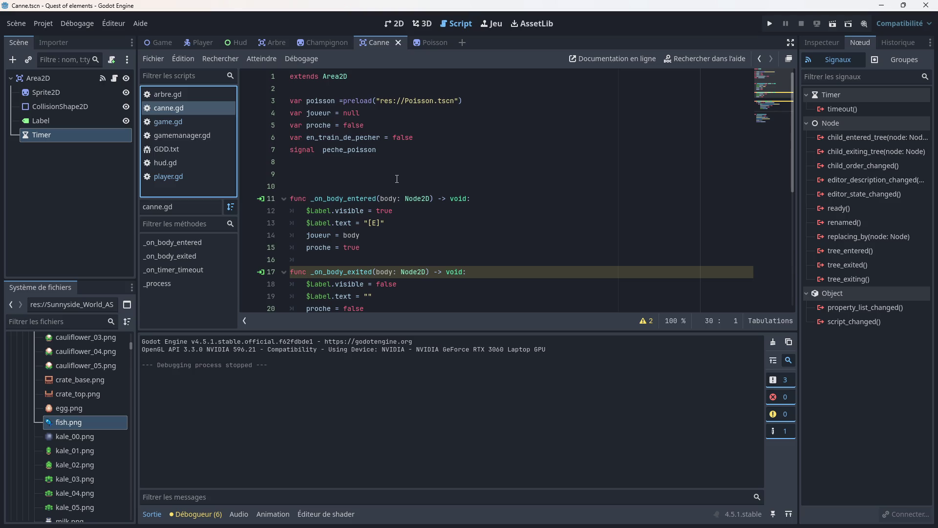
pyautogui.scroll(-5, 358, 161)
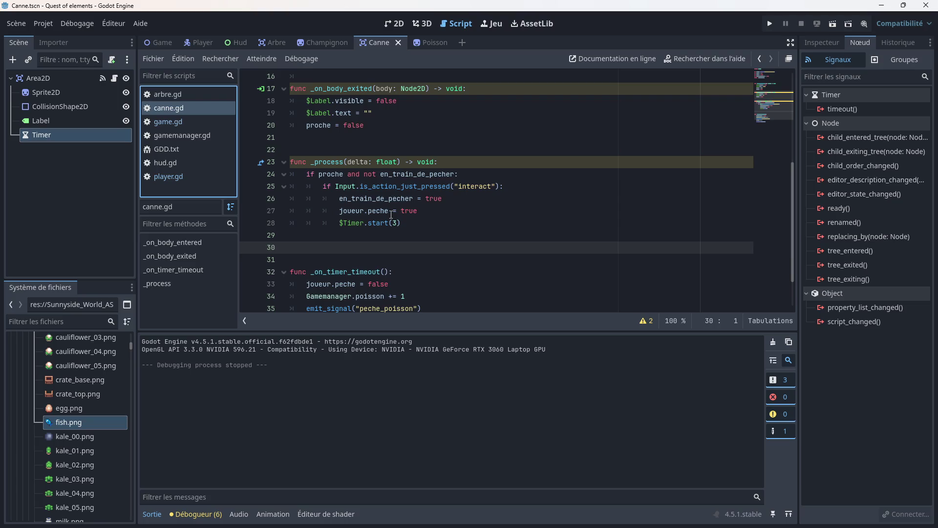
pyautogui.scroll(-1, 403, 236)
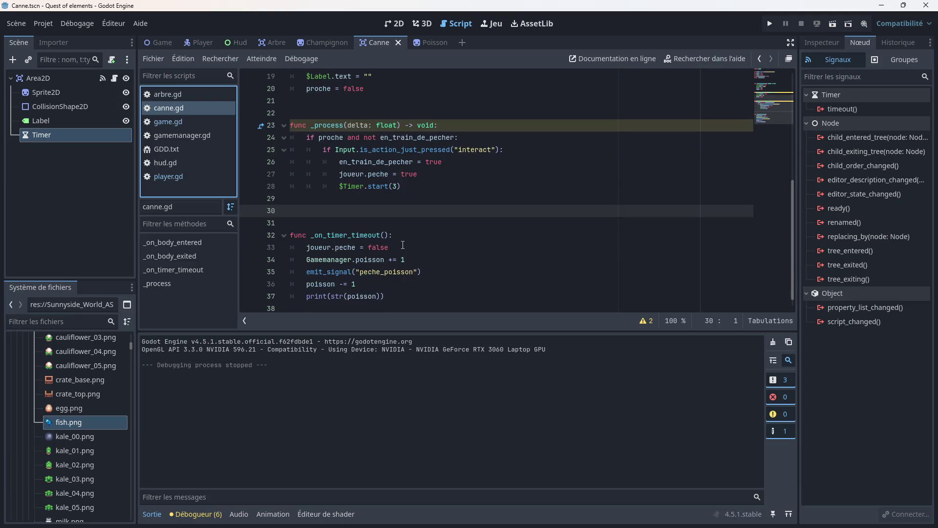
# - Connect the Timer's timeout signal to _on_timer_timeout and relaunch the game
pyautogui.doubleClick(843, 109)
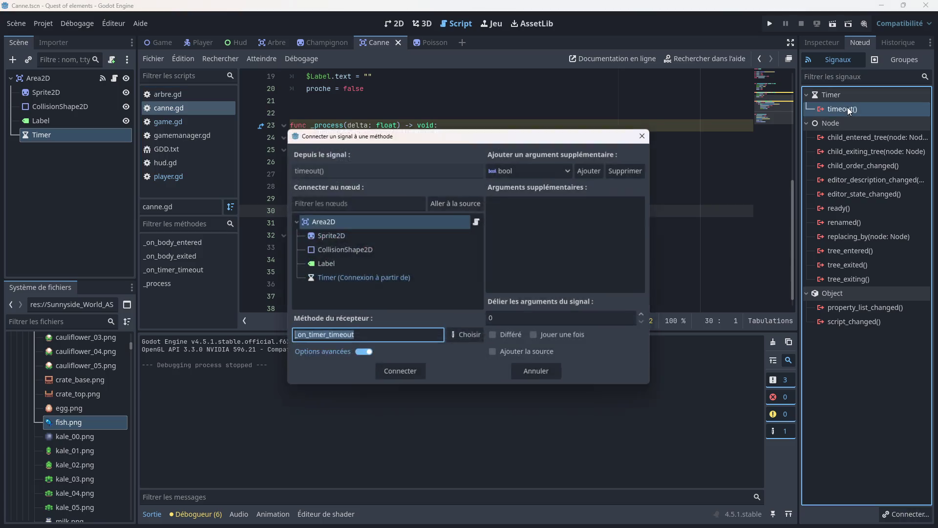
pyautogui.click(400, 374)
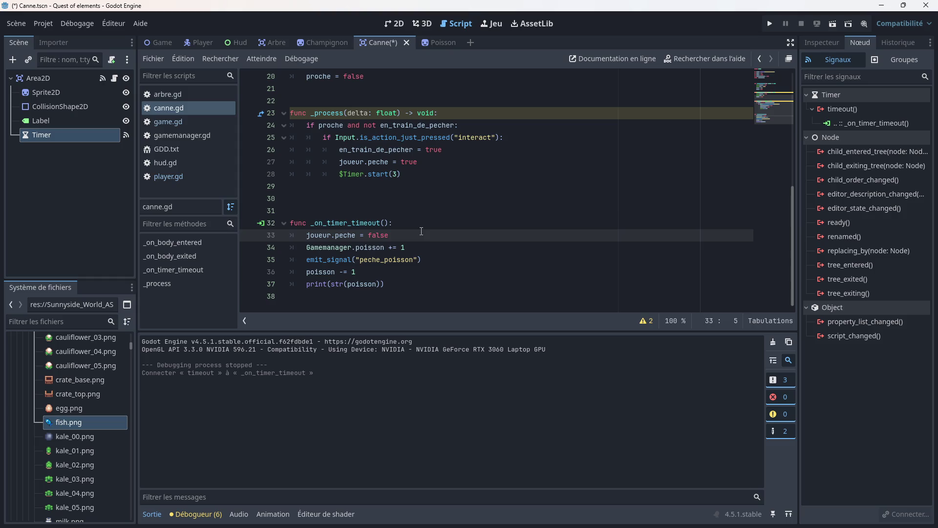
pyautogui.click(770, 24)
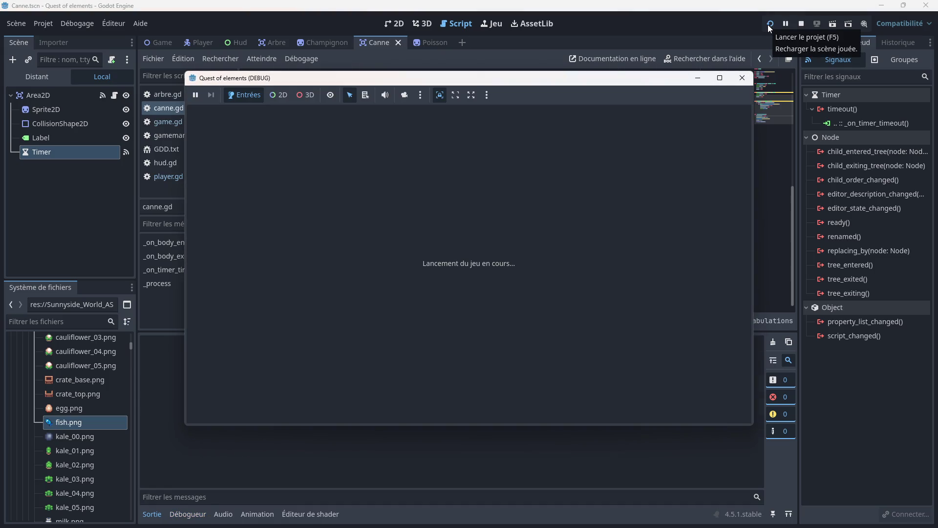
# - Walk the player past the trees onto the dock and press E to fish
pyautogui.press('Down')
pyautogui.press('Right')
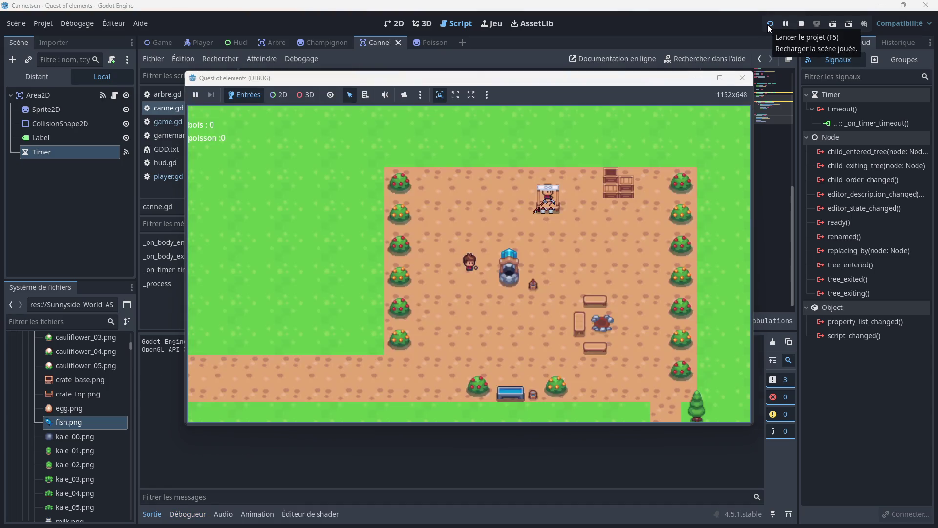
pyautogui.press('Down')
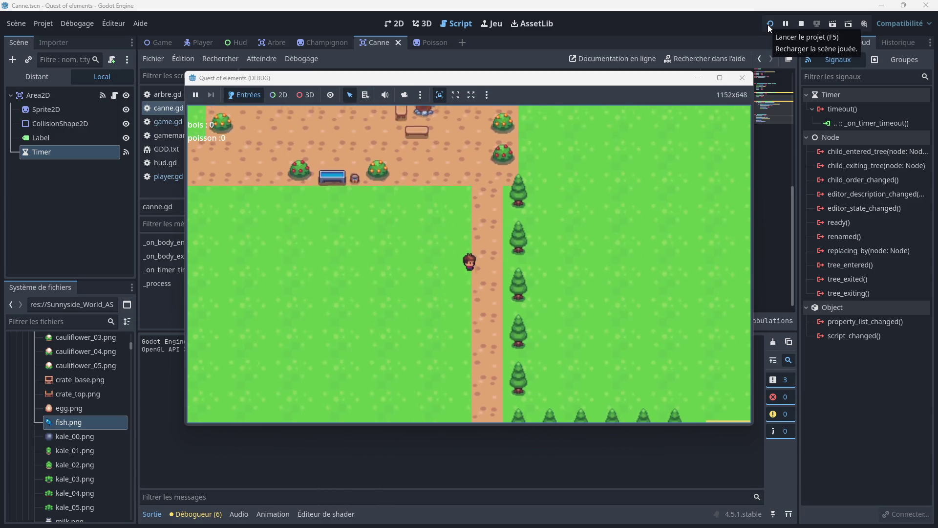
pyautogui.press('Right')
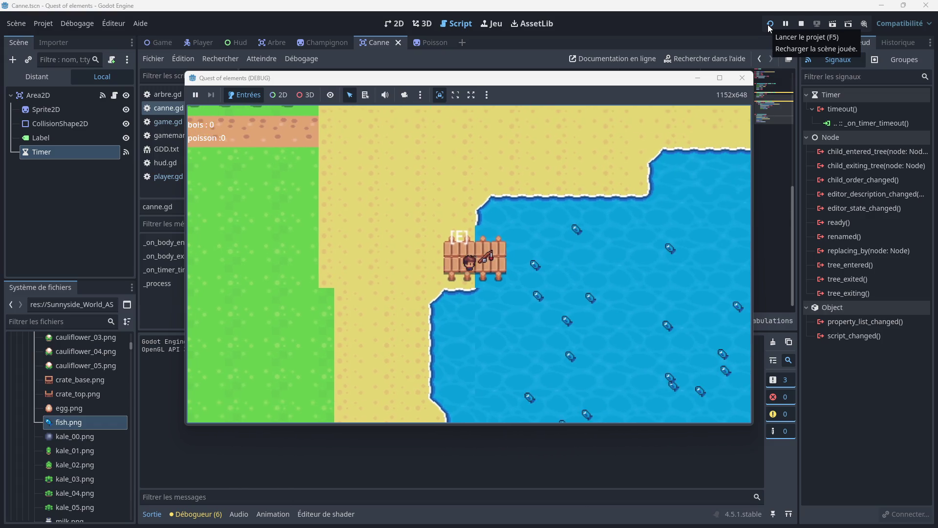
pyautogui.press('e')
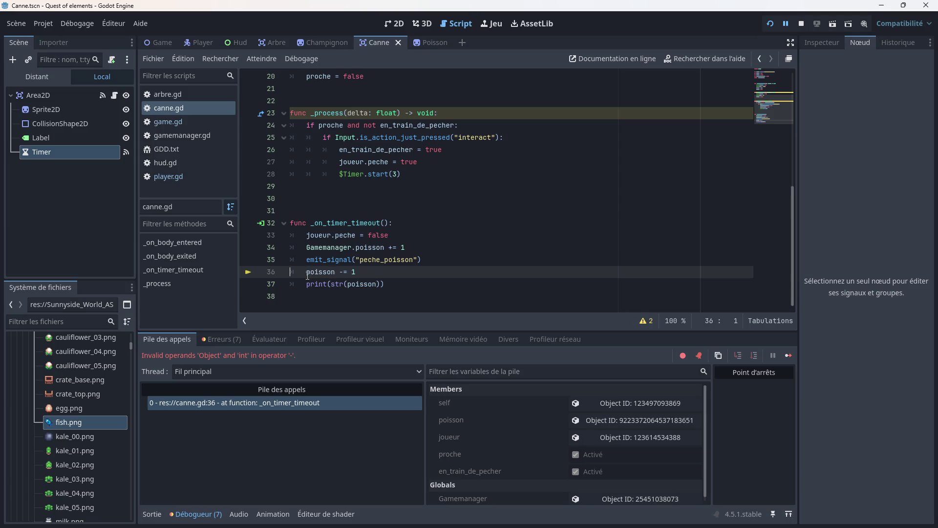
# - Delete the preloaded poisson variable and the 'poisson -= 1' line from canne.gd
pyautogui.moveTo(307, 275)
pyautogui.scroll(6, 361, 269)
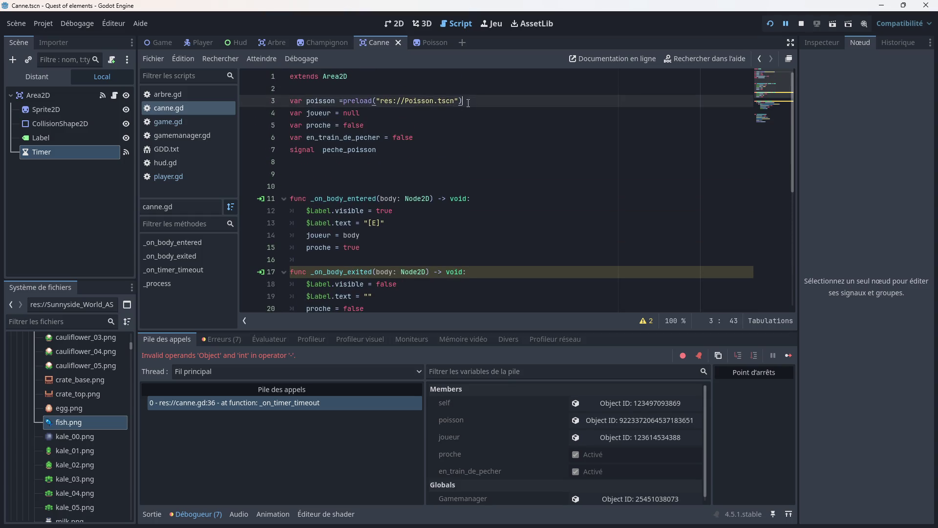
pyautogui.moveTo(463, 101); pyautogui.dragTo(282, 100)
pyautogui.press('Return')
pyautogui.scroll(-7, 321, 128)
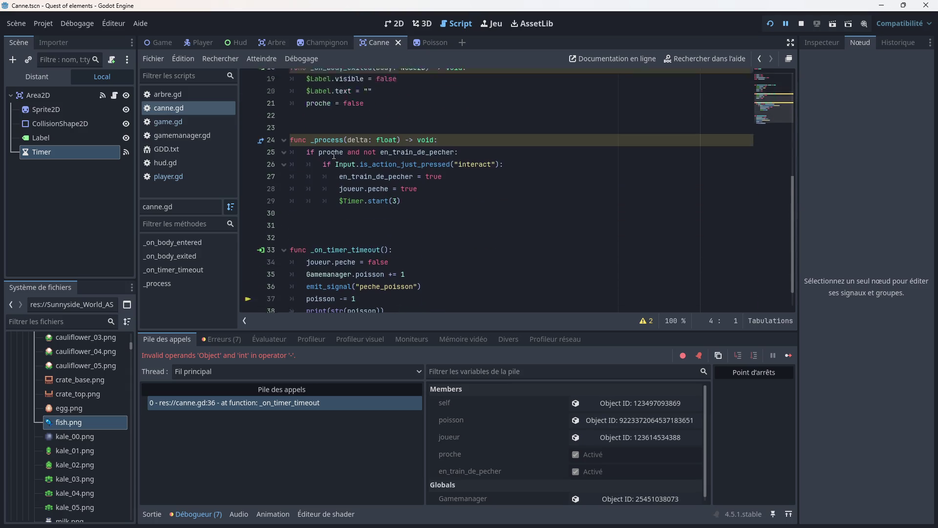
pyautogui.moveTo(356, 272); pyautogui.dragTo(293, 272)
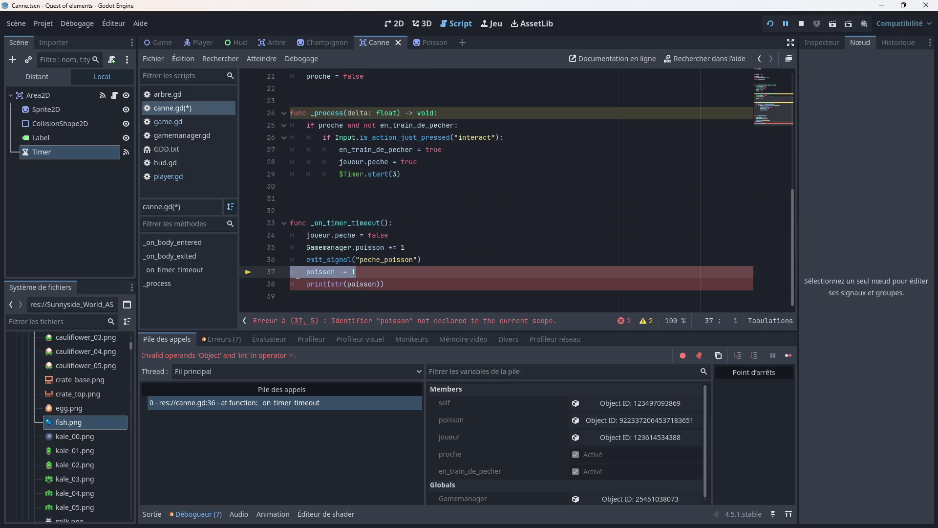
pyautogui.press('BackSpace')
pyautogui.press('BackSpace')
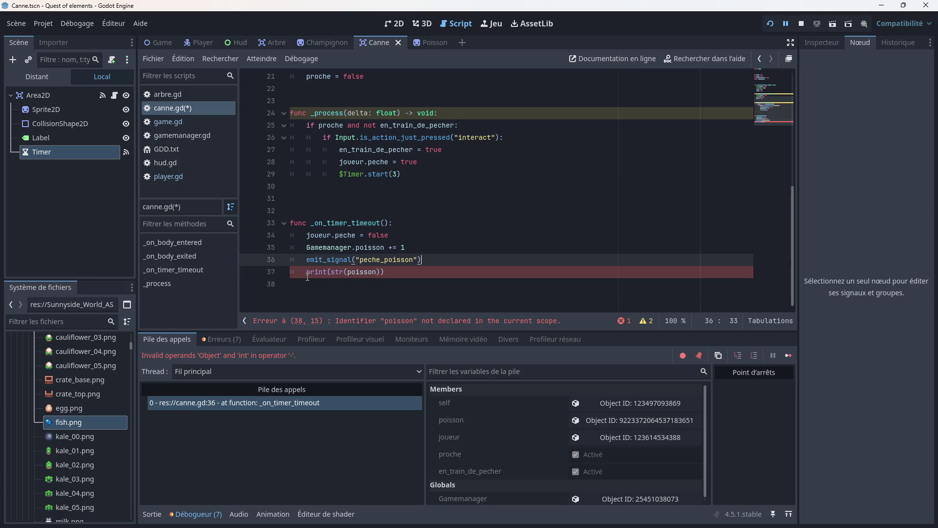
# - Begin retargeting print(str(poisson)) to Gamemanager, then select the whole print line
pyautogui.click(384, 271)
pyautogui.press('BackSpace')
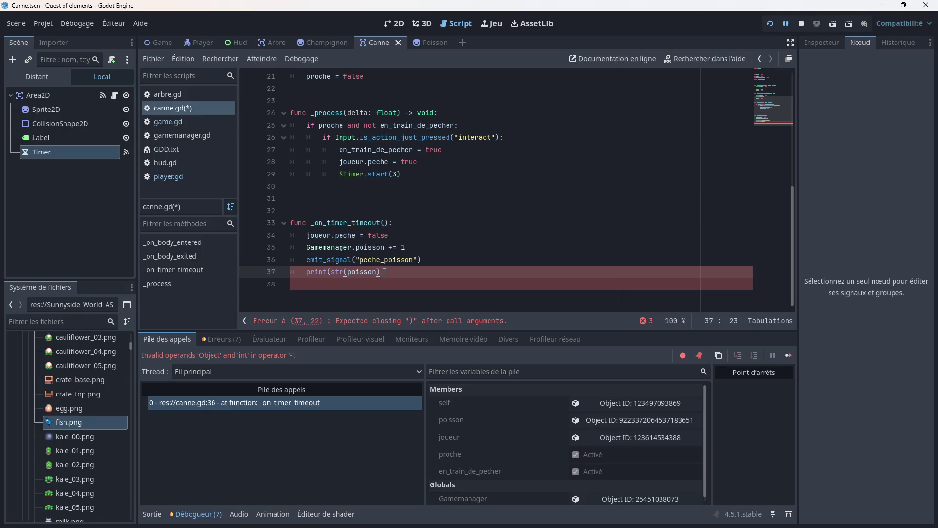
pyautogui.write(')')
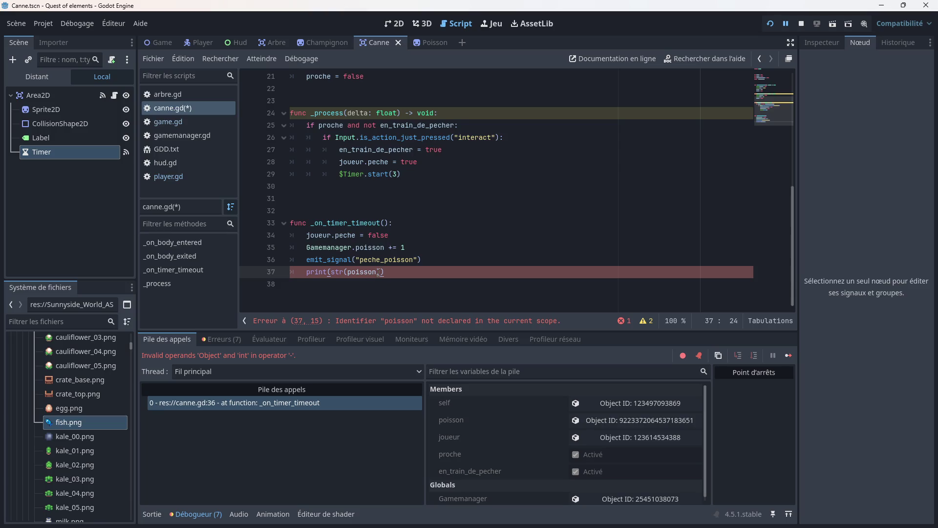
pyautogui.click(376, 272)
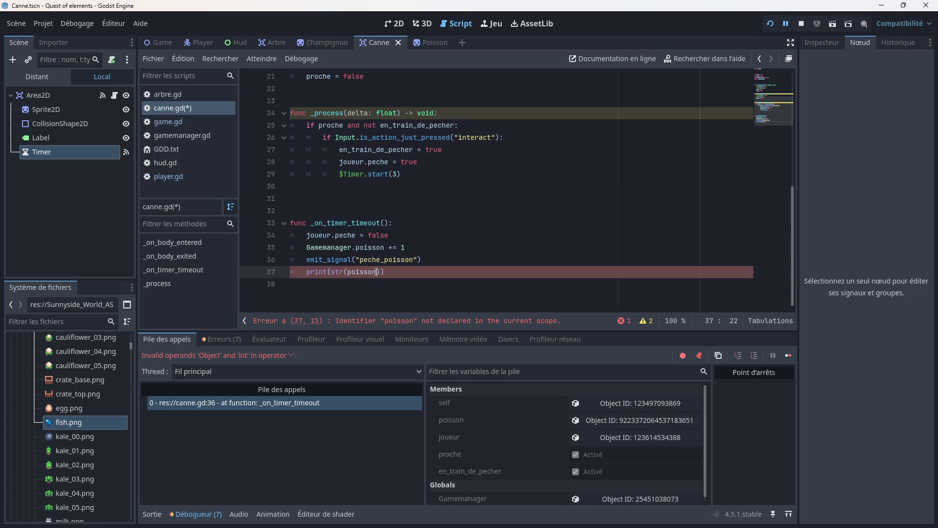
pyautogui.click(348, 272)
pyautogui.moveTo(349, 271)
pyautogui.write('ga')
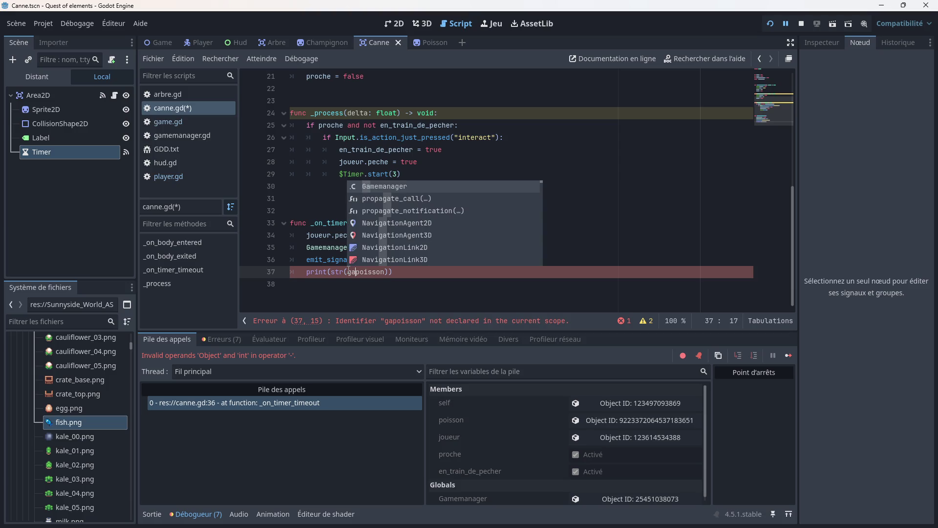
pyautogui.moveTo(401, 280); pyautogui.dragTo(293, 269)
# - Delete the print line, save, then run the game and fish at the dock until poisson reads 1
pyautogui.press('BackSpace')
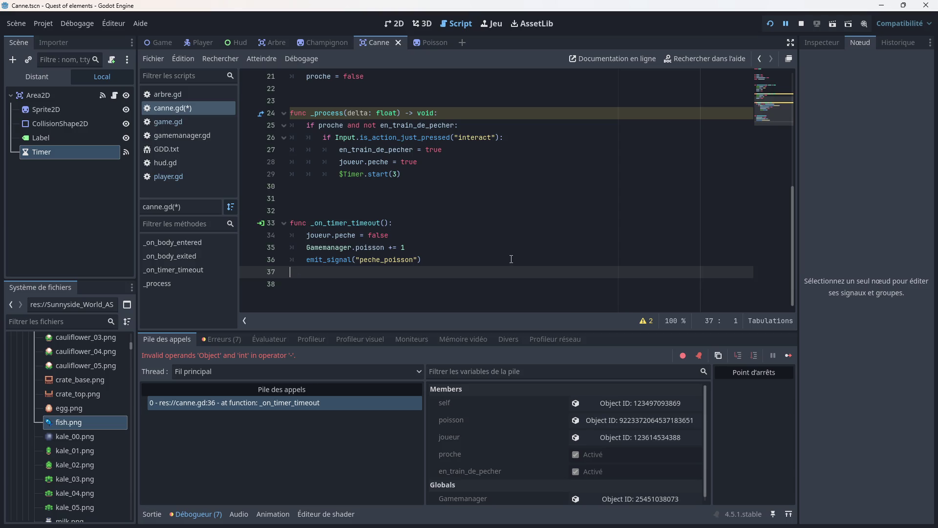
pyautogui.hotkey('ctrl', 's')
pyautogui.click(770, 23)
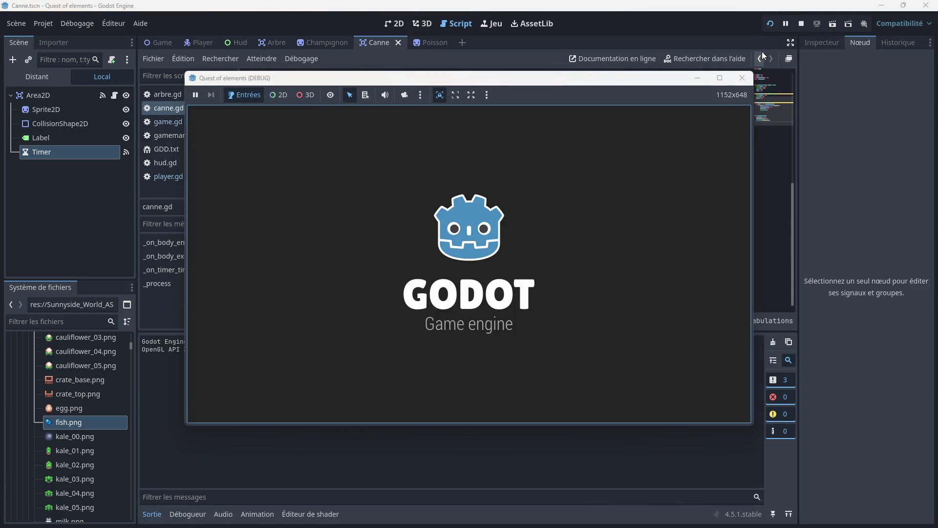
pyautogui.press('Down')
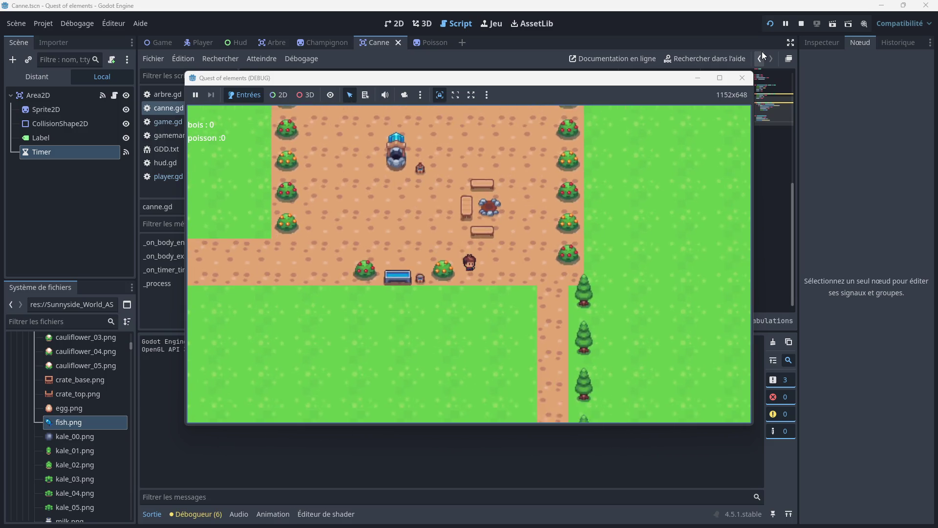
pyautogui.press('Right')
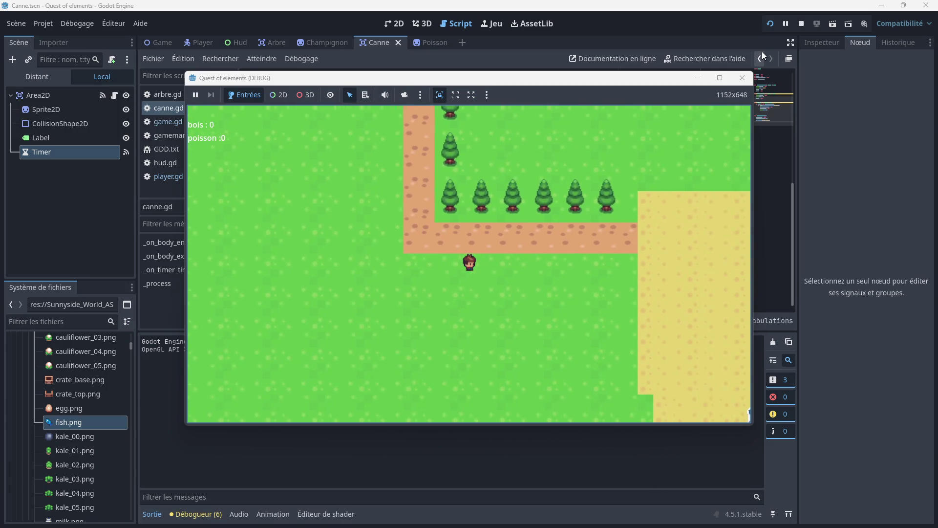
pyautogui.press('Down')
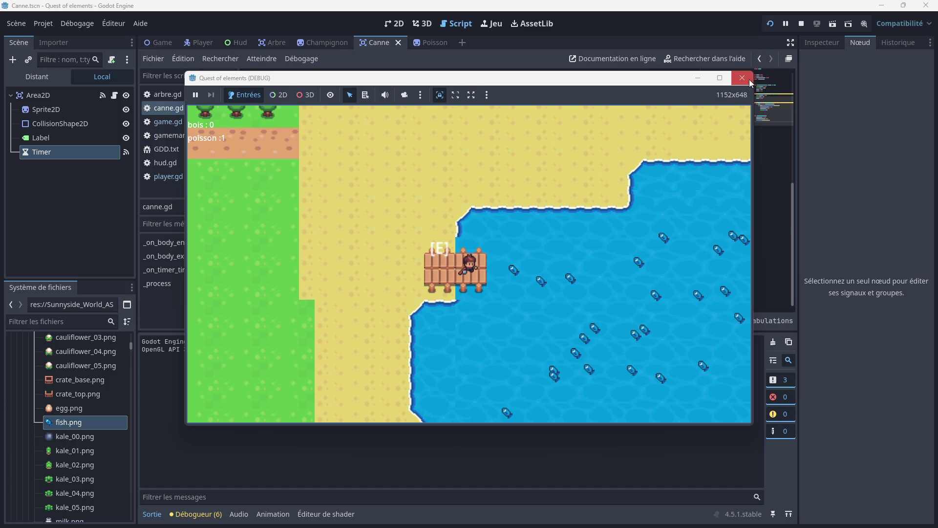
pyautogui.click(742, 78)
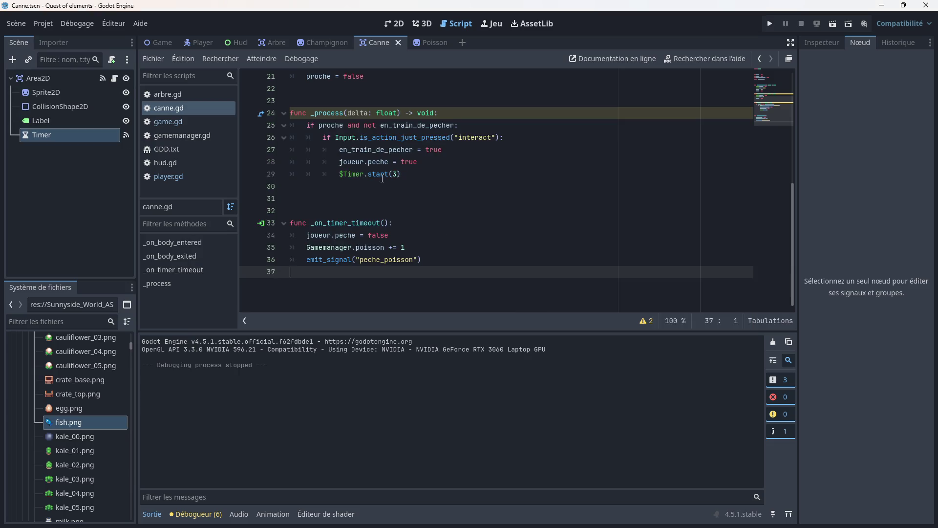
# - Change the fishing timer on line 29 of canne.gd to $Timer.start(2)
pyautogui.click(395, 176)
pyautogui.press('BackSpace')
pyautogui.write('1')
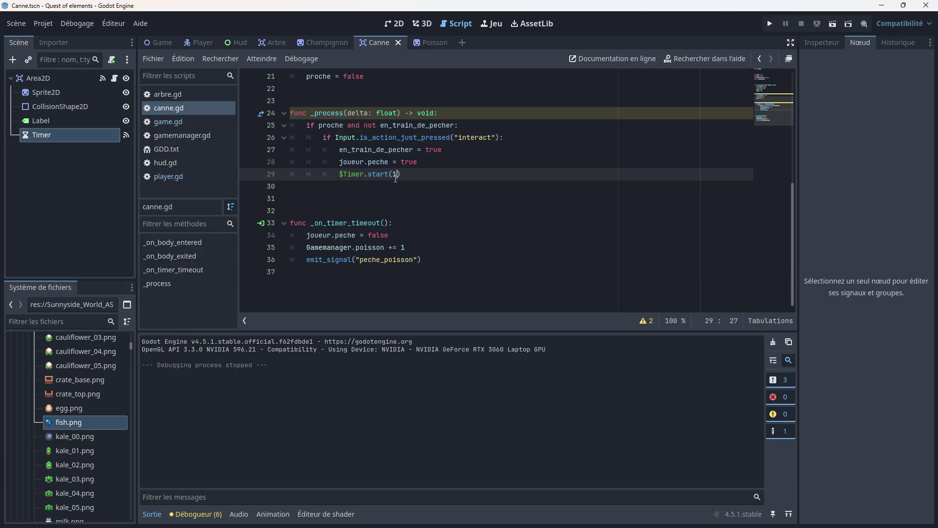
pyautogui.click(424, 211)
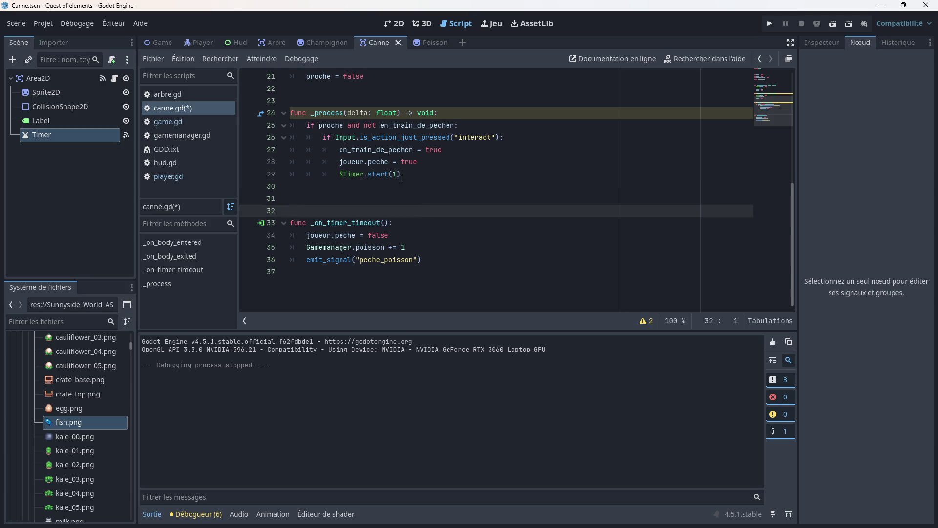
pyautogui.click(398, 176)
pyautogui.press('BackSpace')
pyautogui.write('2')
pyautogui.click(430, 210)
# - Save canne.gd and bring up player.gd in the Player scene
pyautogui.hotkey('ctrl', 's')
pyautogui.click(168, 175)
pyautogui.click(200, 42)
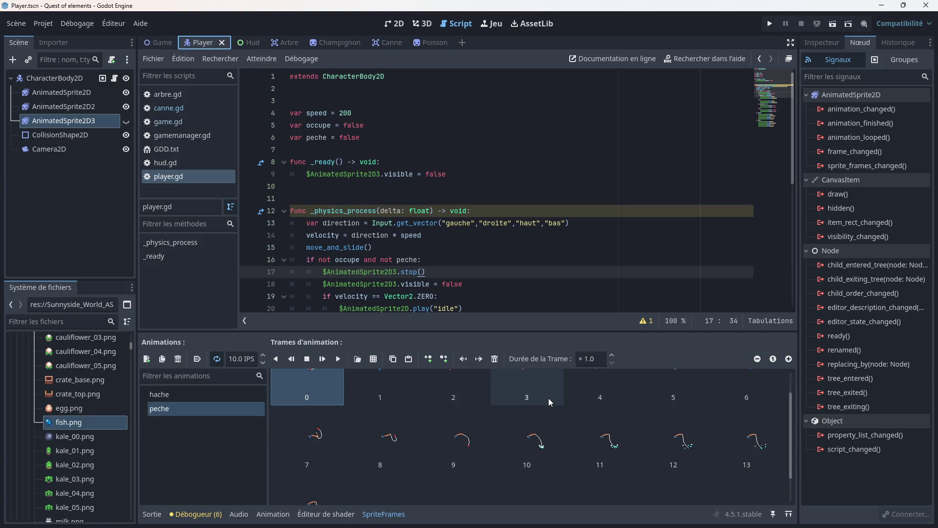
# - Preview and stop the peche rod animation, then look at the hache and peche frames
pyautogui.click(338, 359)
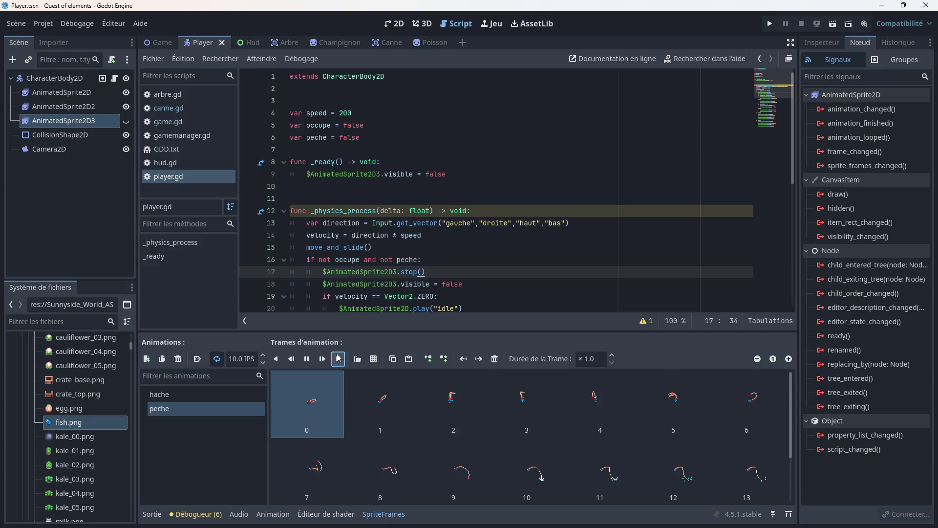
pyautogui.click(308, 359)
pyautogui.scroll(-1, 557, 434)
pyautogui.scroll(2, 572, 435)
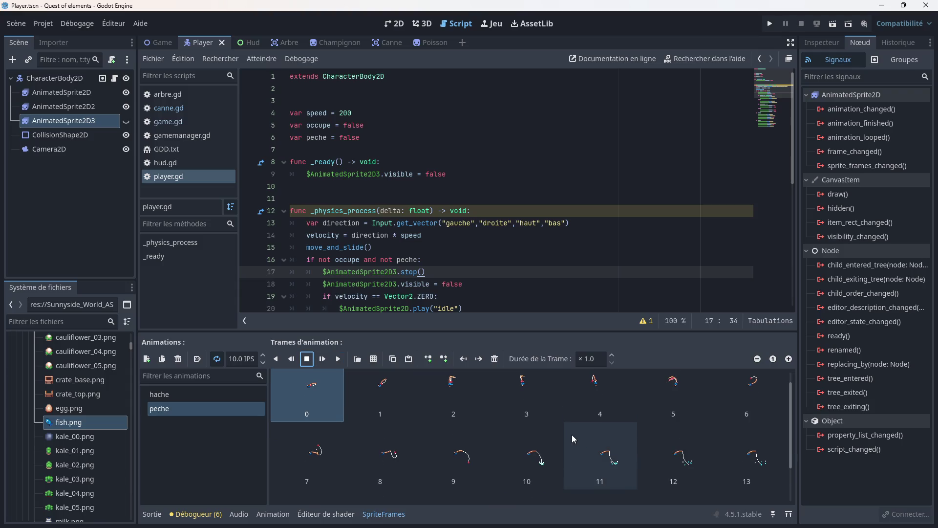
pyautogui.scroll(1, 745, 464)
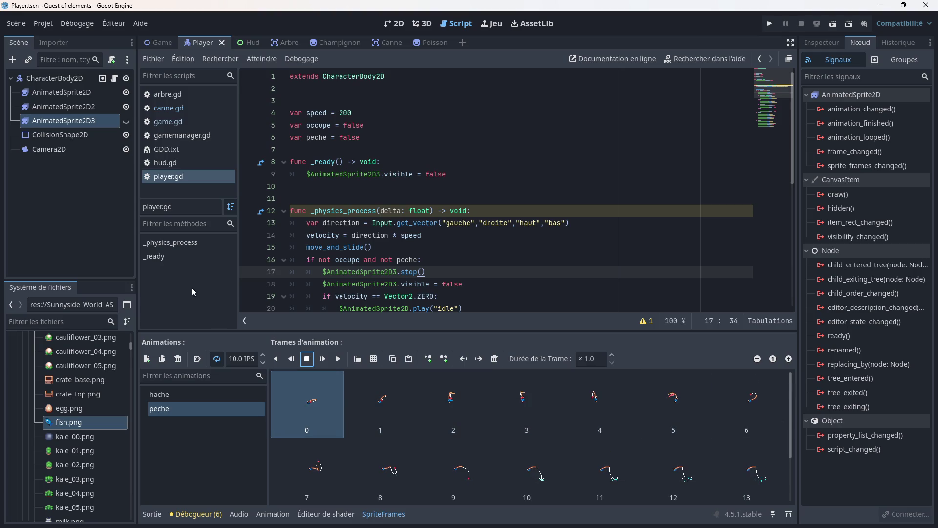
pyautogui.click(170, 395)
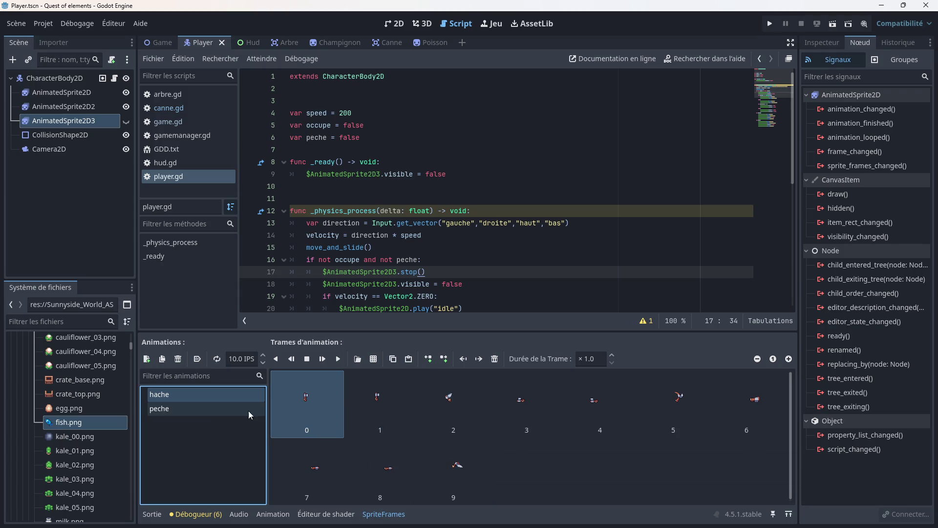
pyautogui.click(218, 408)
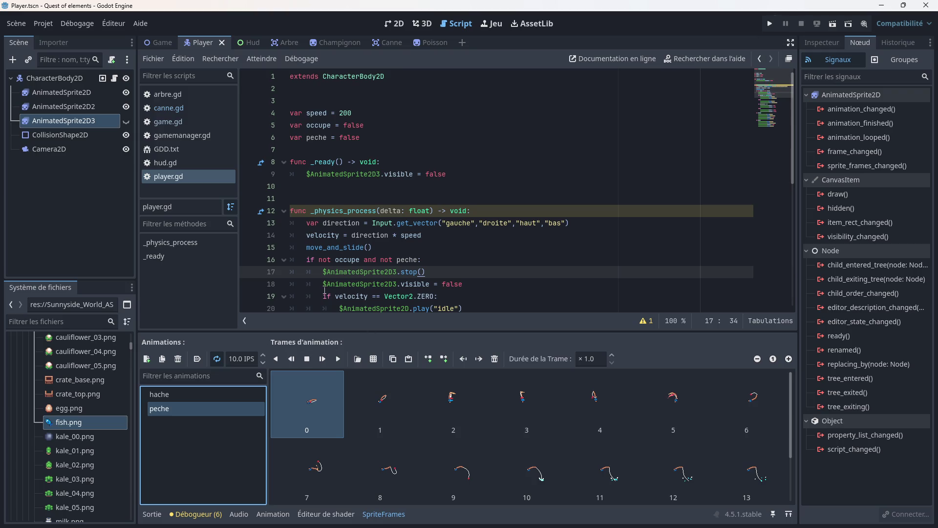
# - Switch to canne.gd and launch the game to test fishing again
pyautogui.scroll(-7, 325, 289)
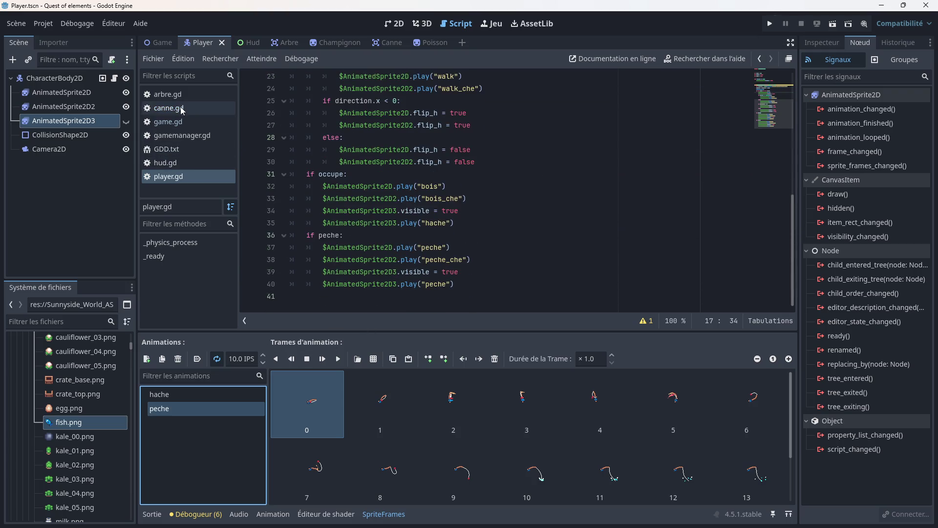
pyautogui.click(182, 110)
pyautogui.click(771, 25)
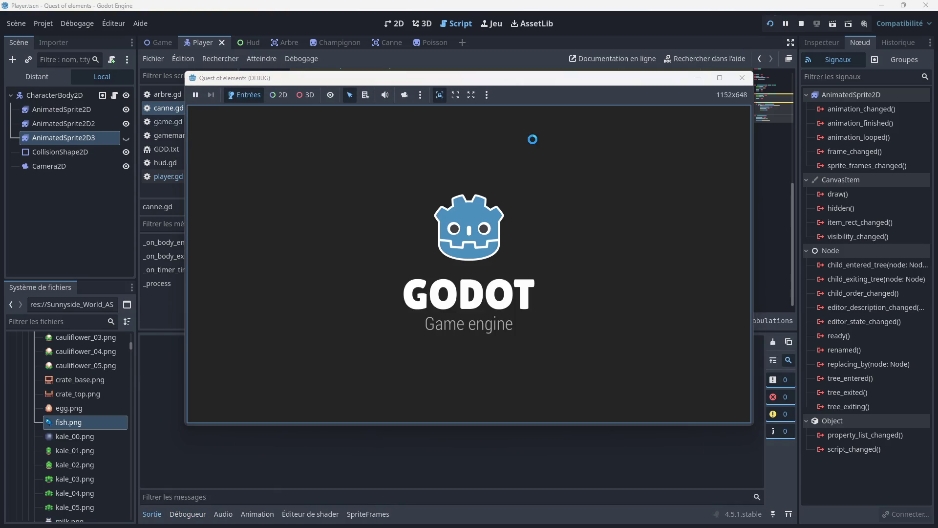
# - Walk onto the dock and fish repeatedly, stepping off and back on, until poisson reaches 11, then close the game
pyautogui.press('Down')
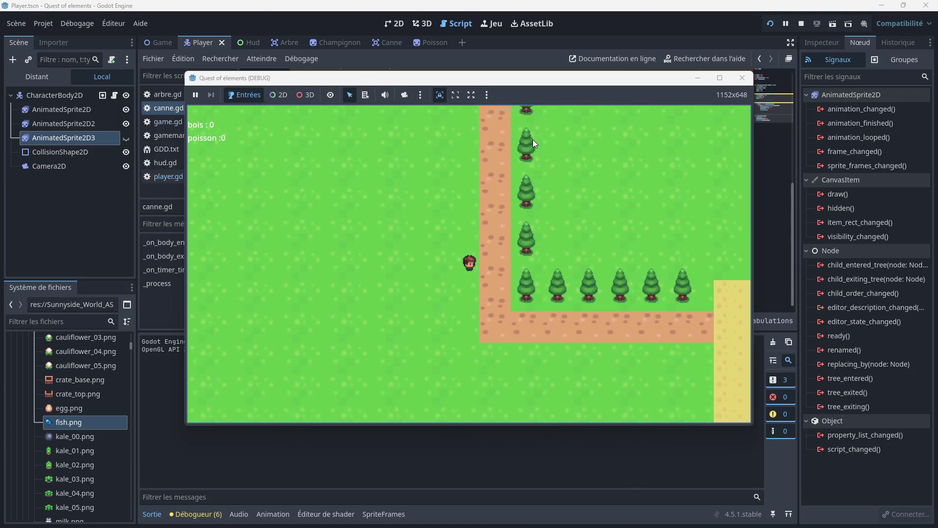
pyautogui.press('Right')
pyautogui.press('Down')
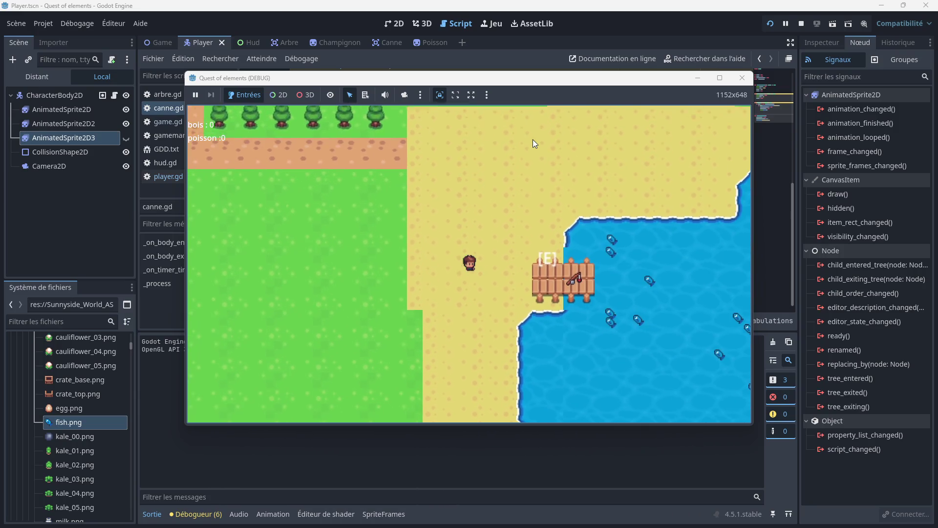
pyautogui.press('Right')
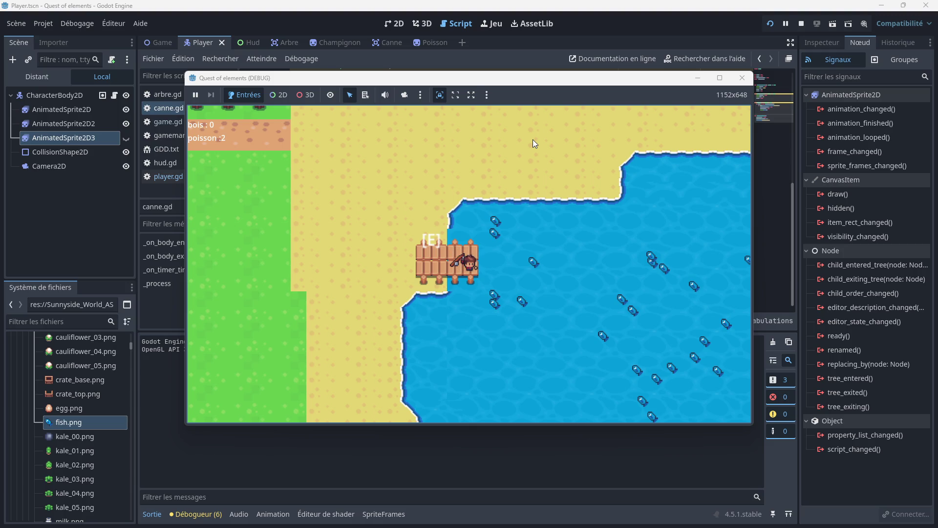
pyautogui.press('Left')
pyautogui.press('Right')
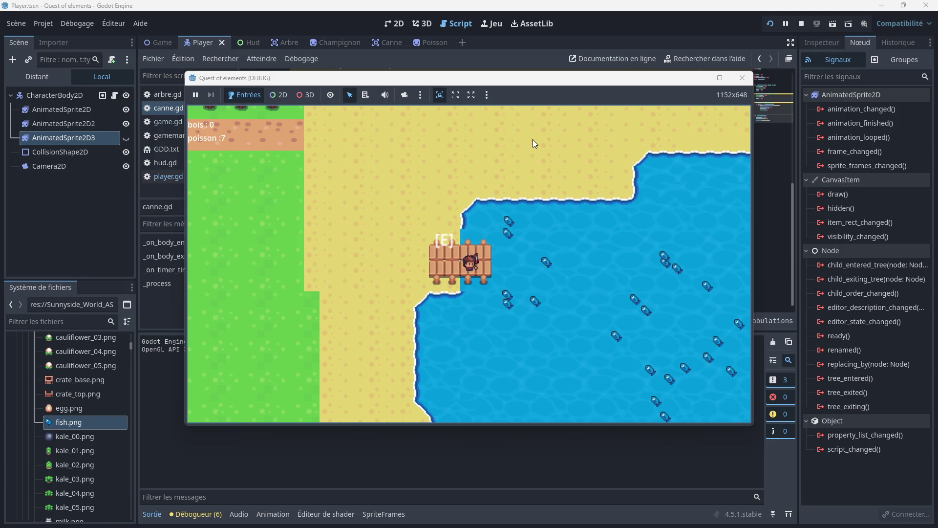
pyautogui.press('Left')
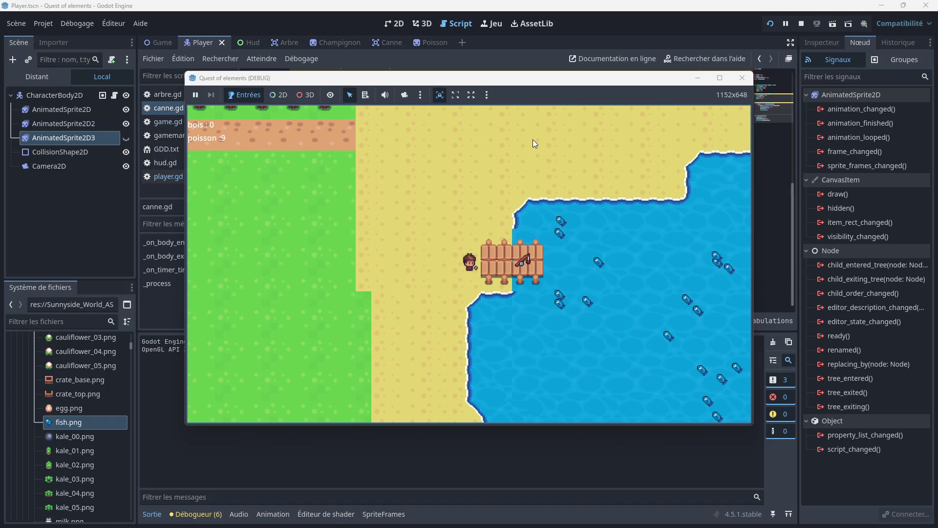
pyautogui.press('Right')
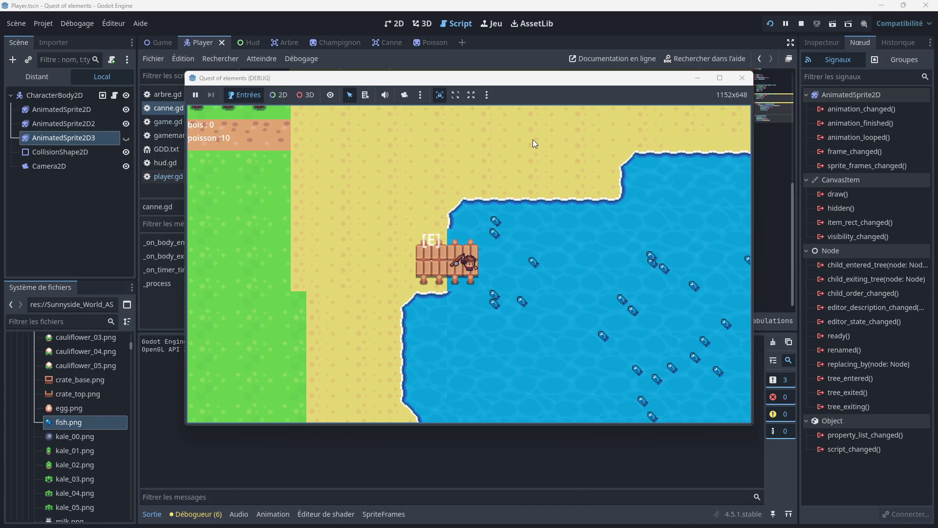
pyautogui.click(742, 78)
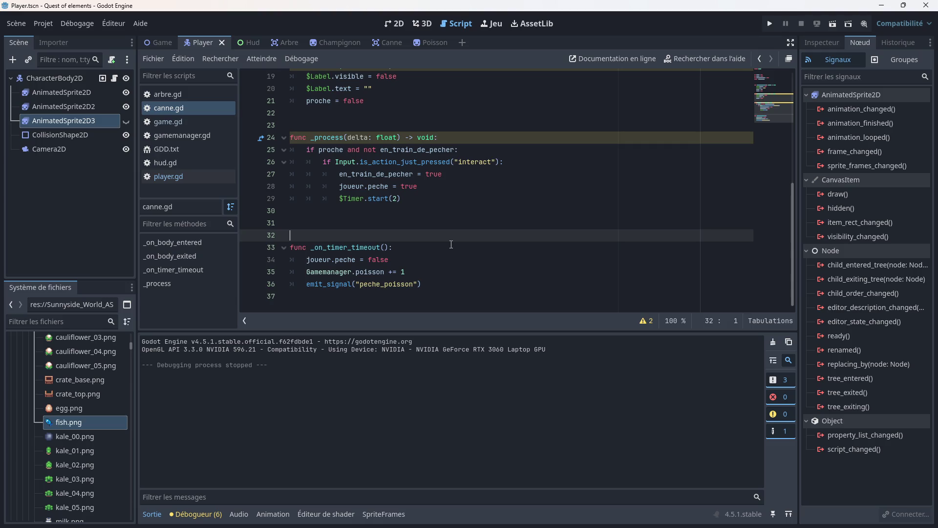
# - In player.gd's SpriteFrames, select the peche animation and turn Animation Looping on
pyautogui.click(179, 175)
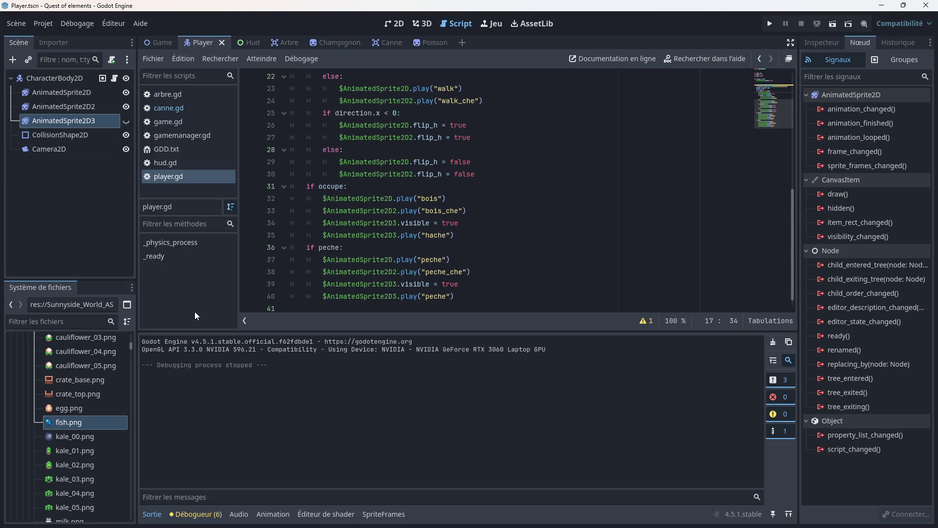
pyautogui.click(393, 514)
pyautogui.click(213, 398)
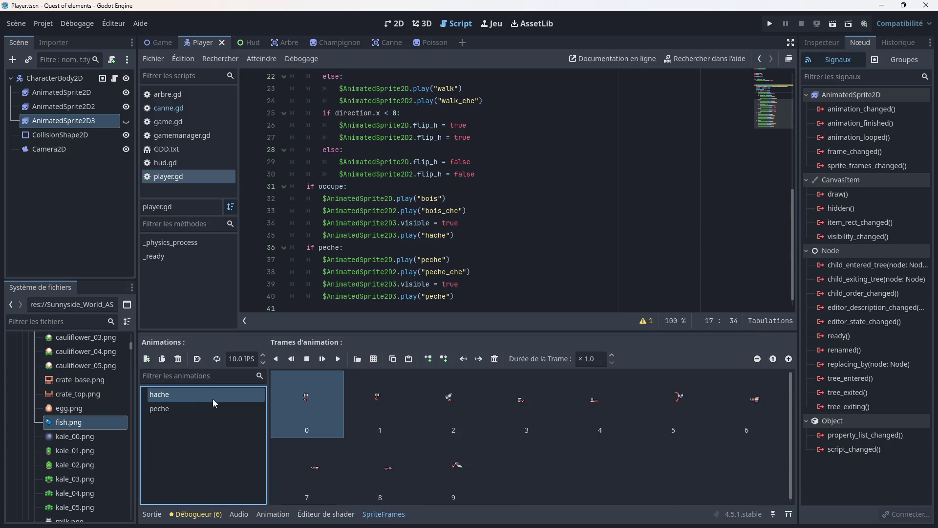
pyautogui.click(219, 408)
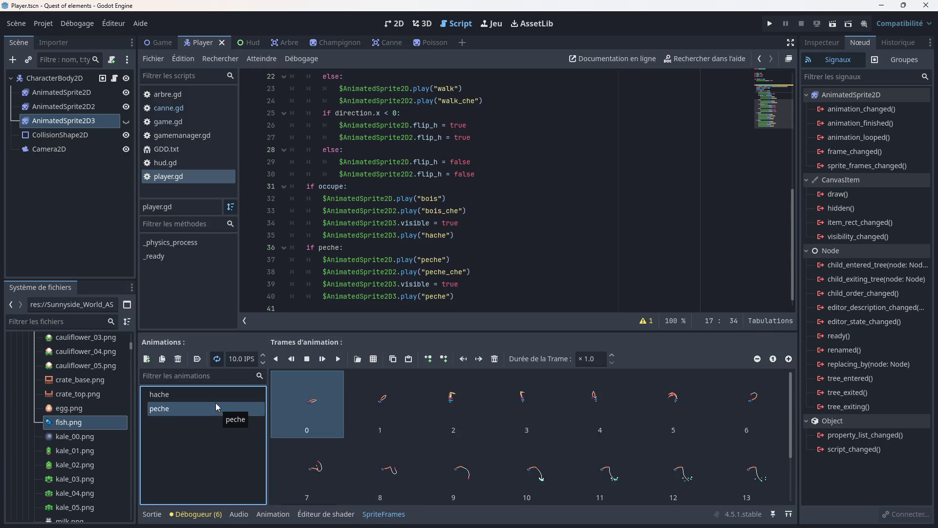
pyautogui.click(218, 360)
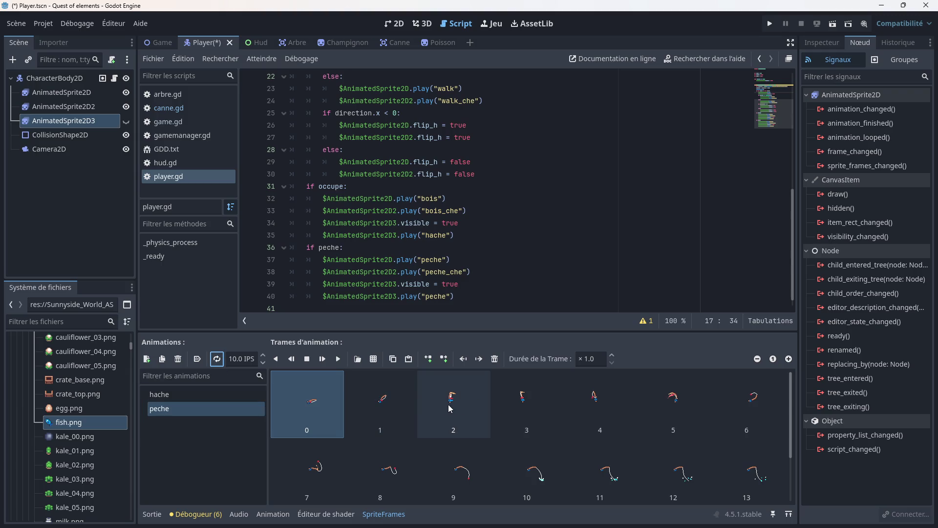
# - Review the player.gd script, then save and launch the game
pyautogui.scroll(-2, 462, 406)
pyautogui.scroll(2, 455, 411)
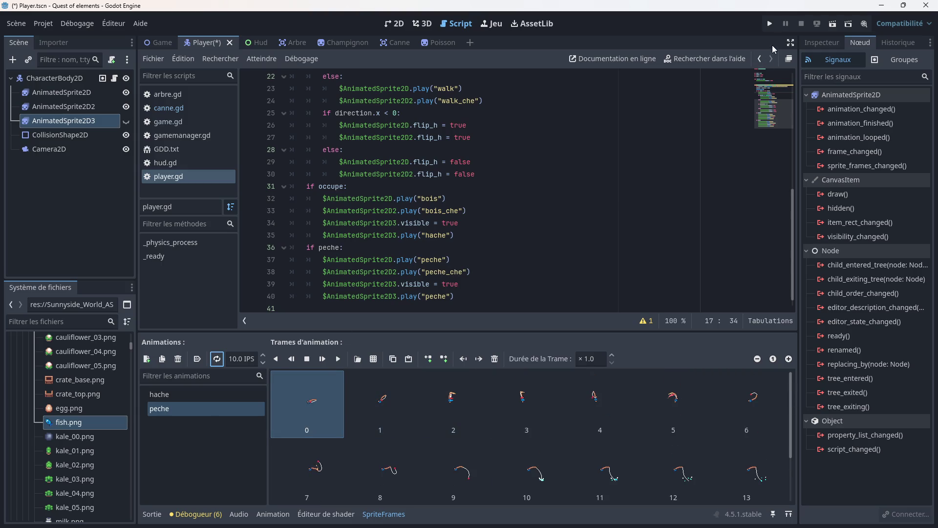
pyautogui.scroll(-1, 393, 212)
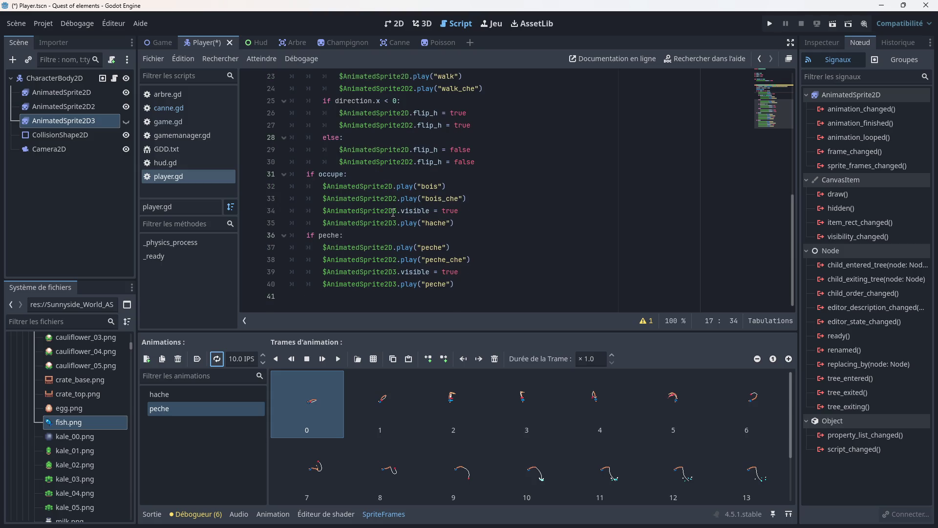
pyautogui.scroll(4, 394, 213)
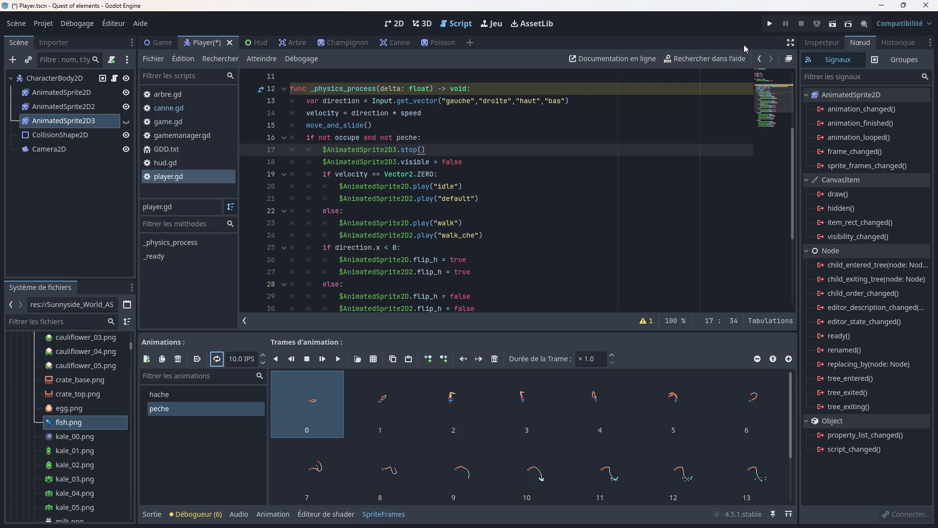
pyautogui.click(770, 23)
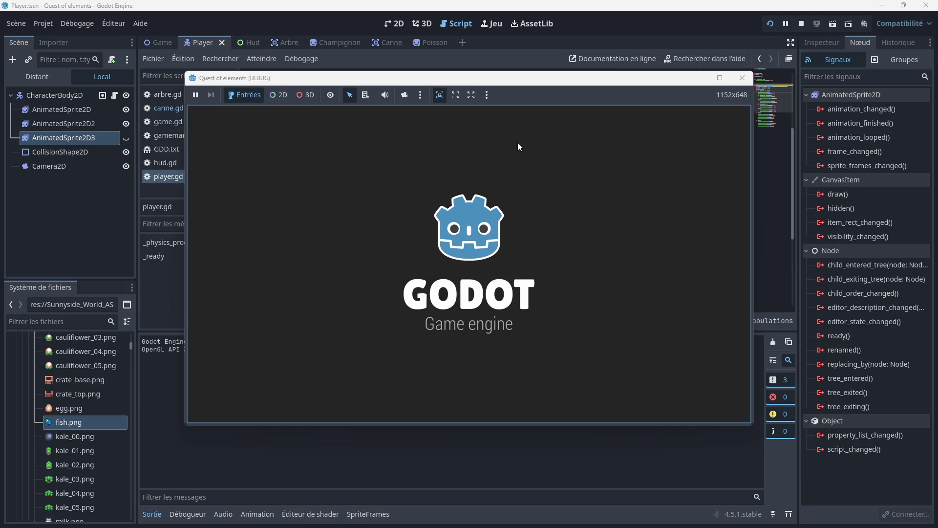
# - Walk onto the dock, fish with E to raise poisson to 3, then close the game
pyautogui.press('Down')
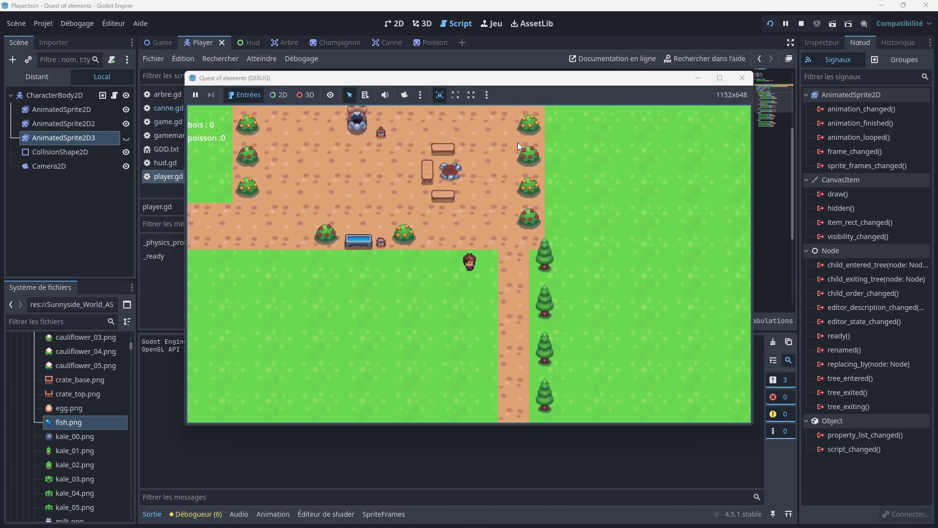
pyautogui.press('Right')
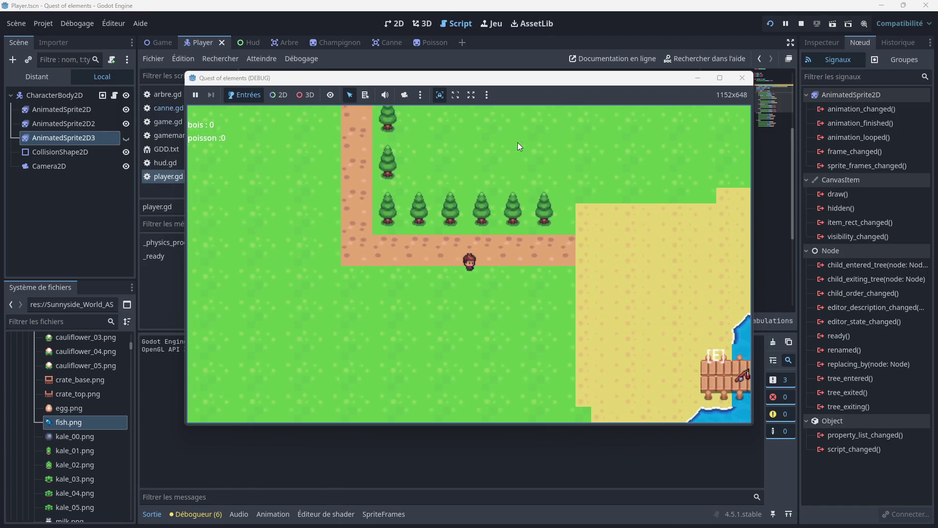
pyautogui.press('Right')
pyautogui.press('Down')
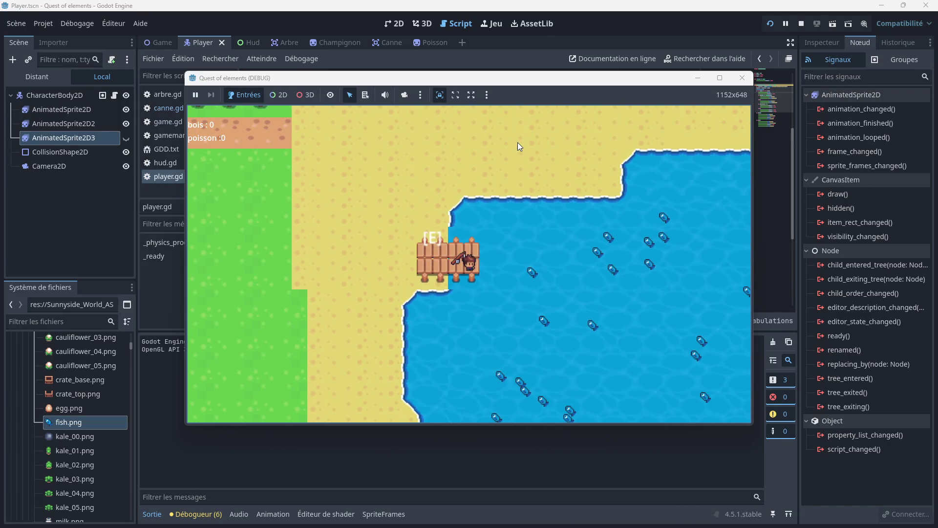
pyautogui.press('e')
pyautogui.press('e')
pyautogui.press('e')
pyautogui.click(740, 78)
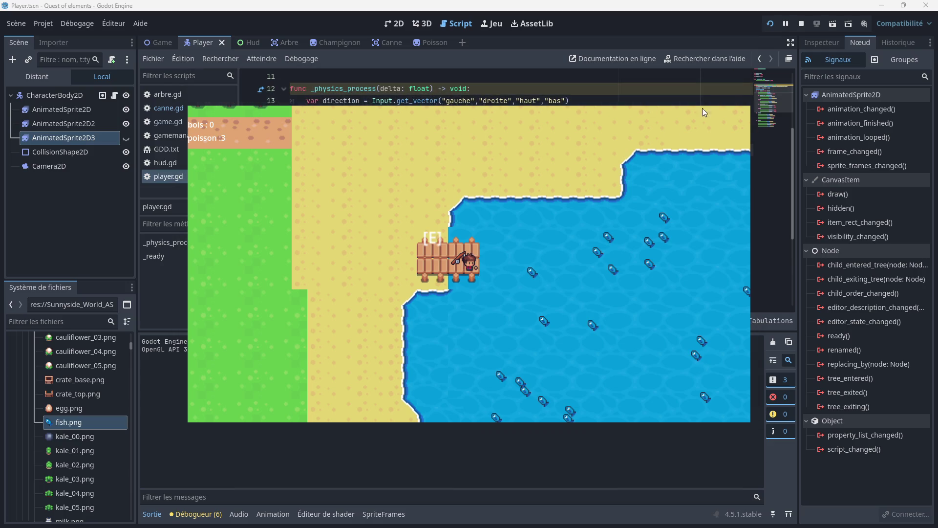
pyautogui.scroll(-4, 457, 226)
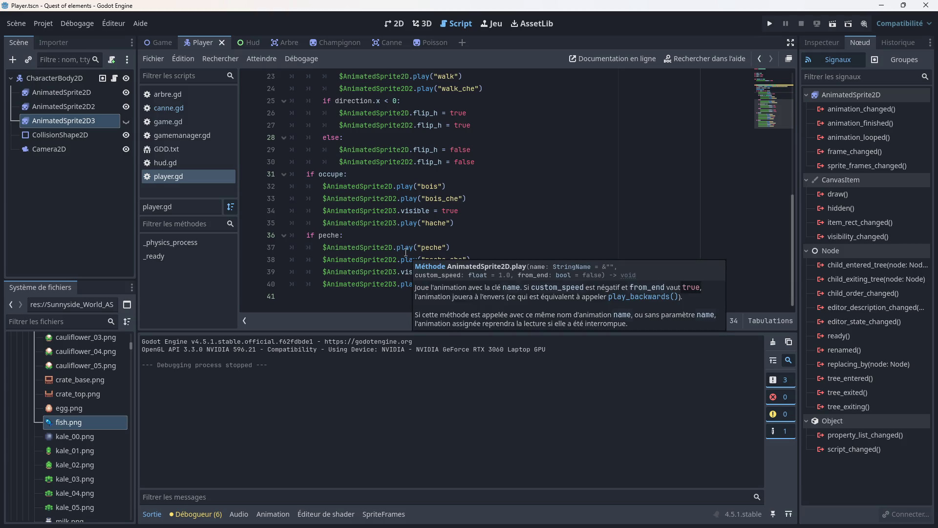
# - Check the canne.gd code, then go back to the animation code in player.gd
pyautogui.scroll(2, 374, 228)
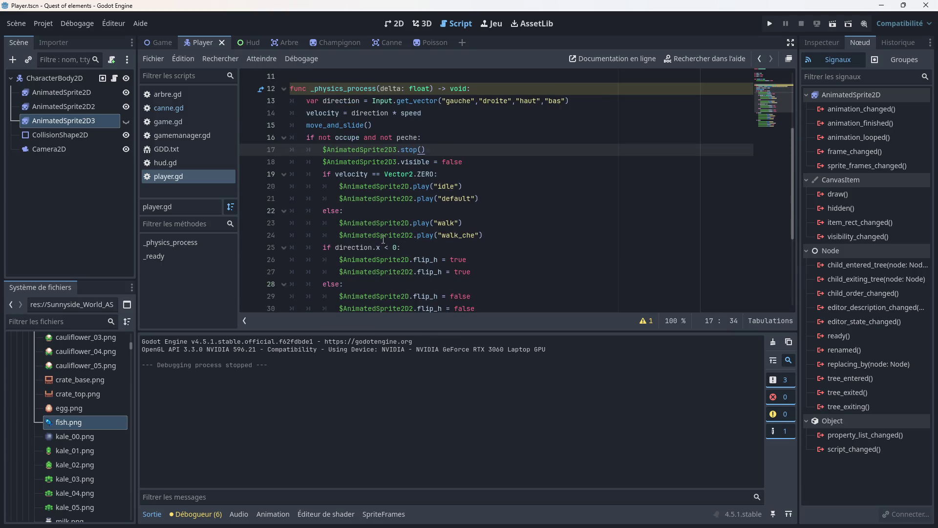
pyautogui.click(169, 108)
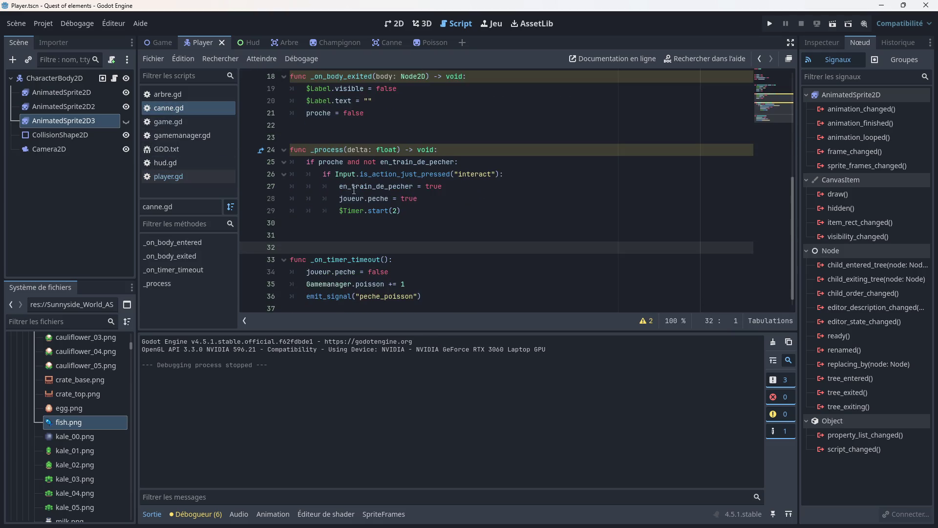
pyautogui.scroll(-1, 361, 192)
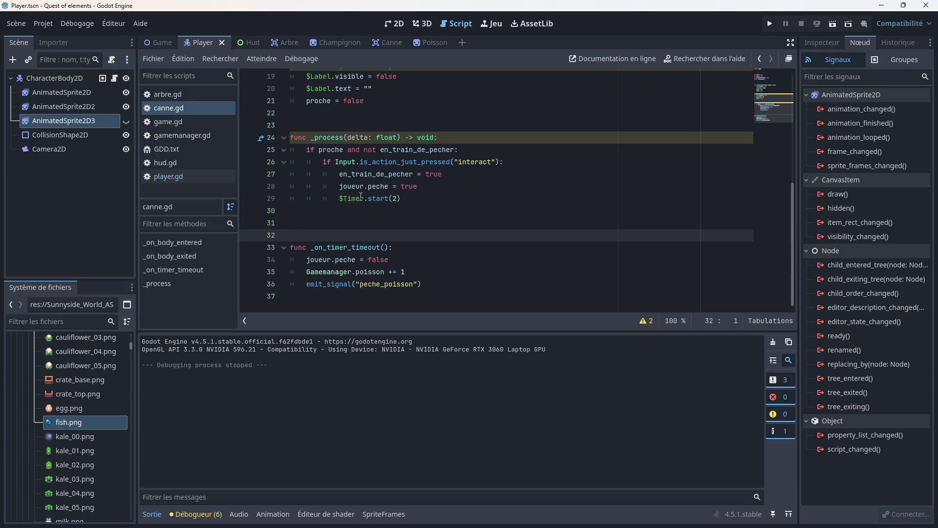
pyautogui.click(175, 176)
pyautogui.scroll(-2, 371, 225)
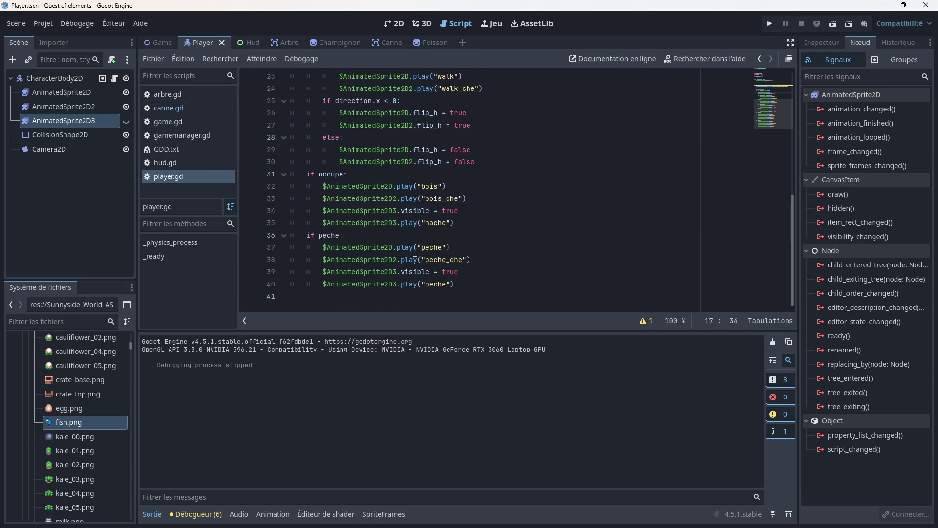
pyautogui.scroll(4, 411, 250)
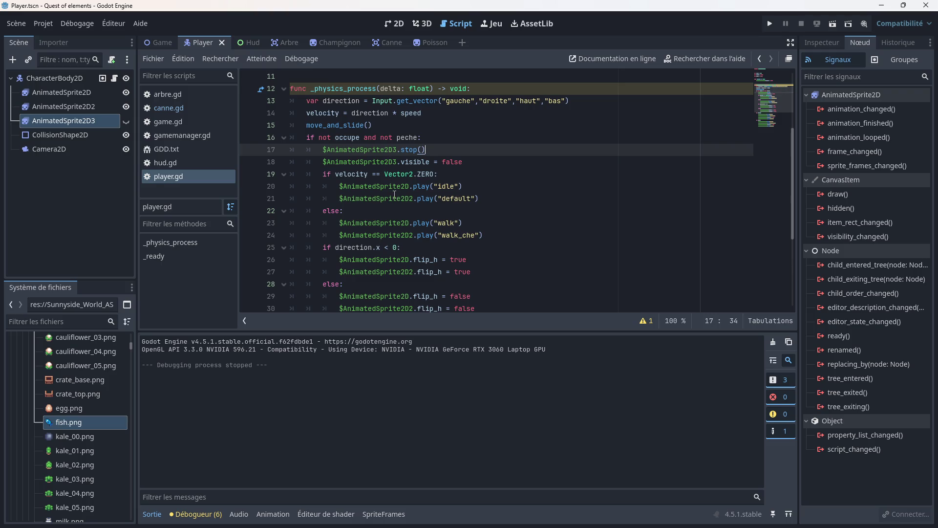
# - Delete the $AnimatedSprite2D3.stop() call on line 17 and save player.gd
pyautogui.moveTo(395, 189)
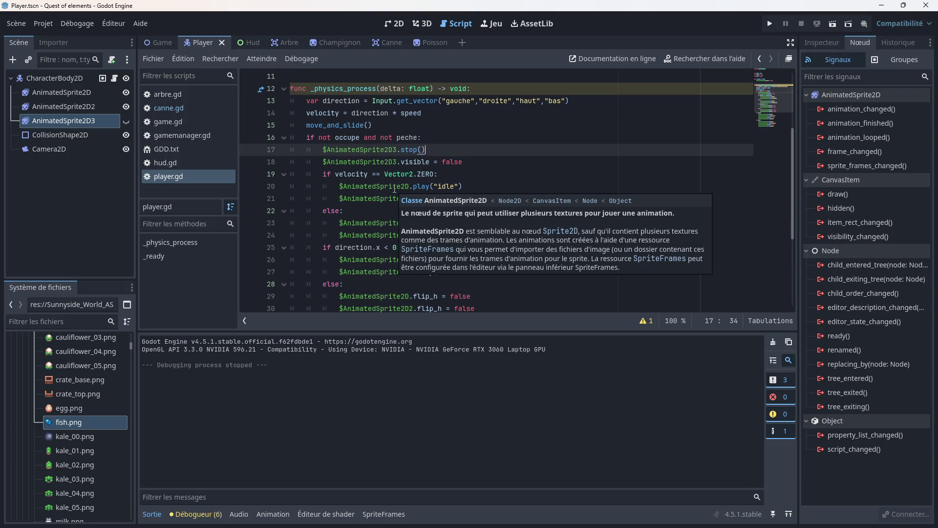
pyautogui.moveTo(433, 149); pyautogui.dragTo(325, 150)
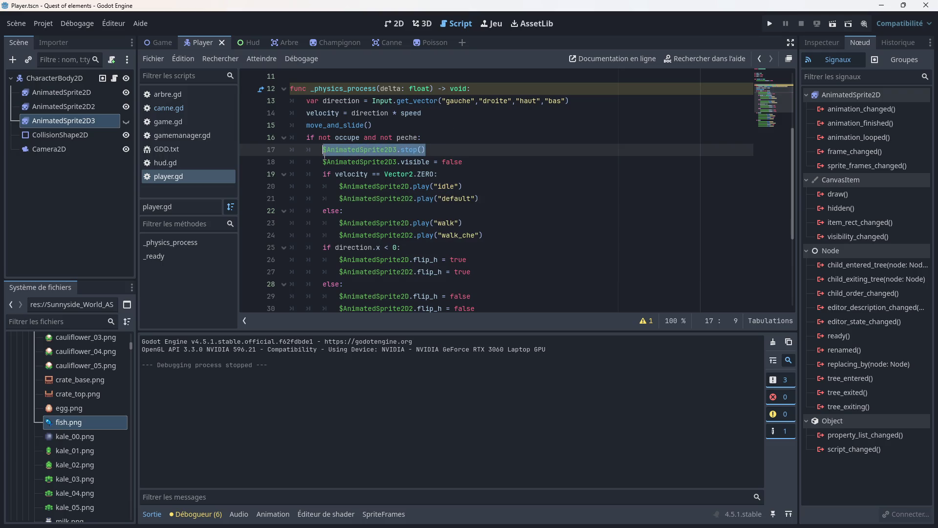
pyautogui.press('BackSpace')
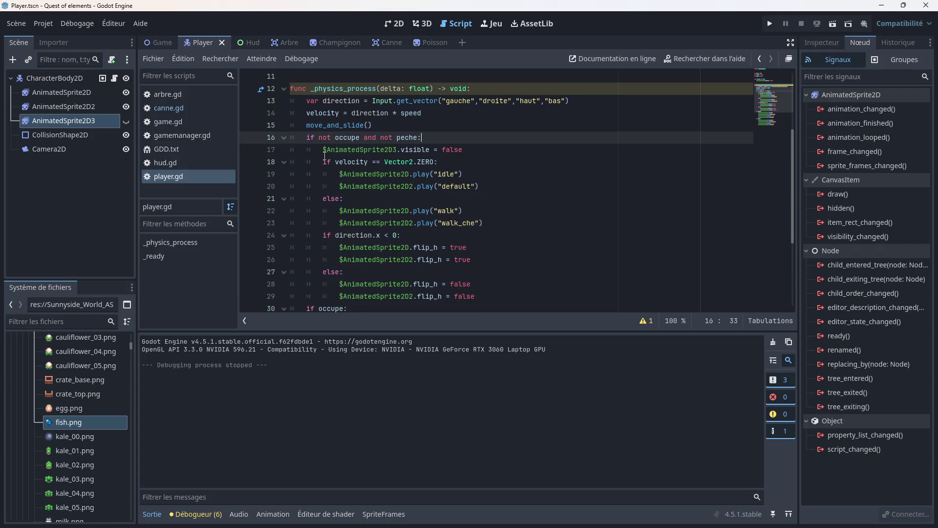
pyautogui.hotkey('ctrl', 's')
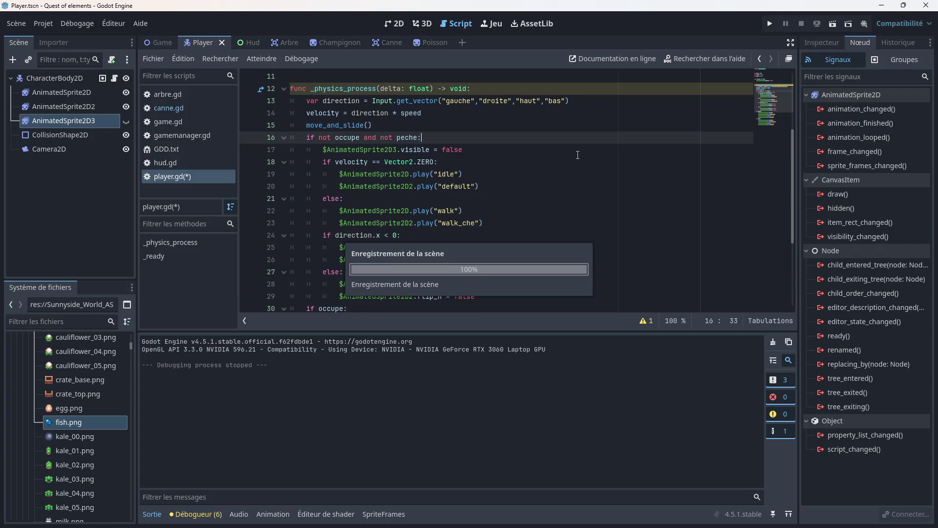
pyautogui.click(769, 25)
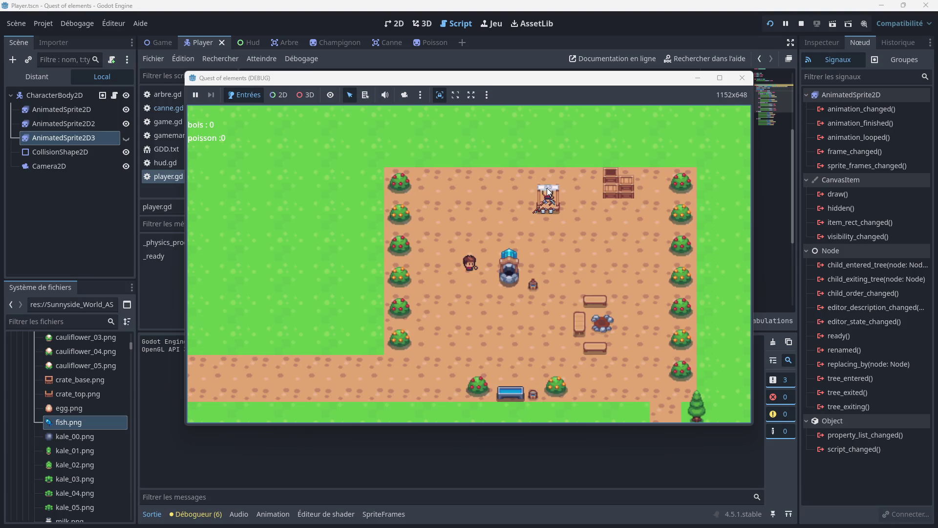
pyautogui.press('Down')
pyautogui.press('Right')
pyautogui.press('Down')
pyautogui.press('Right')
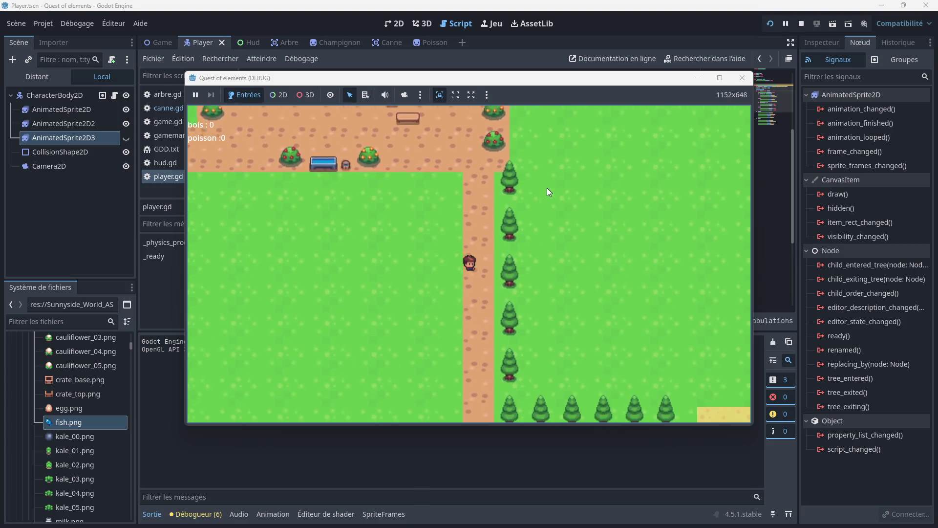
pyautogui.press('Right')
pyautogui.press('Down')
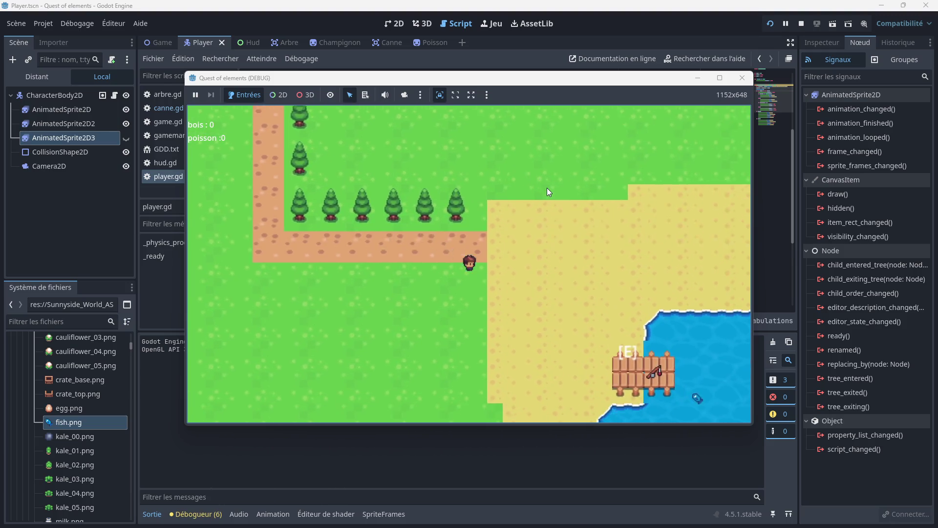
pyautogui.press('e')
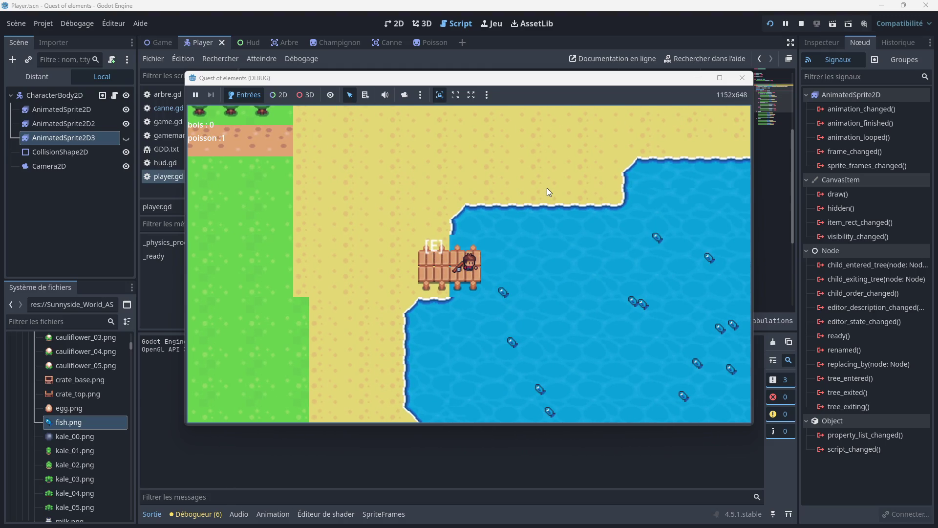
pyautogui.press('e')
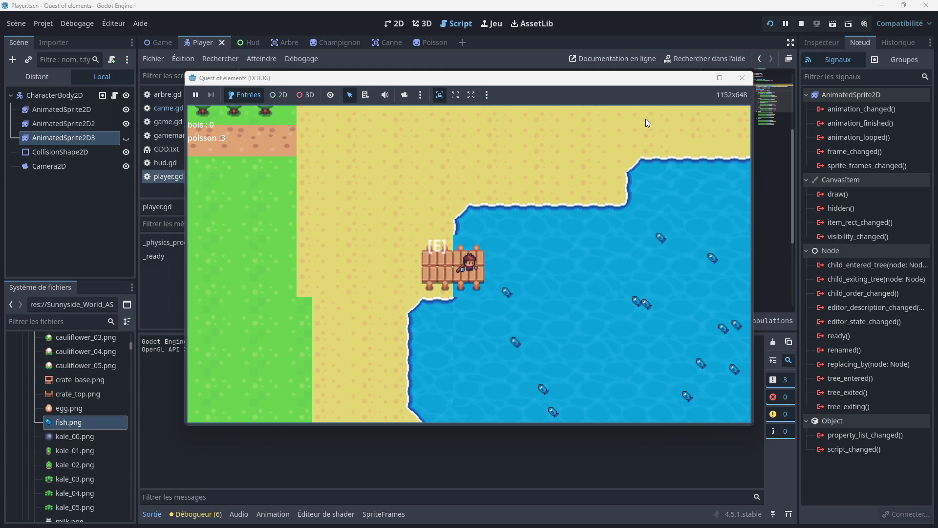
pyautogui.click(742, 78)
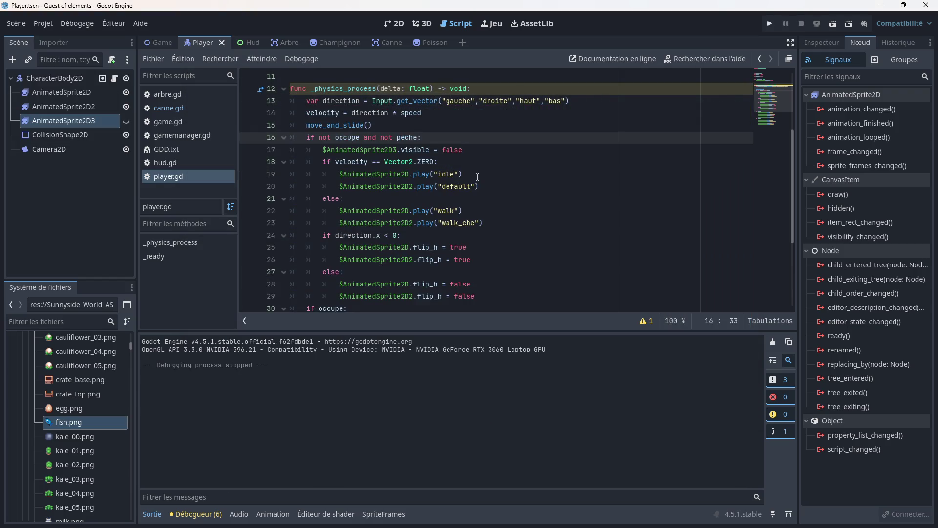
# - Delete the '$AnimatedSprite2D3.visible = false' line 17 and save player.gd
pyautogui.scroll(1, 415, 158)
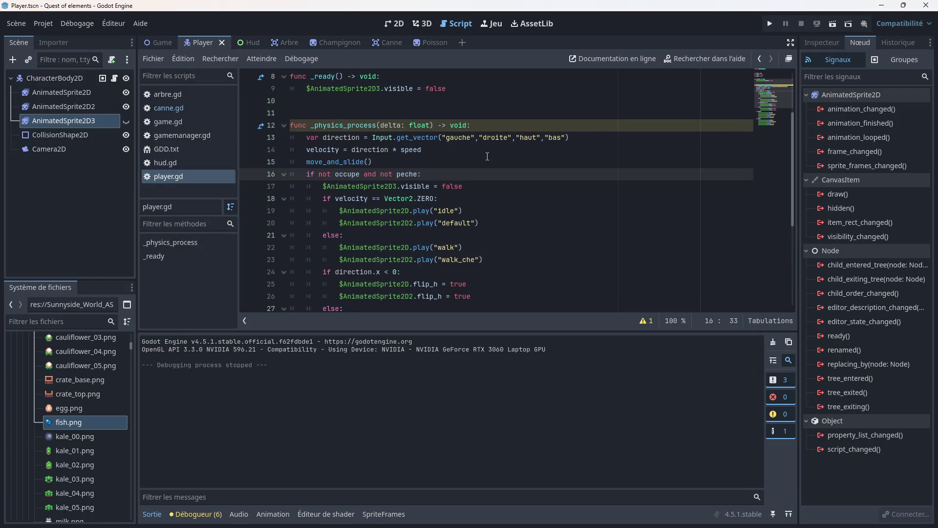
pyautogui.moveTo(462, 186); pyautogui.dragTo(310, 190)
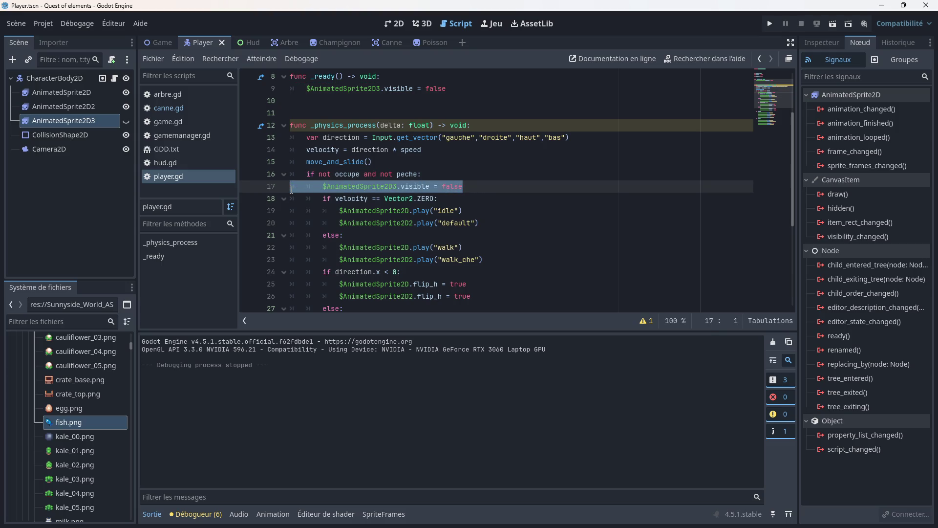
pyautogui.press('BackSpace')
pyautogui.press('BackSpace')
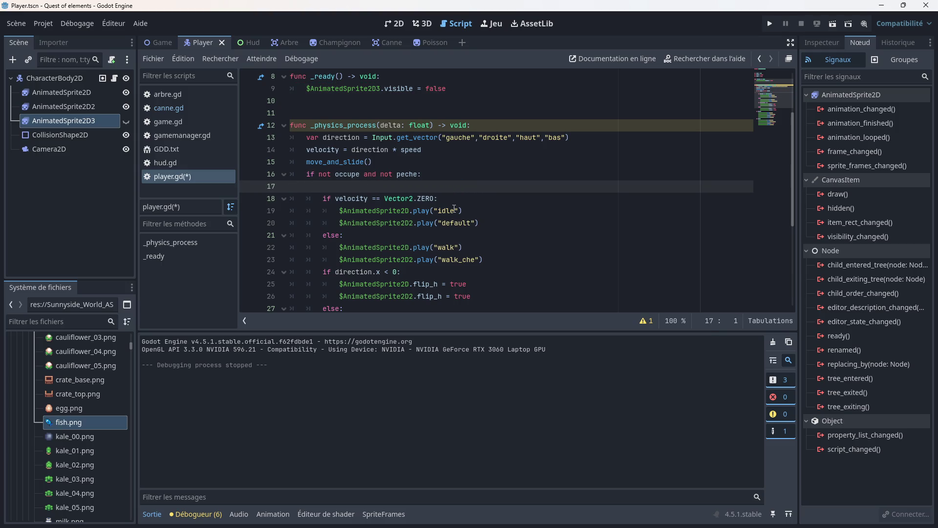
pyautogui.hotkey('ctrl', 's')
# - Run the game, fish from the dock until poisson reaches 4, then stop the test
pyautogui.click(765, 28)
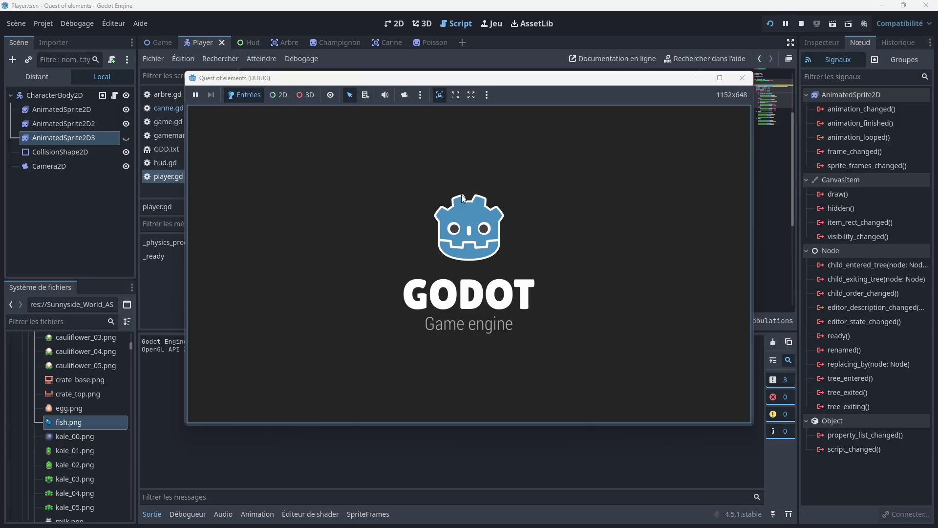
pyautogui.press('Down')
pyautogui.press('Right')
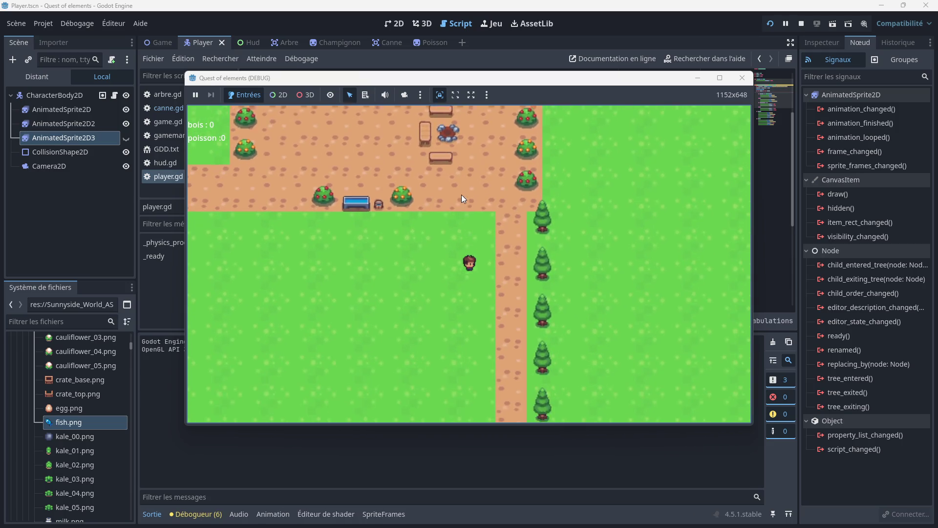
pyautogui.press('Down')
pyautogui.press('Right')
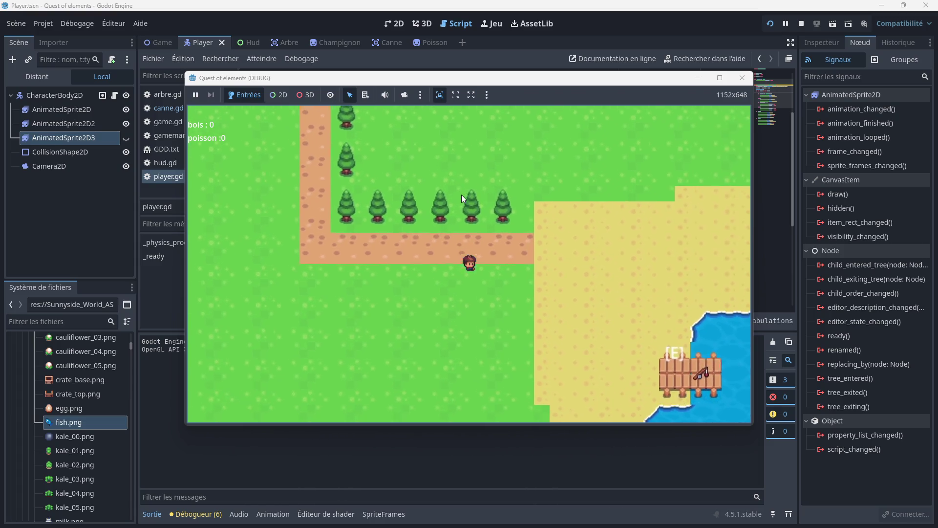
pyautogui.press('Right')
pyautogui.press('Down')
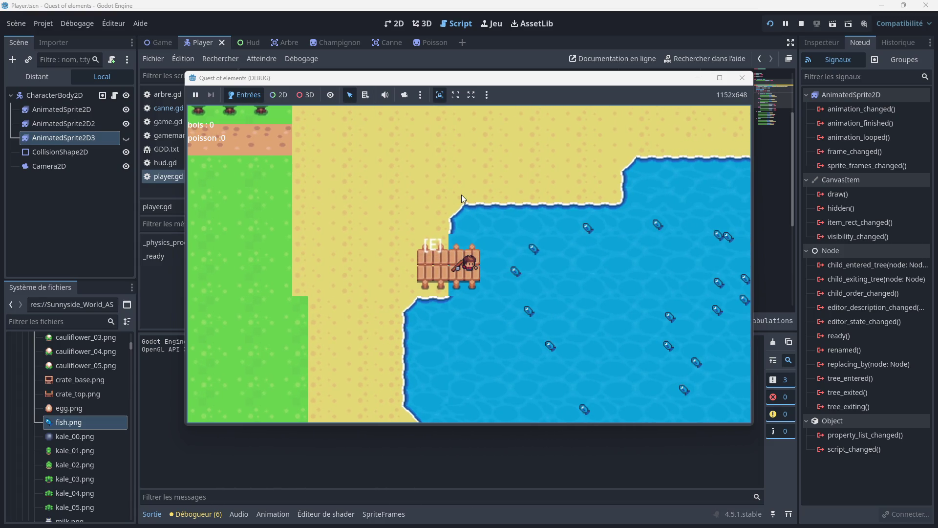
pyautogui.press('e')
pyautogui.press('e')
pyautogui.press('e')
pyautogui.press('e')
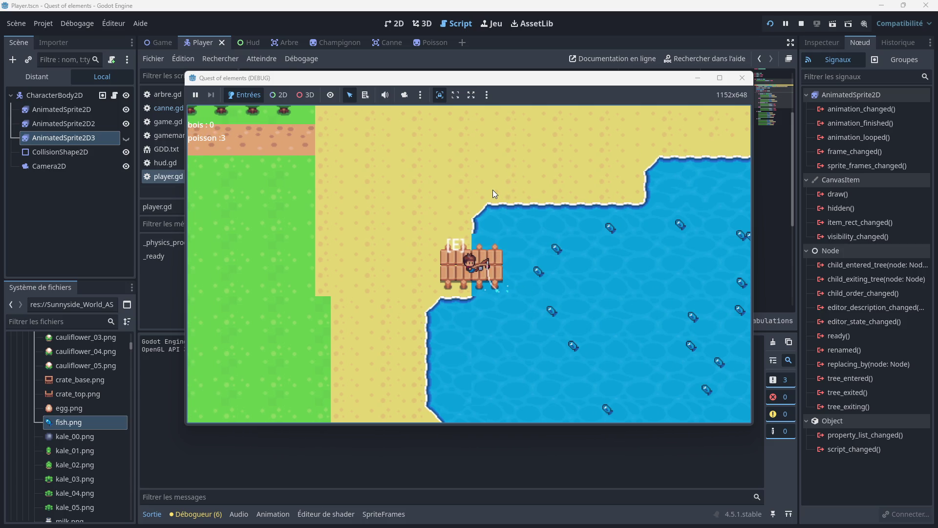
pyautogui.press('e')
pyautogui.press('Left')
pyautogui.press('Right')
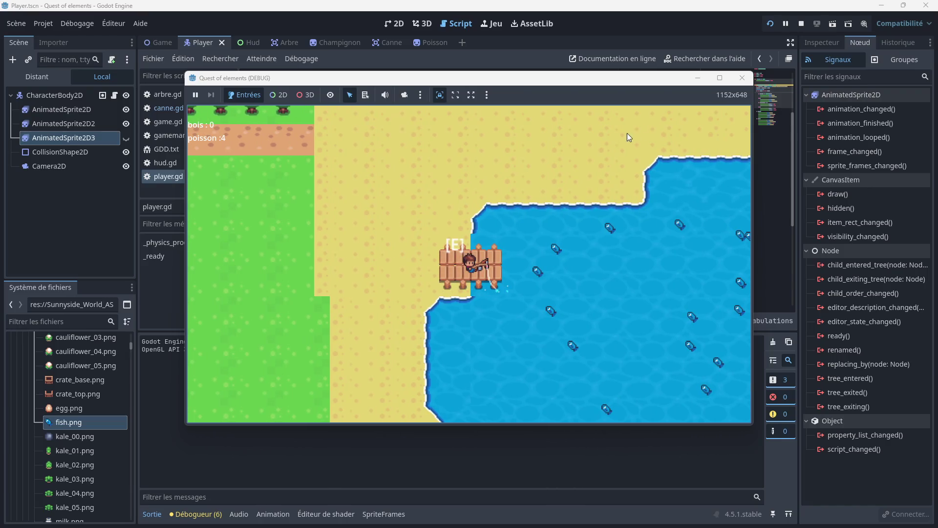
pyautogui.click(742, 78)
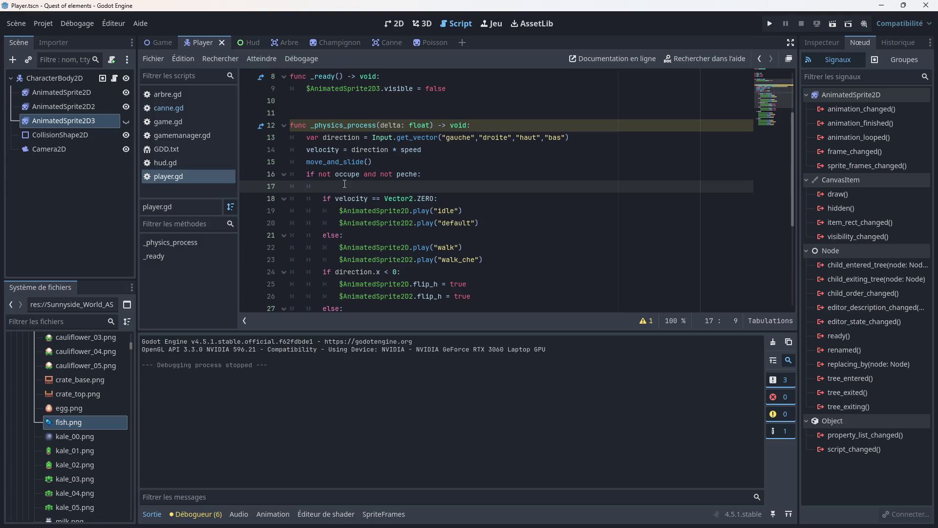
# - Add $AnimatedSprite2D3.stop() on line 17 of player.gd, save, and launch the game
pyautogui.moveTo(87, 122); pyautogui.dragTo(343, 185)
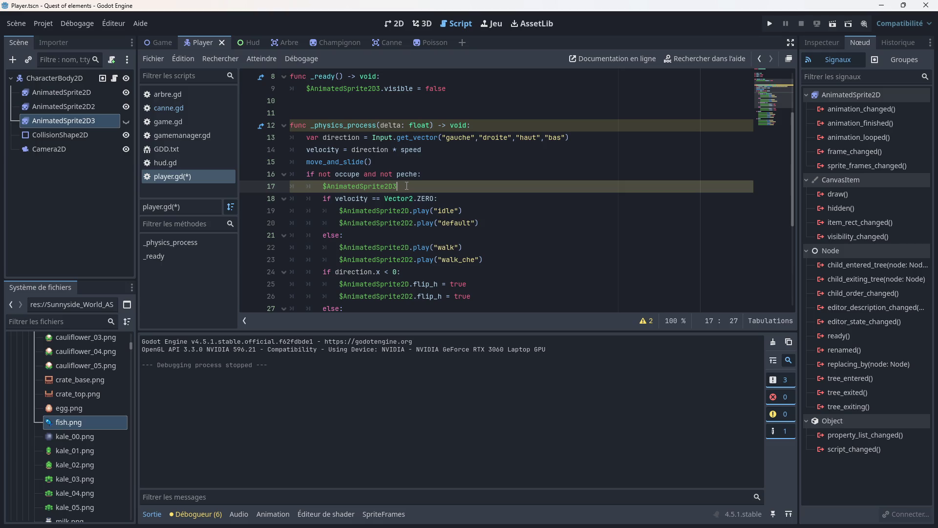
pyautogui.write('.')
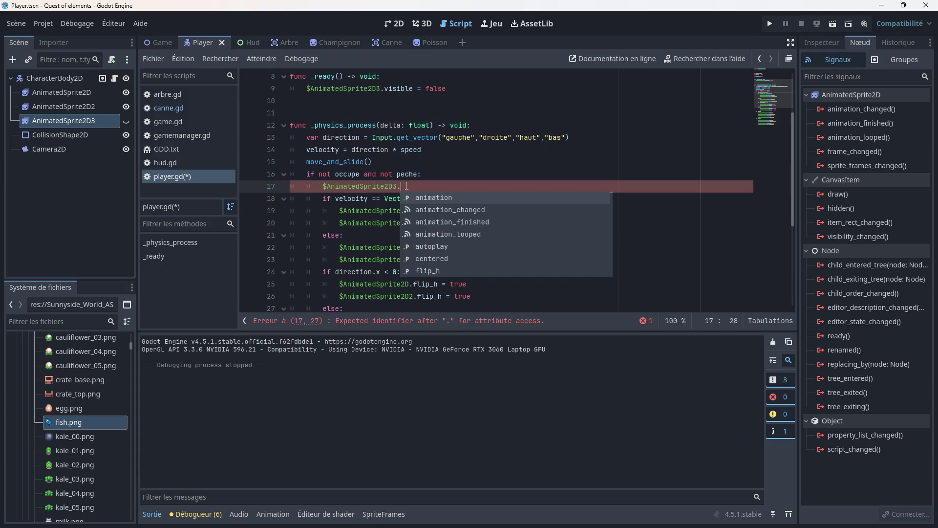
pyautogui.write('s')
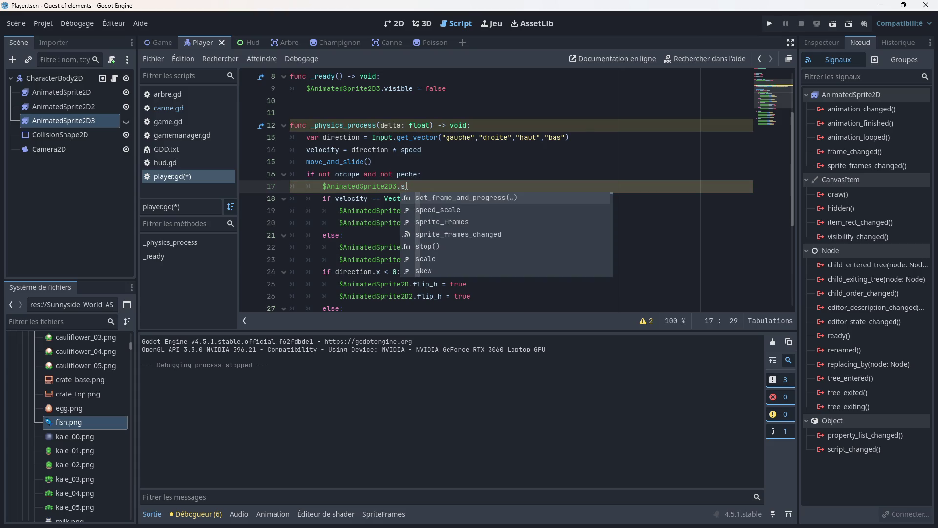
pyautogui.press('Down')
pyautogui.press('Down')
pyautogui.press('Down')
pyautogui.press('Return')
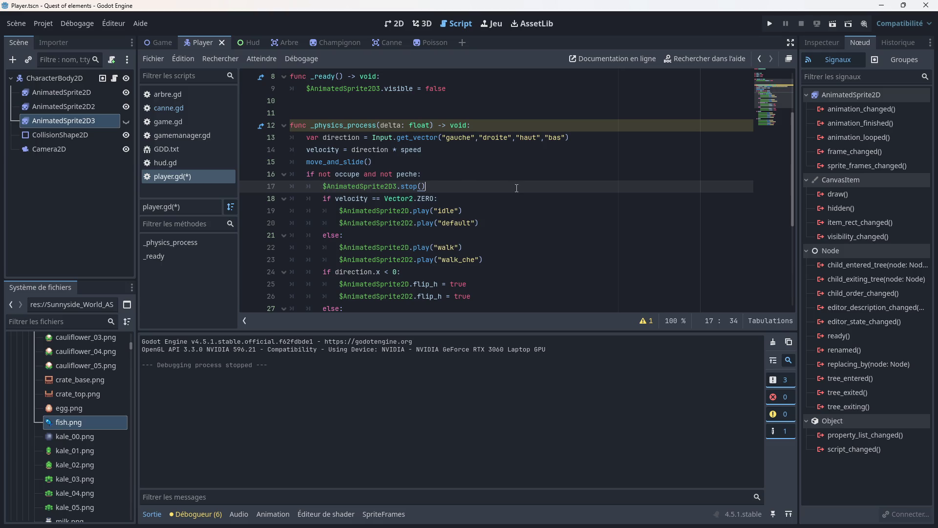
pyautogui.hotkey('ctrl', 's')
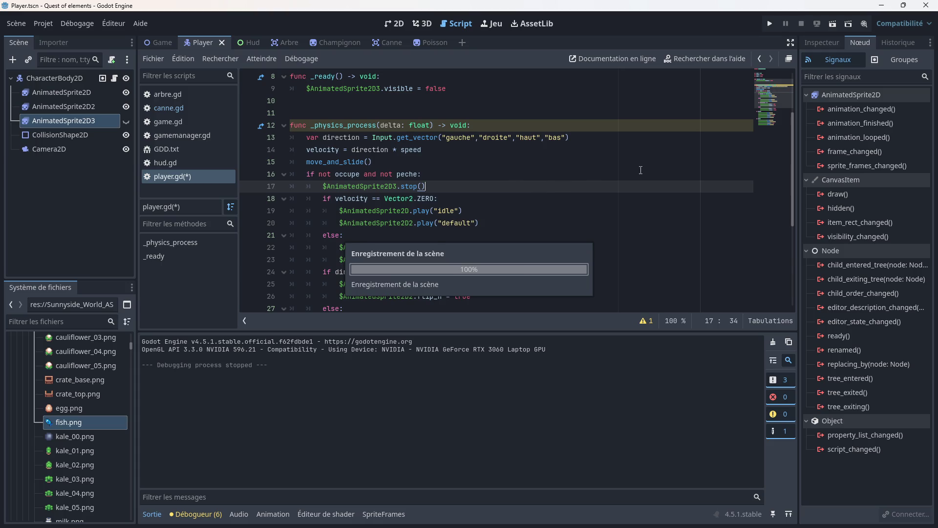
pyautogui.click(769, 23)
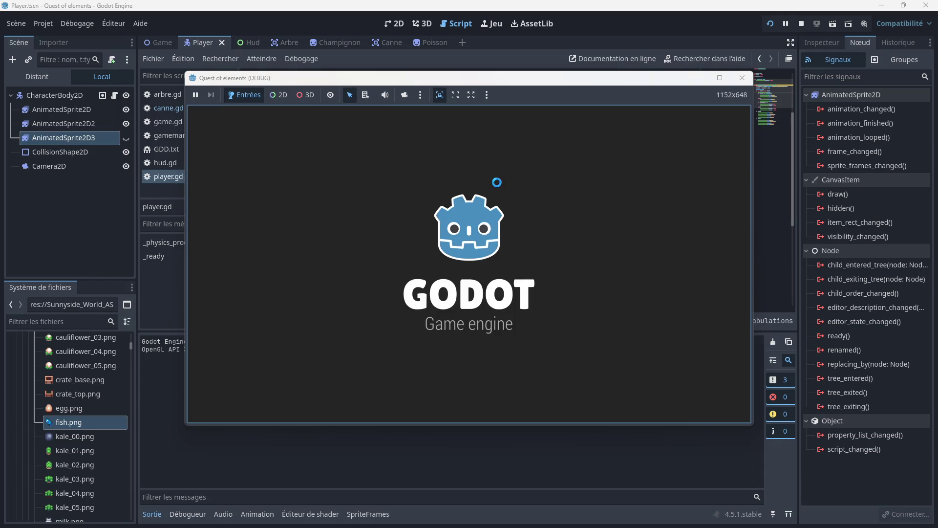
# - Walk the player down the path onto the wooden dock and fish once
pyautogui.press('Down')
pyautogui.press('Right')
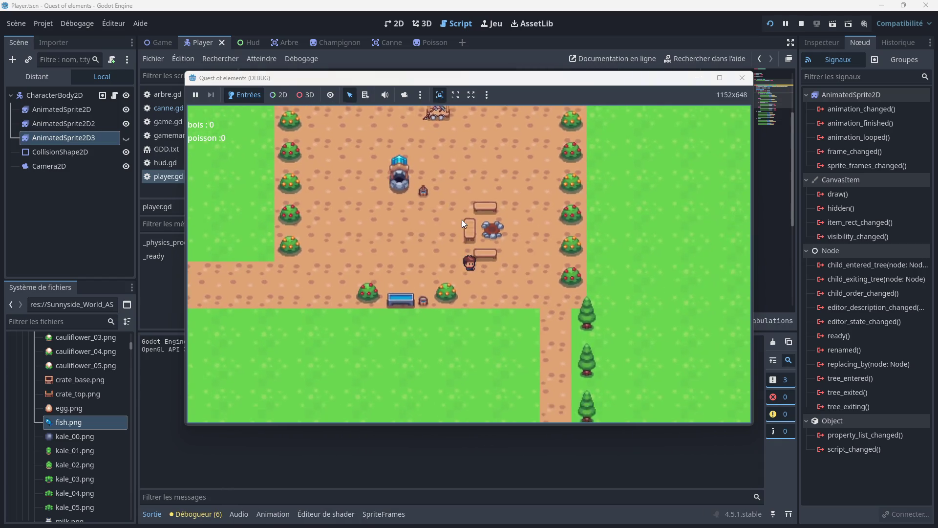
pyautogui.press('Down')
pyautogui.press('Right')
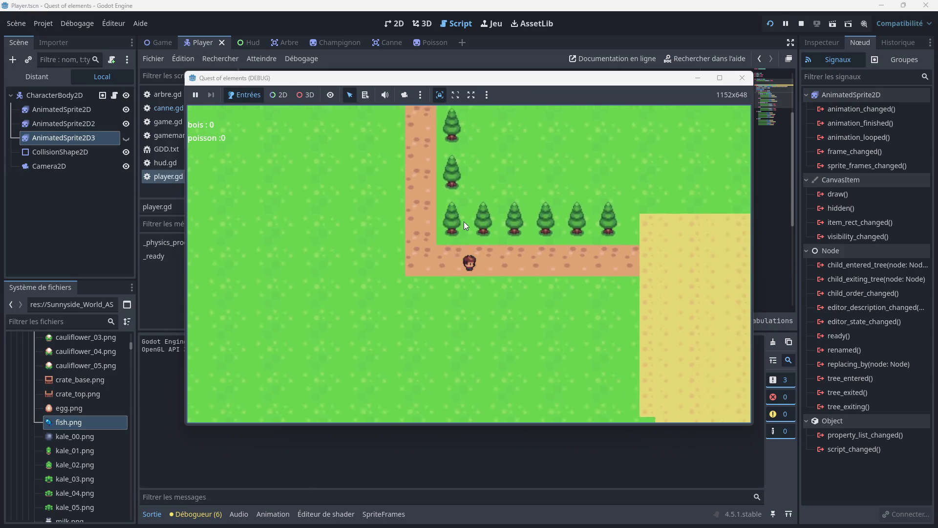
pyautogui.press('Right')
pyautogui.press('Down')
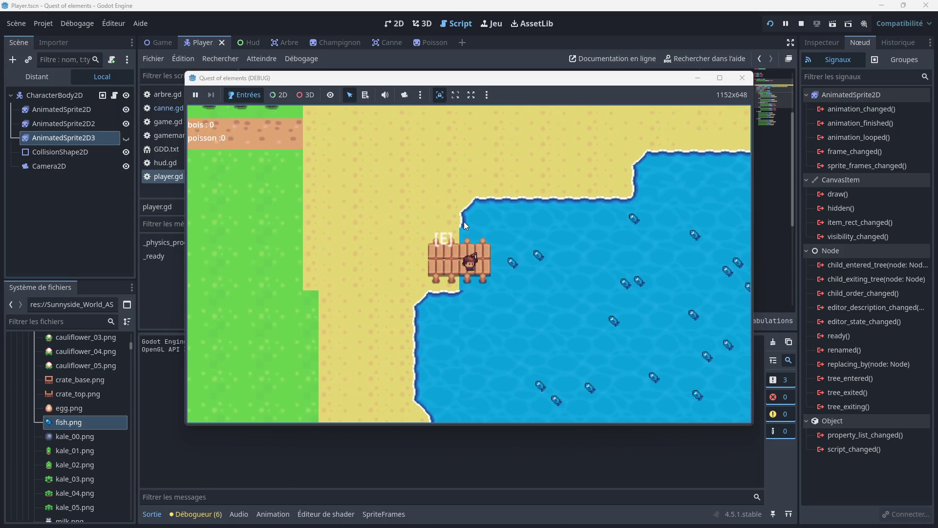
pyautogui.press('e')
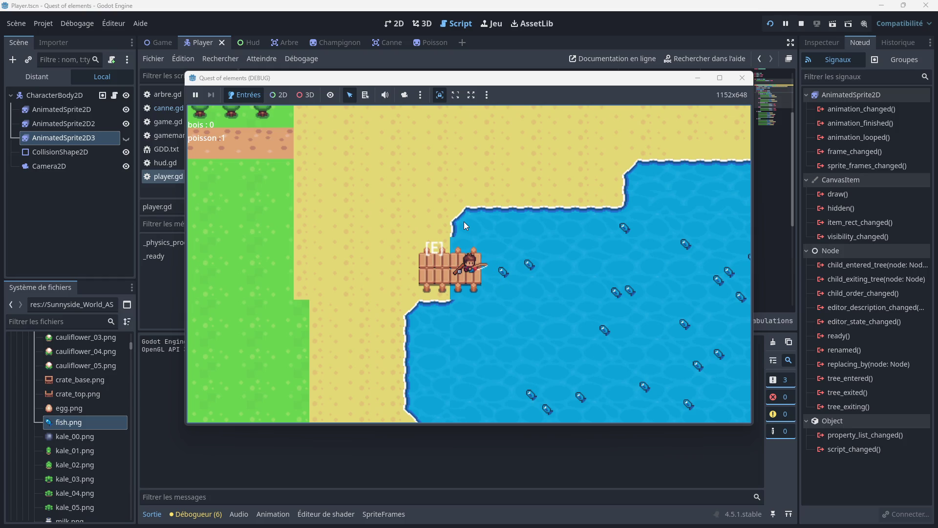
# - Step off and back onto the dock, fish again, then close the running game
pyautogui.press('Left')
pyautogui.press('Right')
pyautogui.press('e')
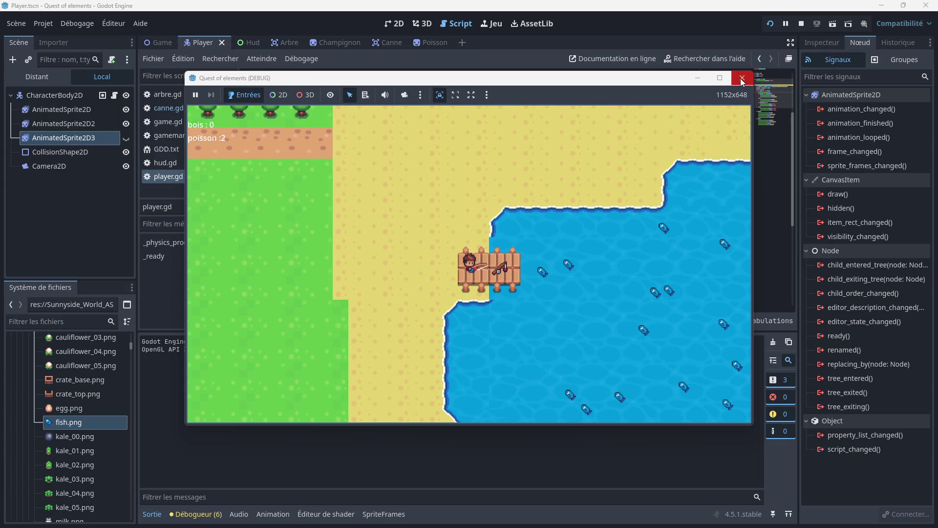
pyautogui.click(741, 79)
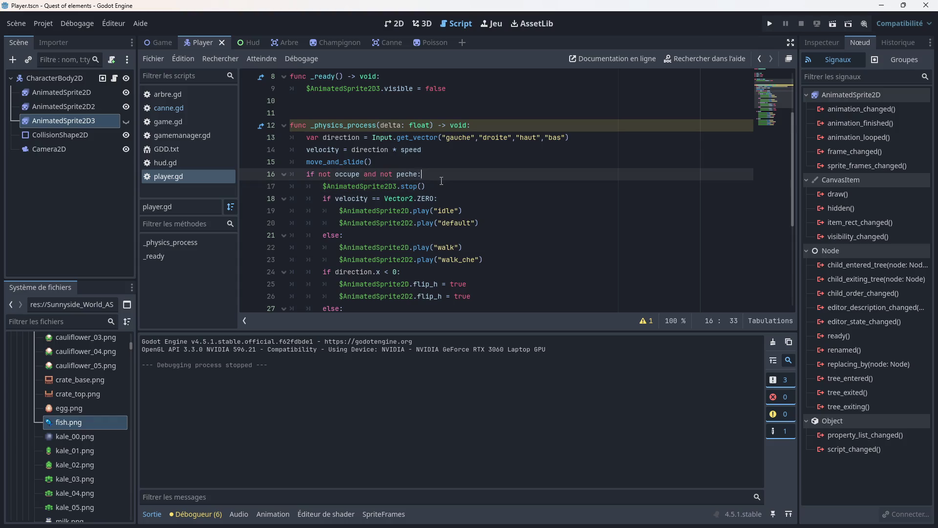
# - Add '$AnimatedSprite2D3.visible = false' on a new line after the stop() call and save player.gd
pyautogui.press('Return')
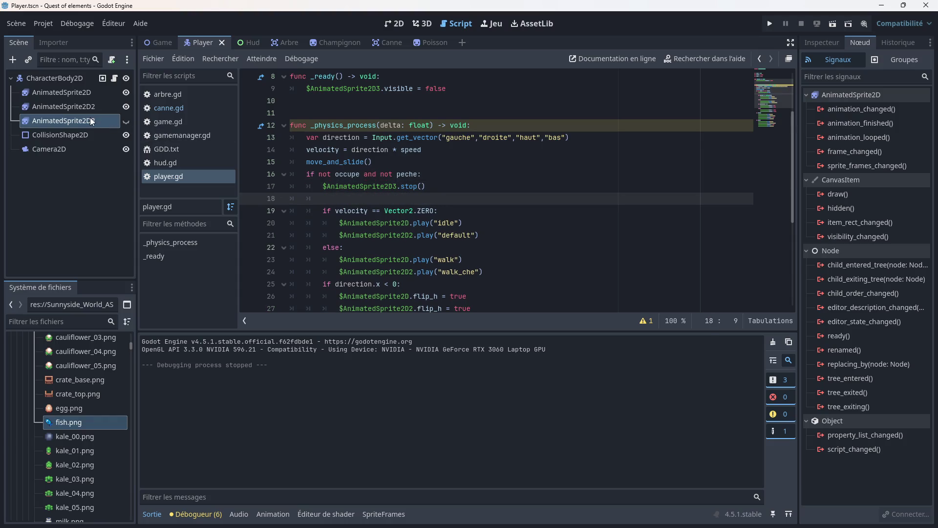
pyautogui.write('$AnimatedSprite2D3')
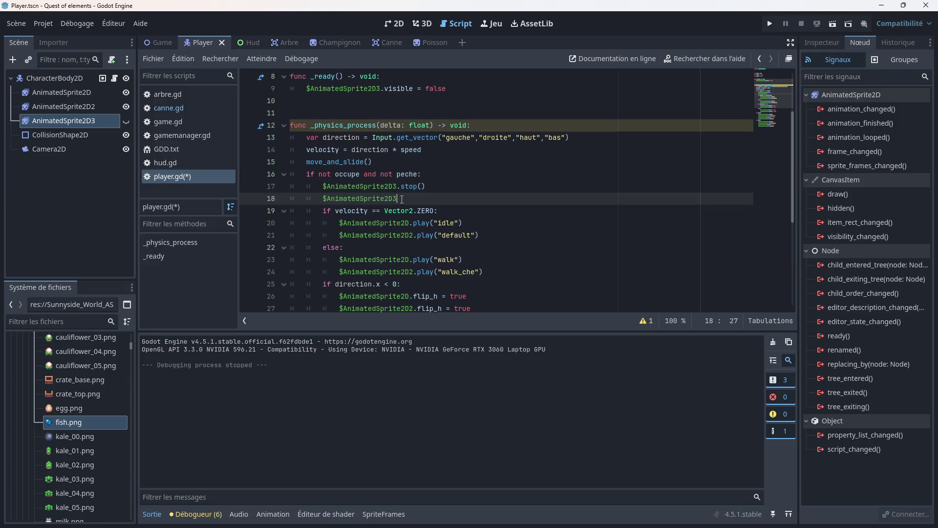
pyautogui.write('.visi')
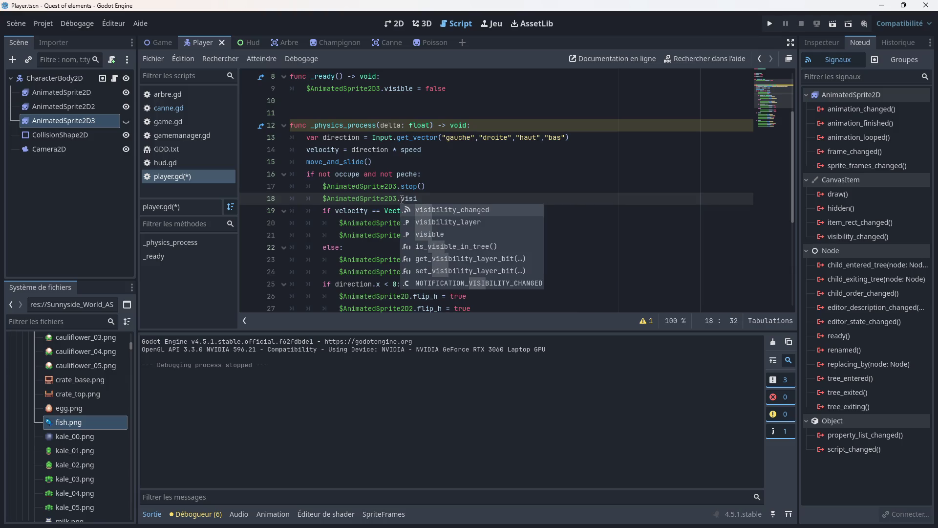
pyautogui.press('Down')
pyautogui.press('Down')
pyautogui.press('Return')
pyautogui.write('= false')
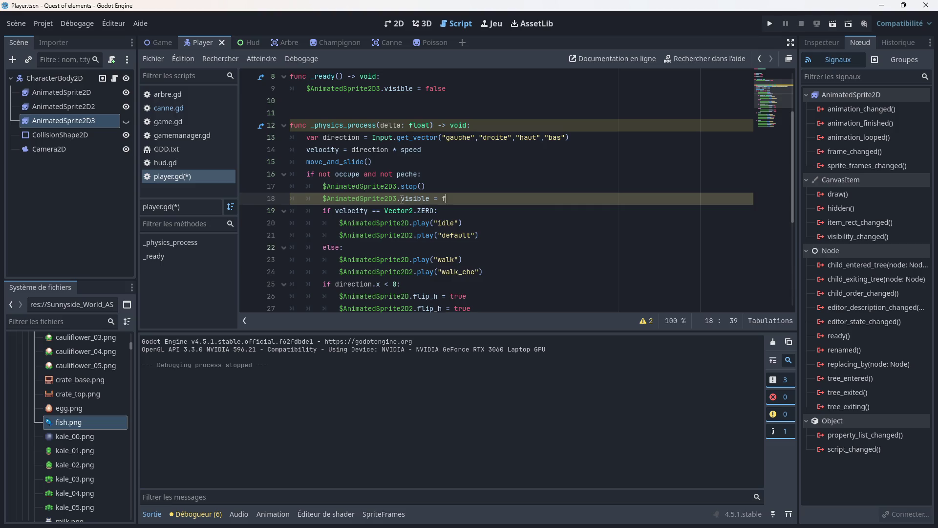
pyautogui.click(507, 222)
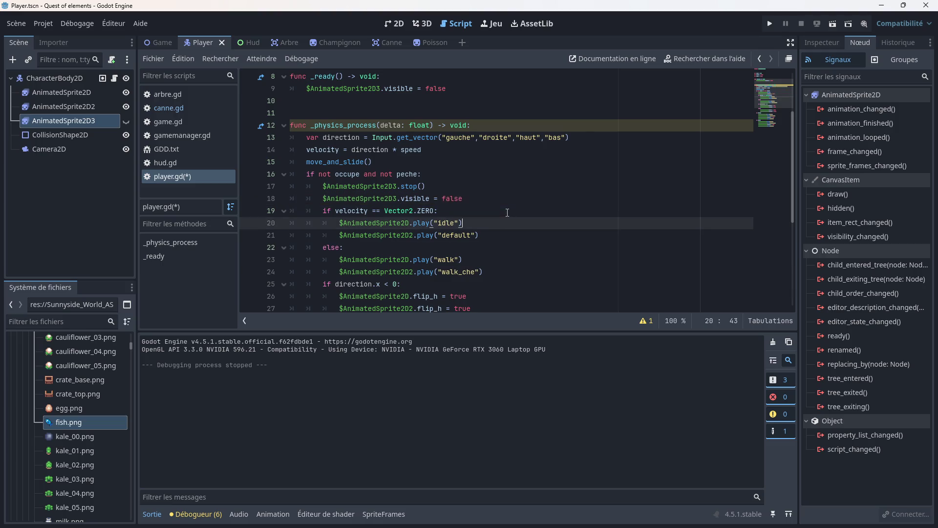
pyautogui.click(507, 212)
pyautogui.hotkey('ctrl', 's')
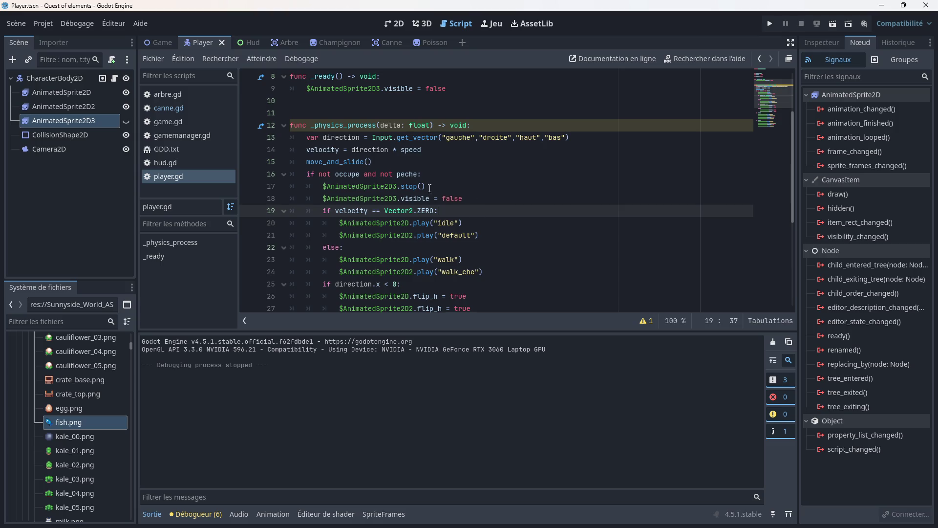
# - In the SpriteFrames editor, turn on looping for the peche and hache animations
pyautogui.scroll(-1, 398, 181)
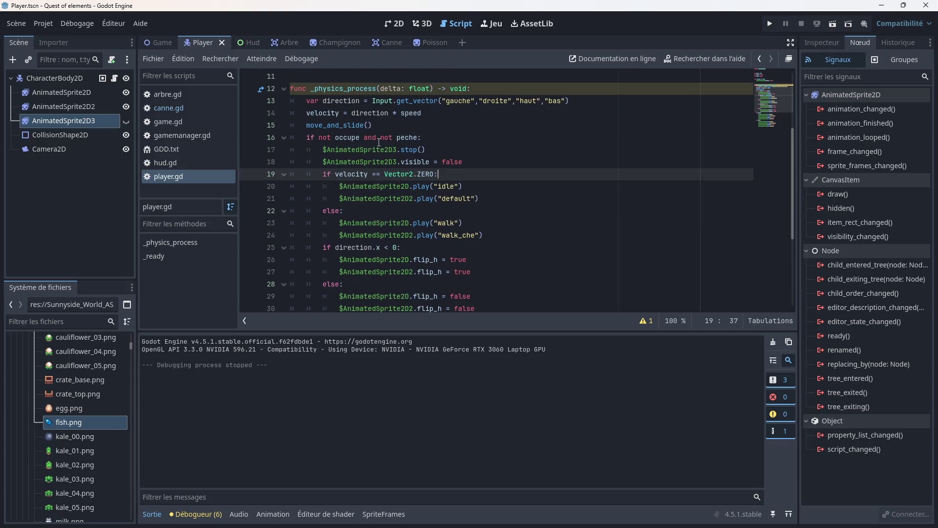
pyautogui.scroll(-4, 398, 156)
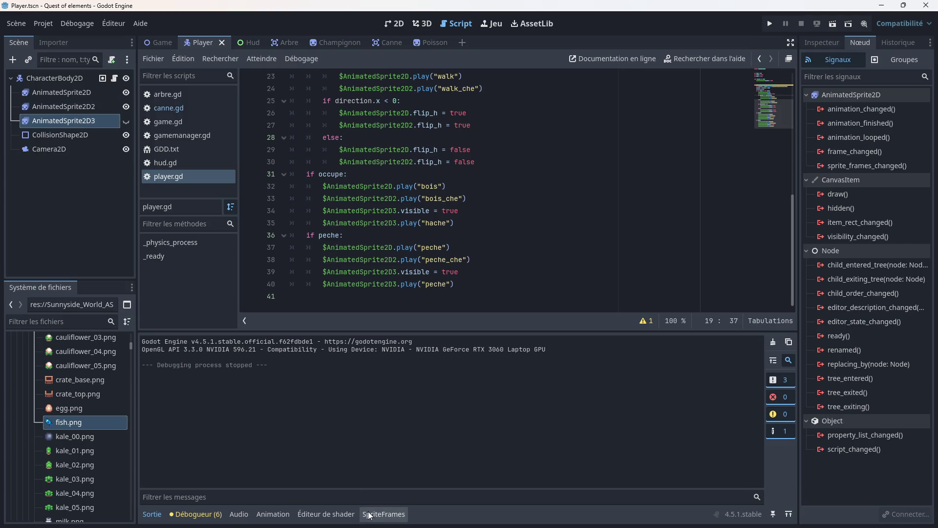
pyautogui.click(384, 513)
pyautogui.click(217, 359)
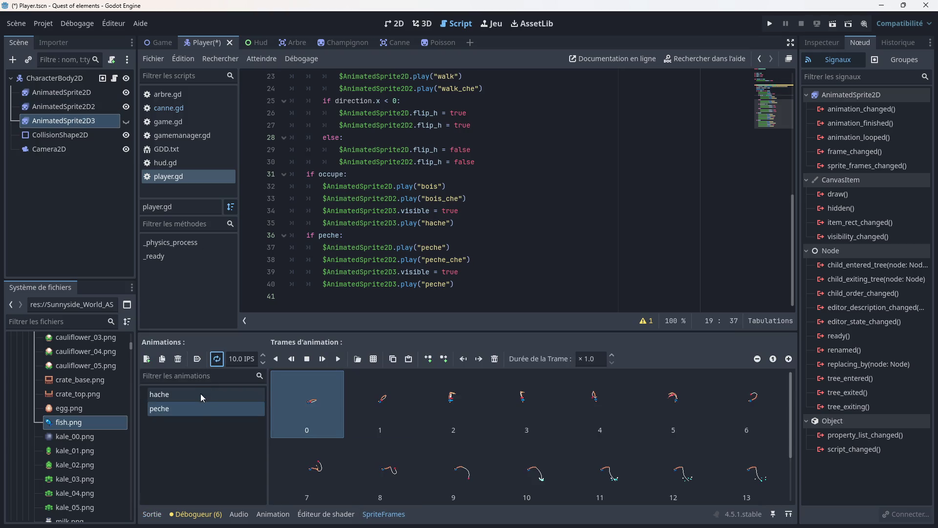
pyautogui.click(201, 394)
pyautogui.click(217, 359)
# - Save the scene and run the project again to test
pyautogui.click(529, 259)
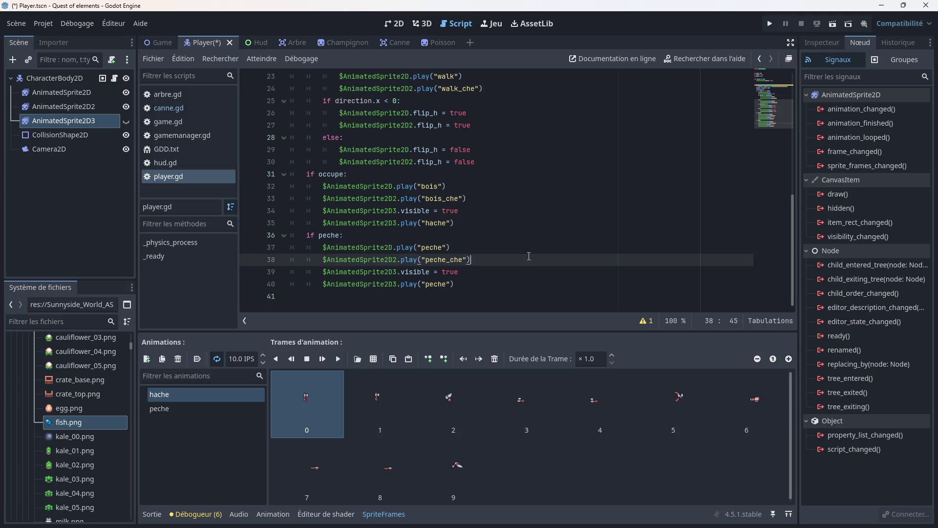
pyautogui.hotkey('ctrl', 's')
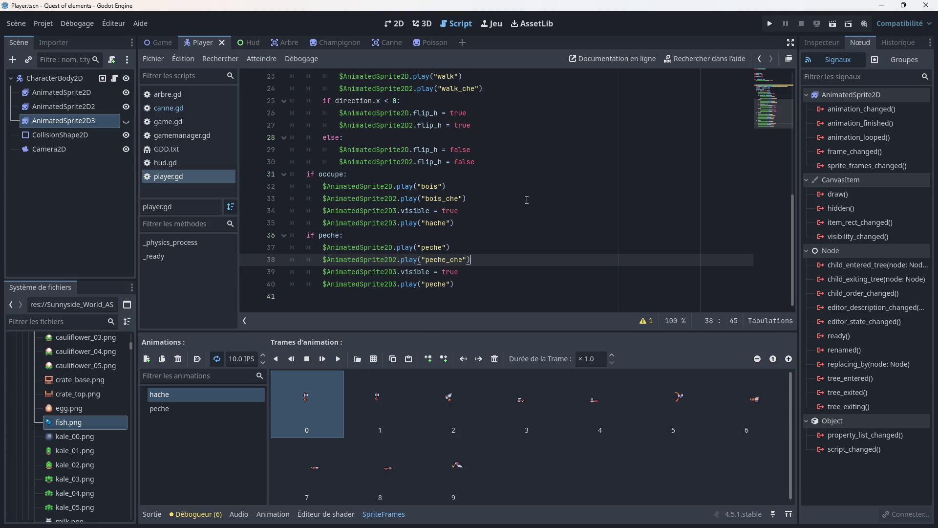
pyautogui.click(770, 24)
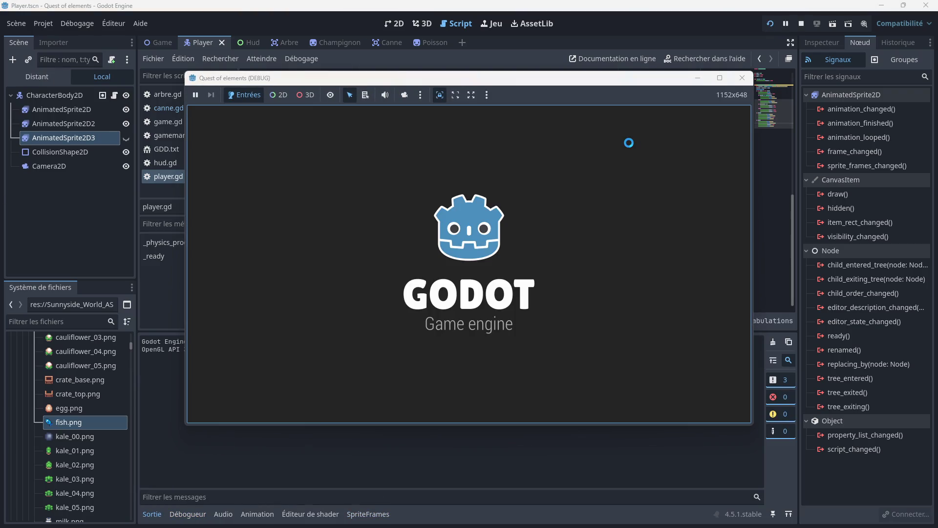
# - Walk the player down and left and fish with E, triggering the canne.gd line 28 error
pyautogui.press('Down')
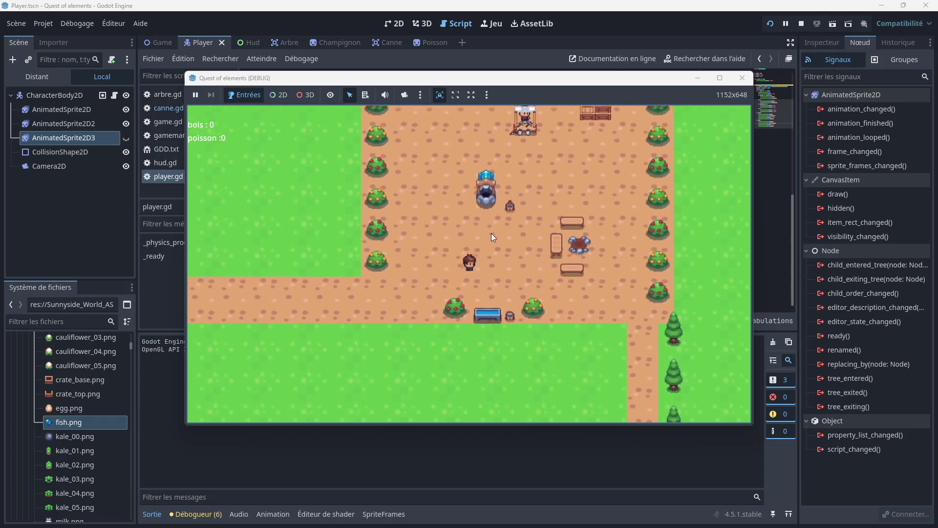
pyautogui.press('Left')
pyautogui.press('Left')
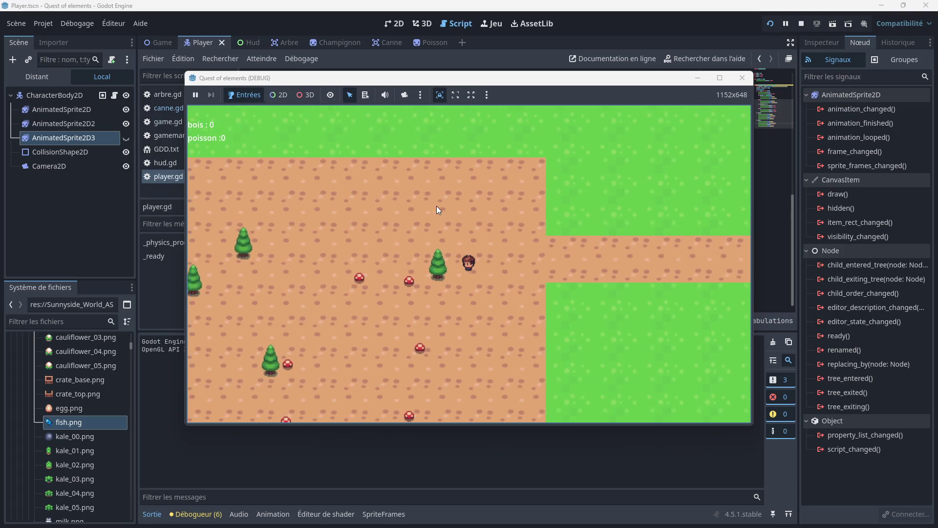
pyautogui.press('e')
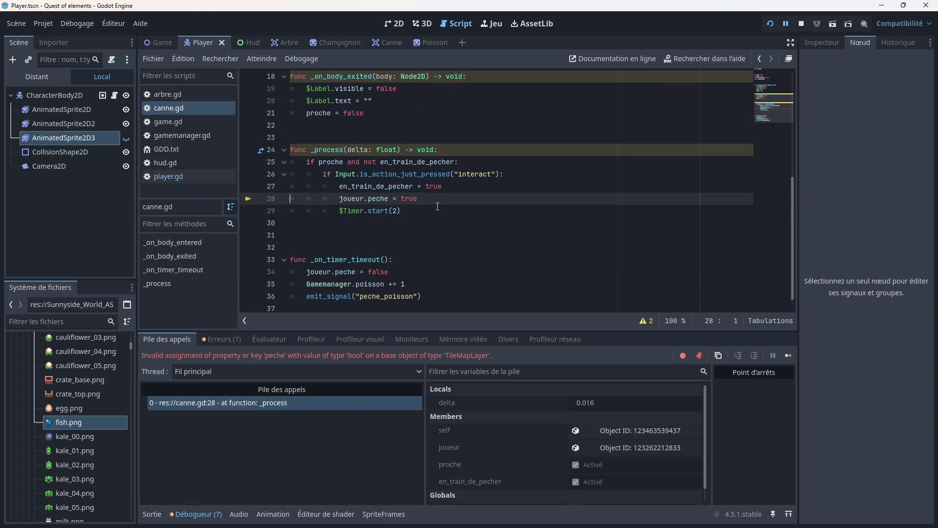
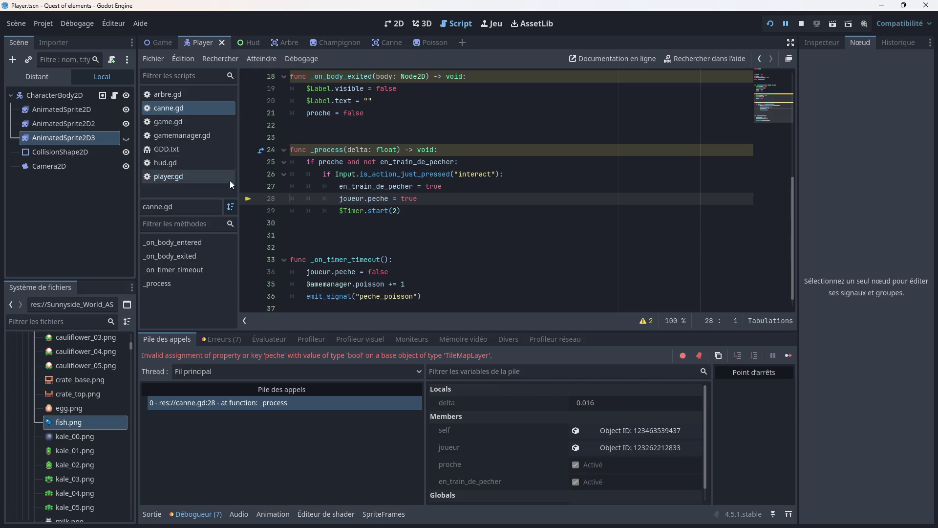
# - Review the arbre.gd script for comparison
pyautogui.click(200, 94)
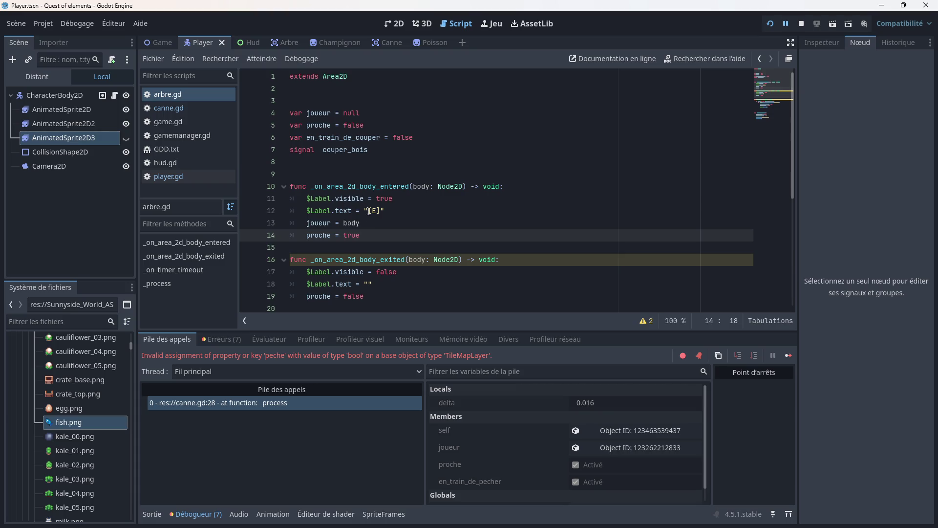
pyautogui.scroll(-4, 389, 170)
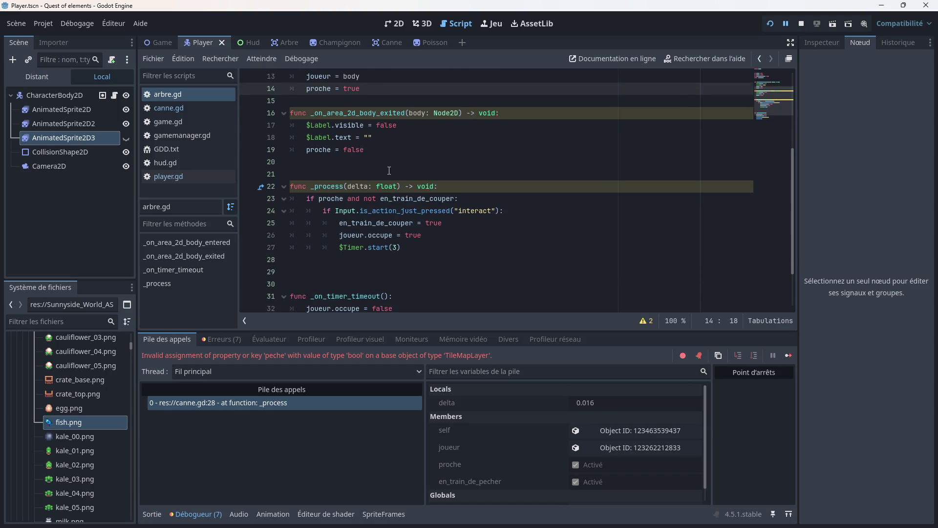
pyautogui.scroll(-2, 389, 170)
pyautogui.scroll(1, 389, 170)
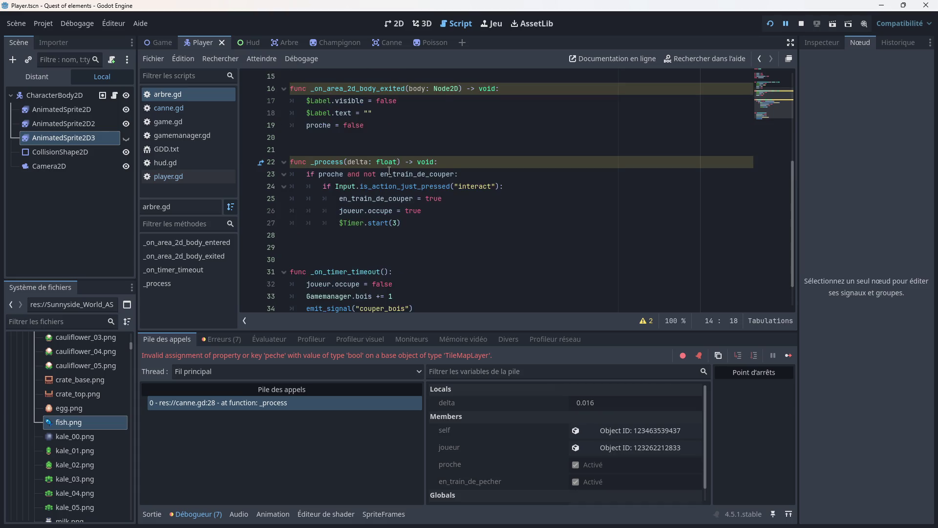
pyautogui.scroll(5, 389, 170)
# - Check player.gd, then add a breakpoint on canne.gd line 28 and show the debugger's Erreurs list
pyautogui.click(182, 176)
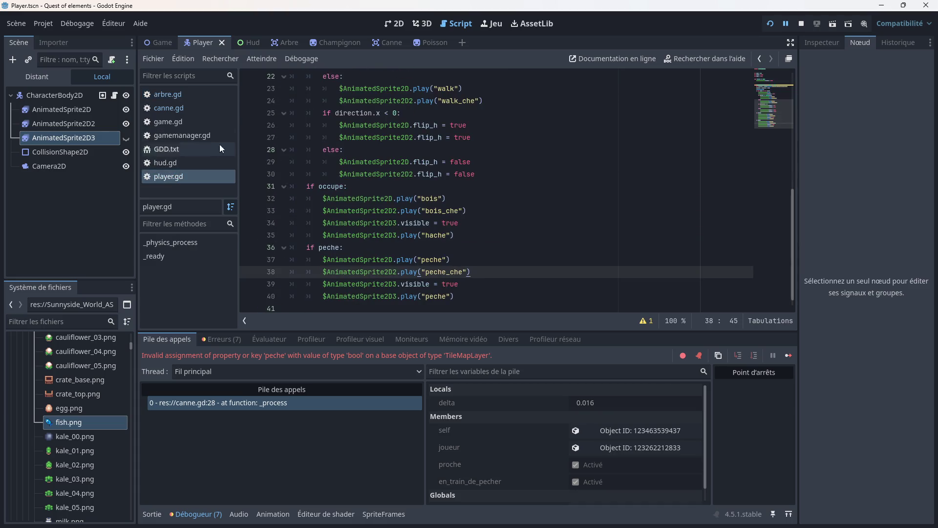
pyautogui.click(175, 109)
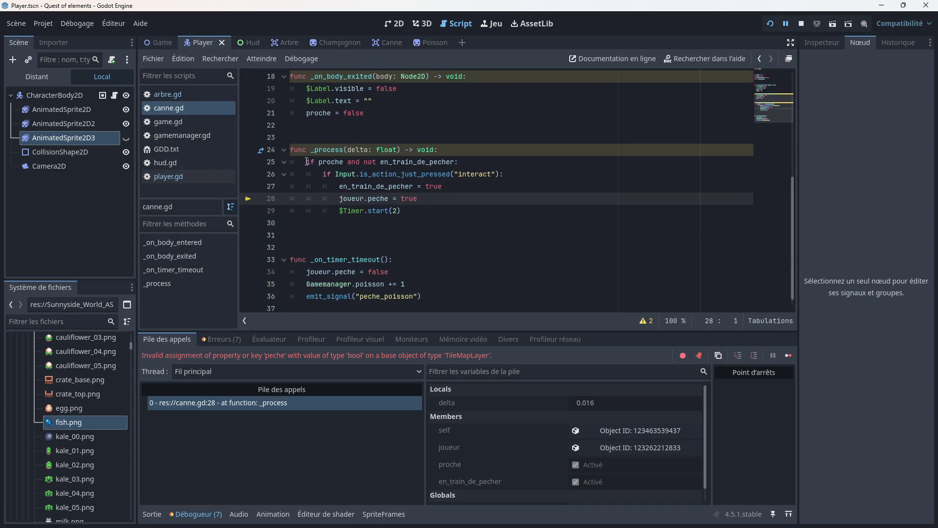
pyautogui.click(248, 199)
pyautogui.click(220, 337)
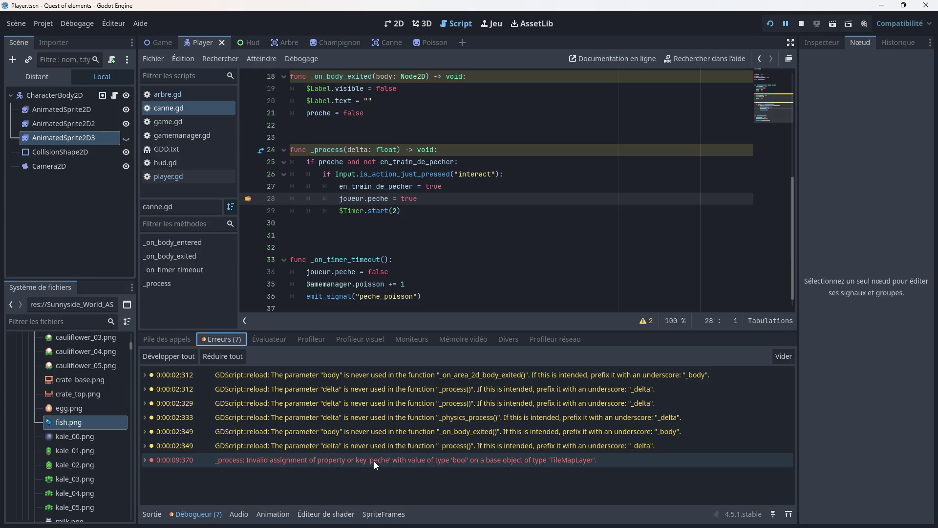
pyautogui.moveTo(374, 461)
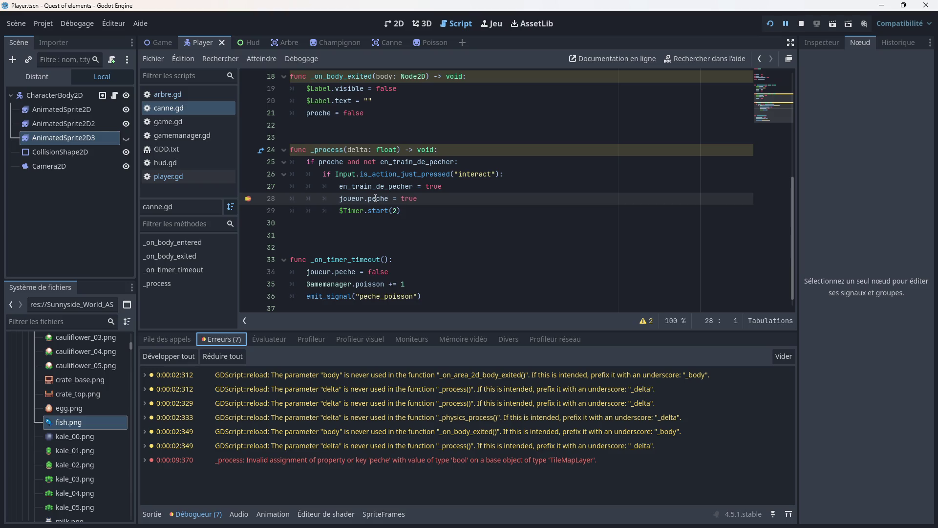
pyautogui.click(207, 94)
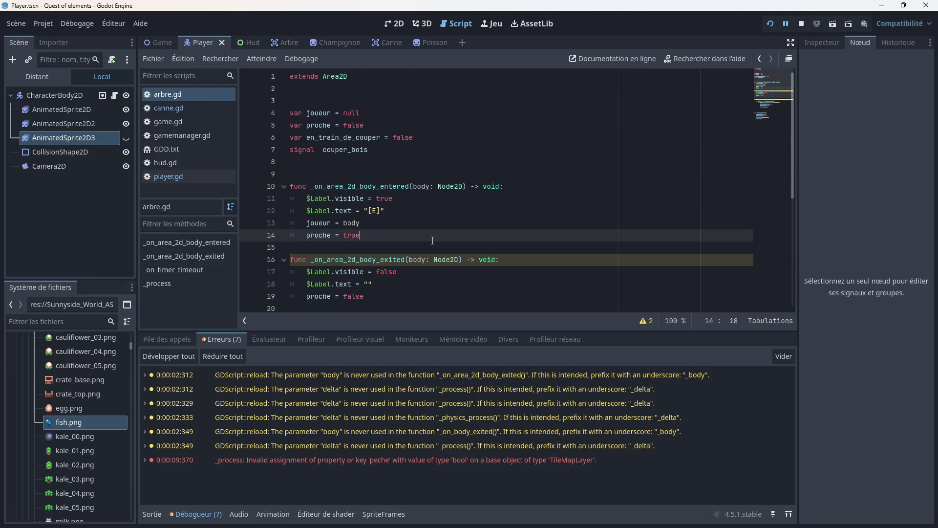
pyautogui.scroll(-2, 419, 216)
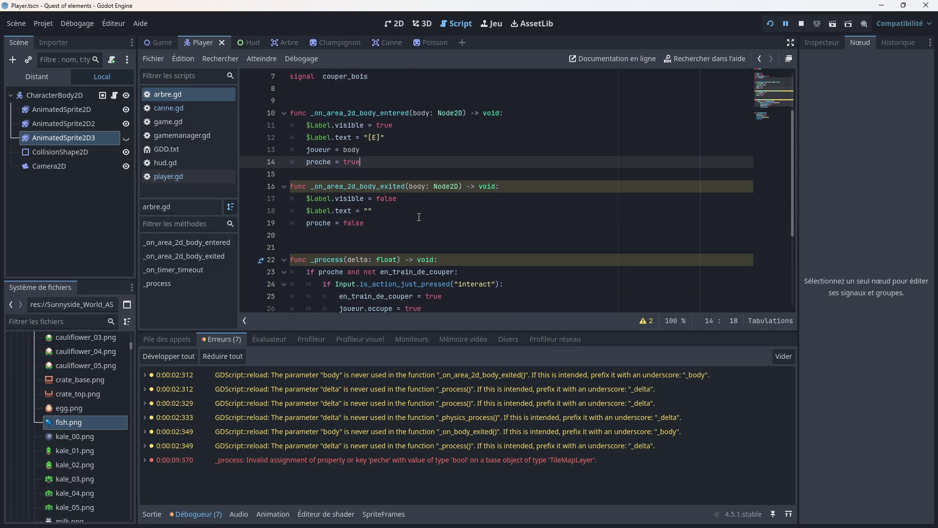
pyautogui.click(195, 107)
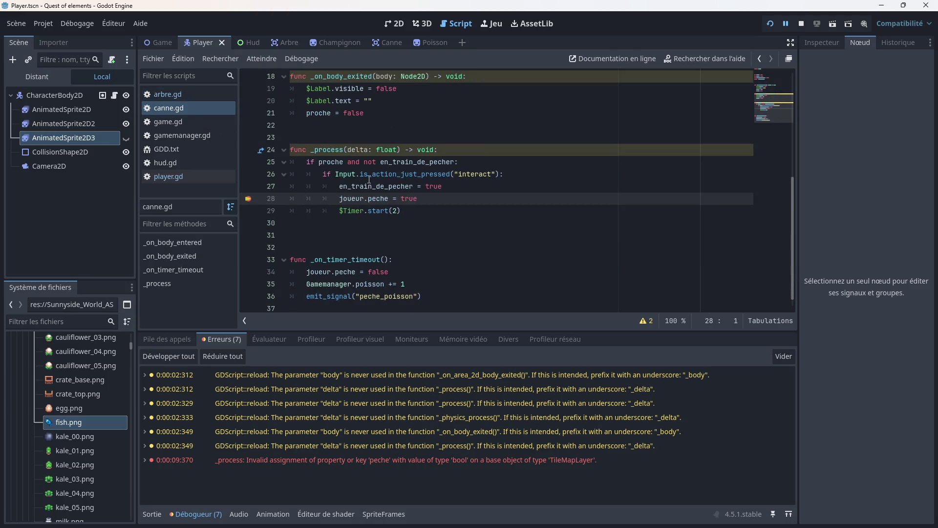
pyautogui.scroll(2, 376, 188)
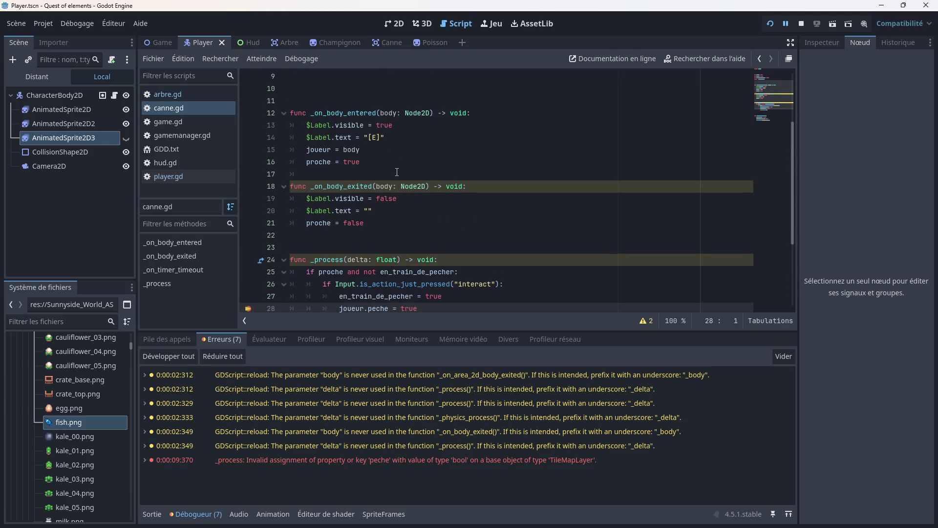
pyautogui.scroll(2, 412, 174)
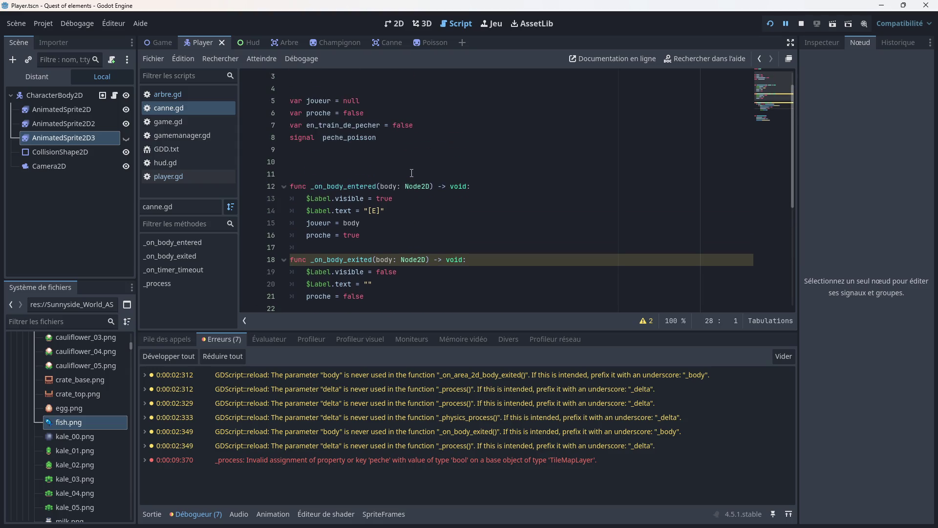
pyautogui.scroll(1, 386, 157)
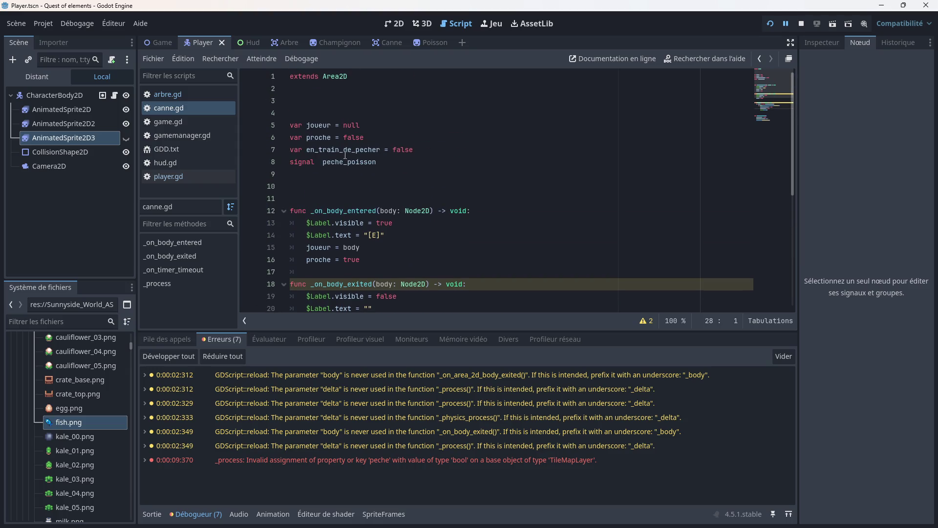
pyautogui.scroll(-5, 362, 186)
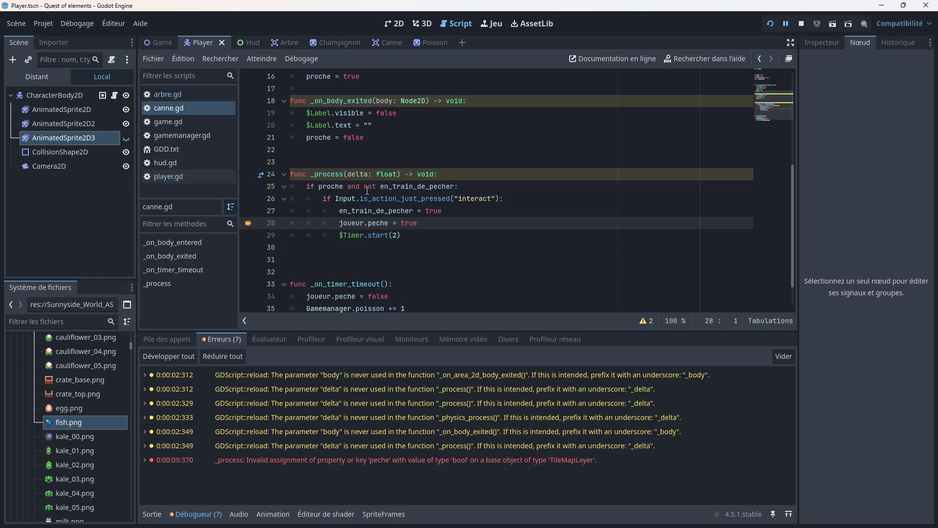
# - After glancing at arbre.gd, remove the line-28 breakpoint in canne.gd
pyautogui.click(175, 93)
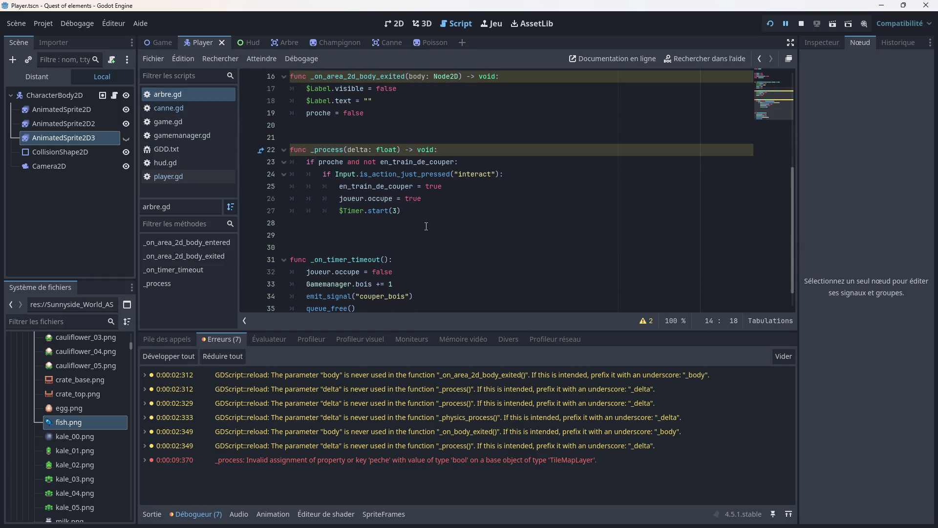
pyautogui.click(459, 161)
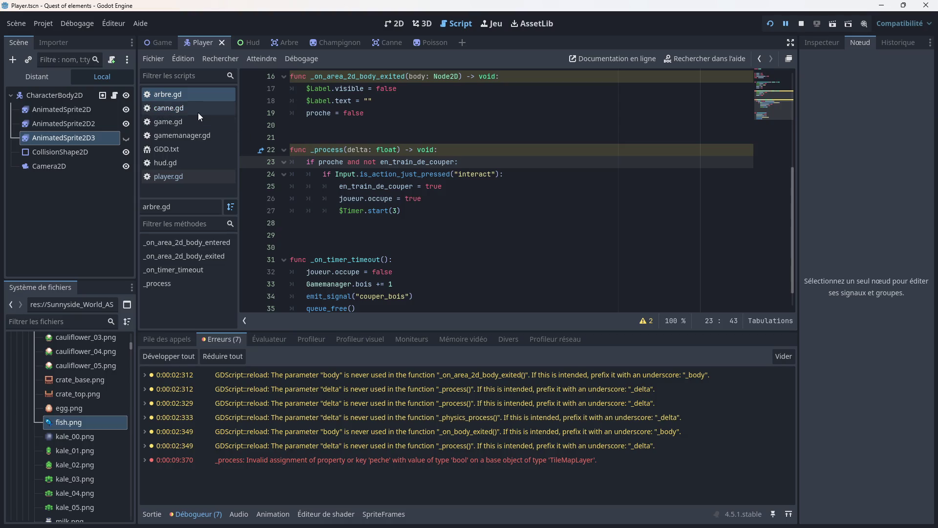
pyautogui.click(206, 111)
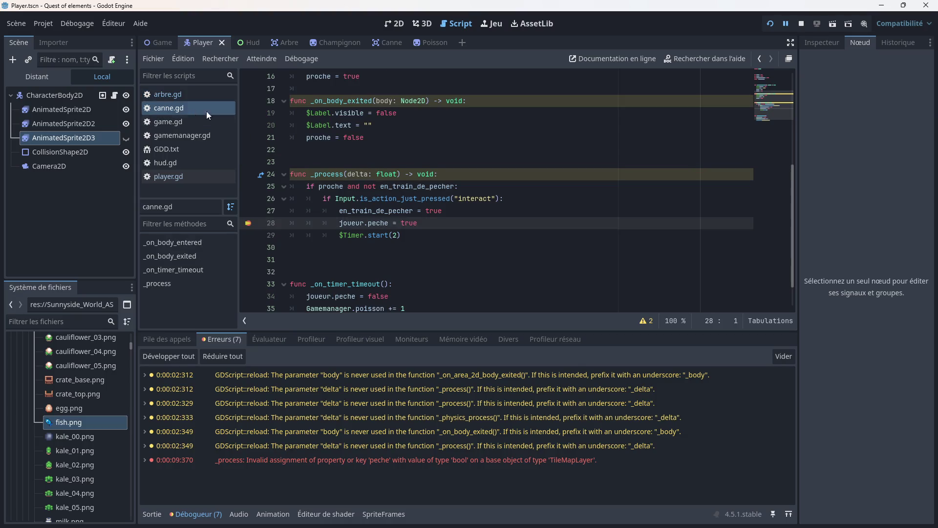
pyautogui.click(247, 223)
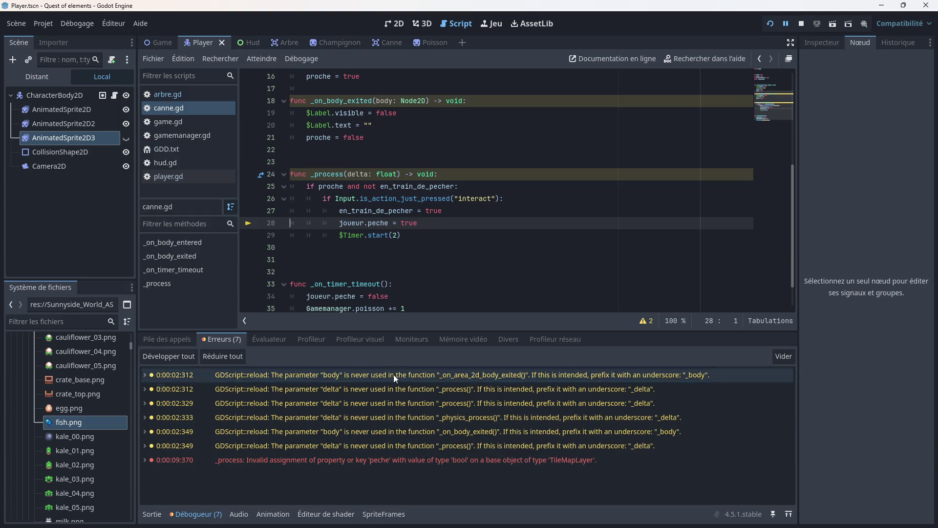
# - Read through player.gd's peche animation code, then look back over canne.gd
pyautogui.moveTo(420, 422)
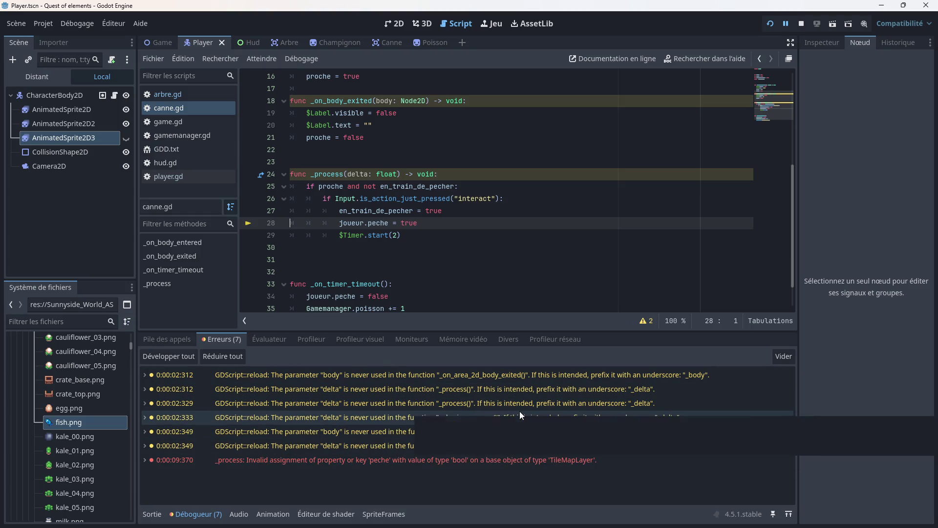
pyautogui.scroll(5, 402, 257)
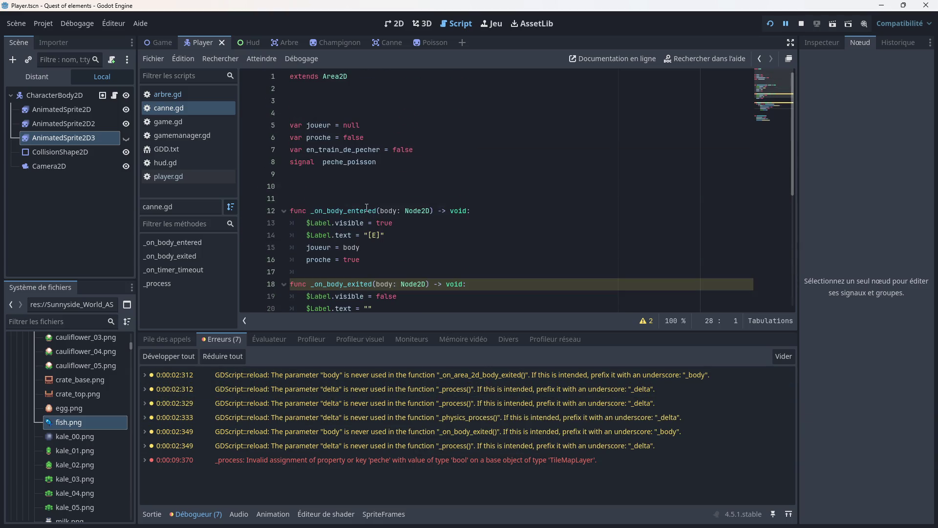
pyautogui.click(169, 176)
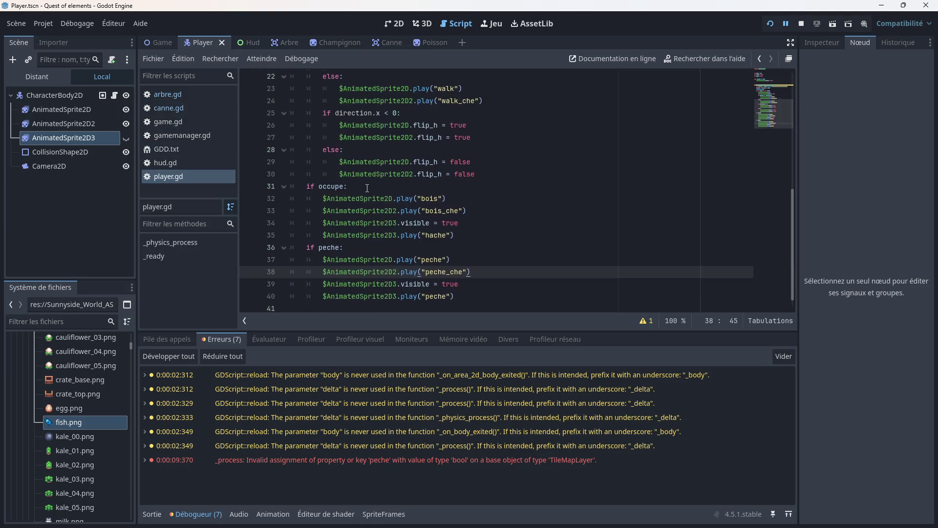
pyautogui.scroll(5, 367, 188)
pyautogui.scroll(-7, 360, 137)
pyautogui.scroll(4, 360, 186)
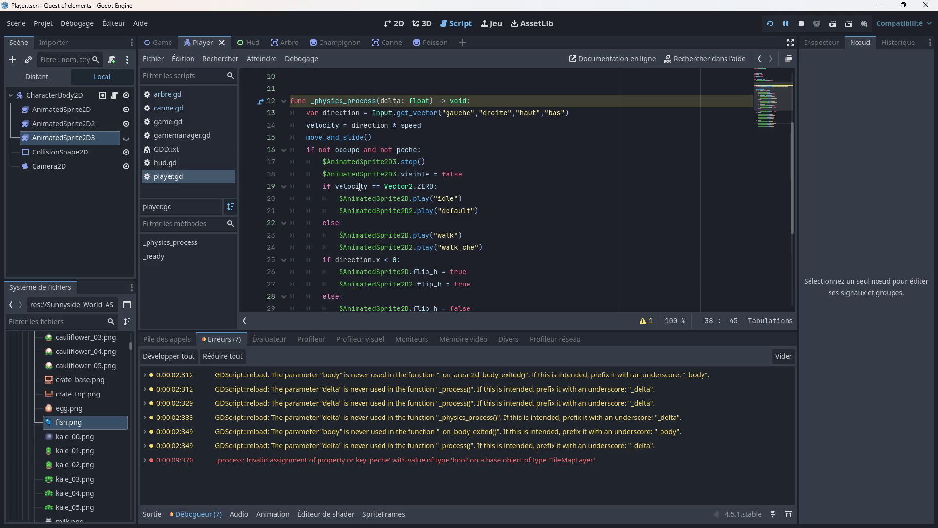
pyautogui.scroll(-5, 360, 186)
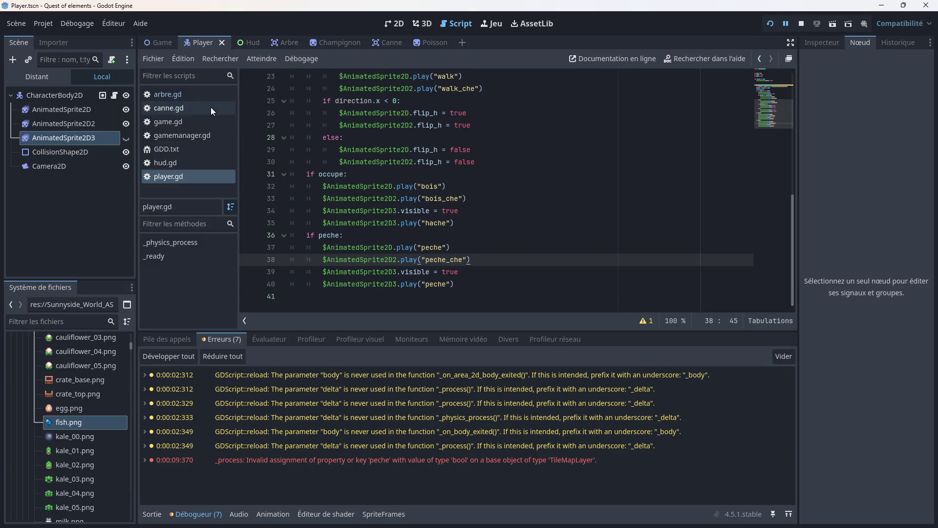
pyautogui.click(196, 105)
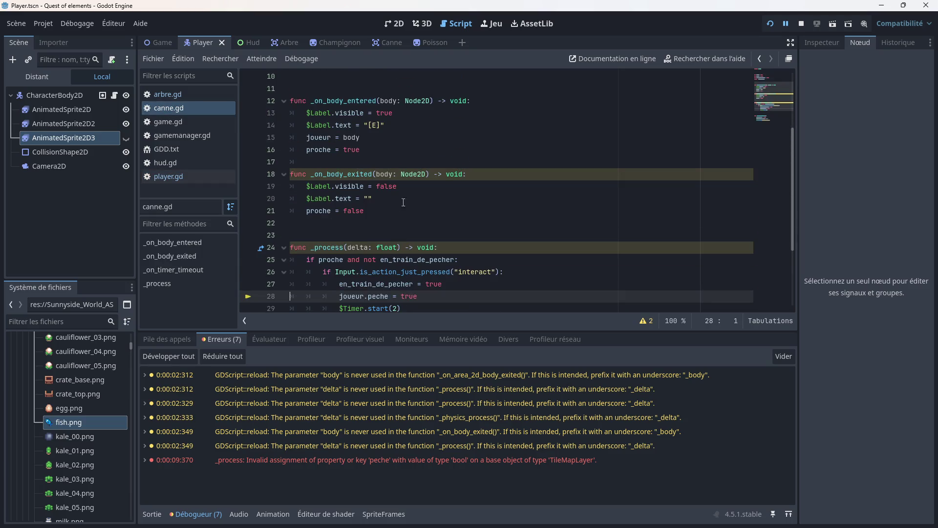
pyautogui.scroll(-2, 403, 202)
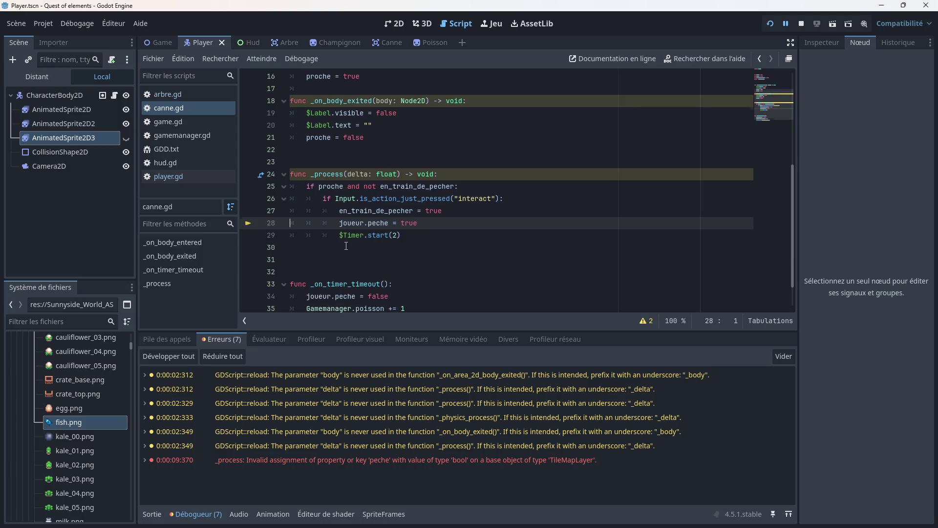
pyautogui.scroll(5, 346, 244)
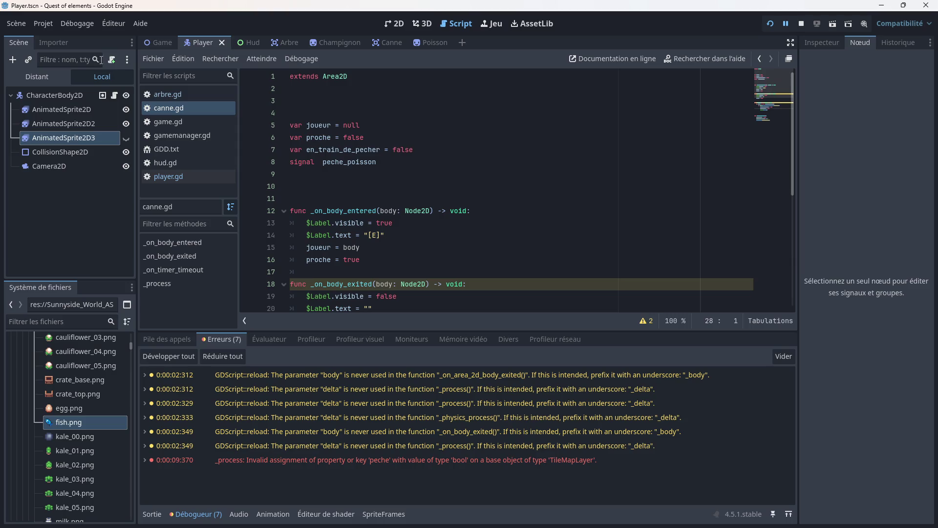
# - In the Game scene, remove TileMapLayer, TileMapLayer2 and TileMapLayer3 from tilemap and delete the tilemap group
pyautogui.click(165, 43)
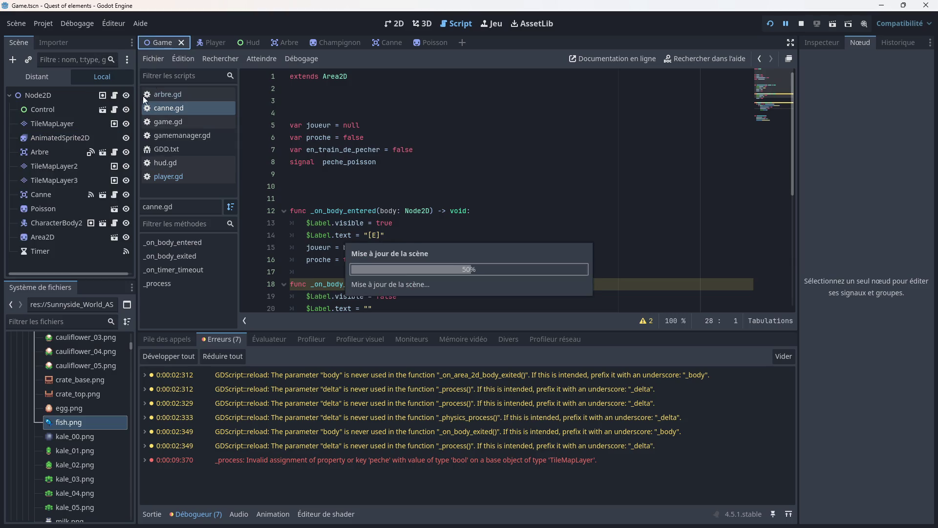
pyautogui.click(114, 123)
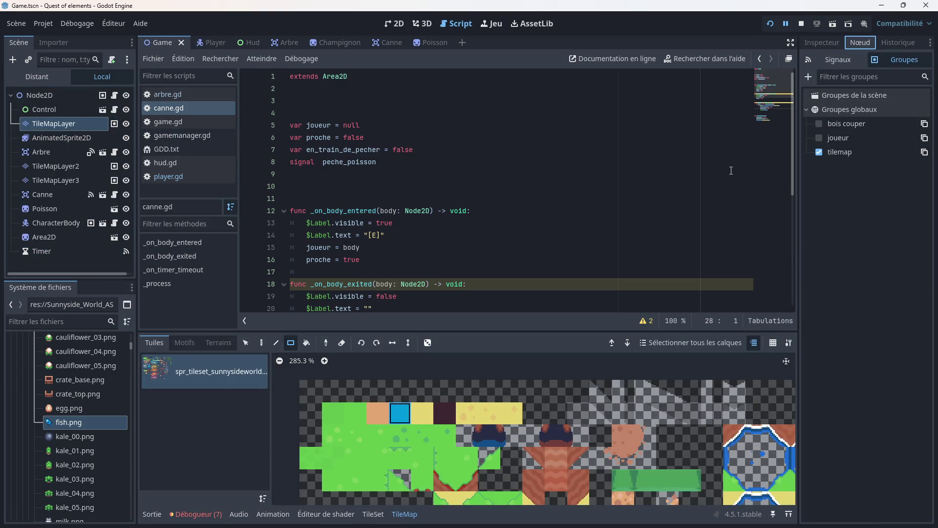
pyautogui.click(817, 153)
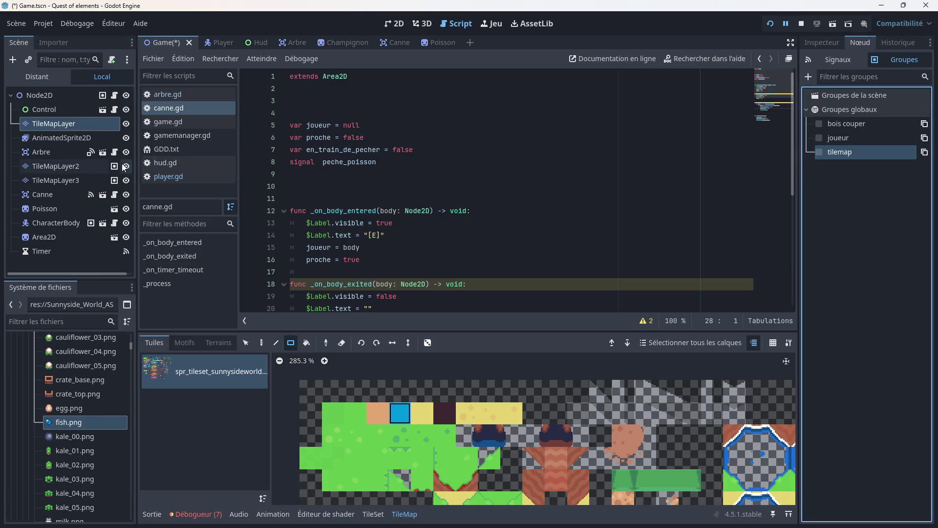
pyautogui.click(115, 168)
pyautogui.click(819, 151)
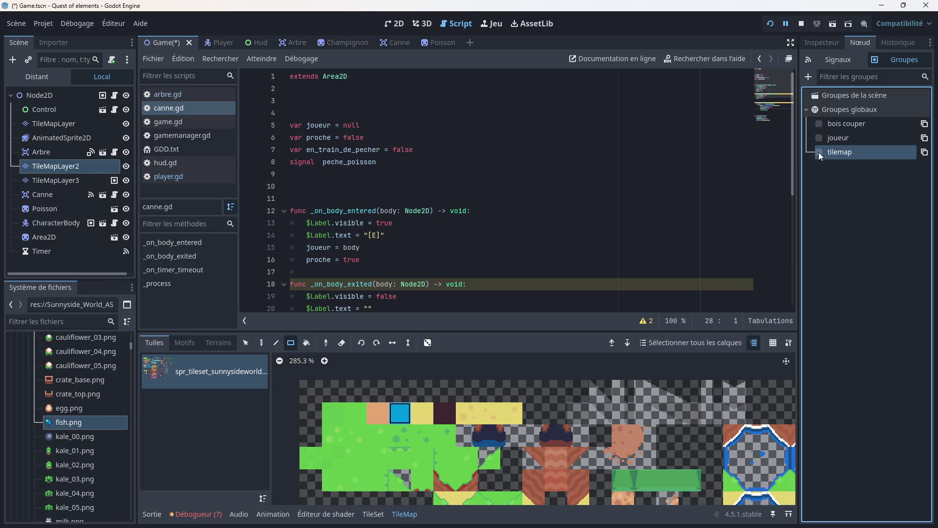
pyautogui.click(115, 180)
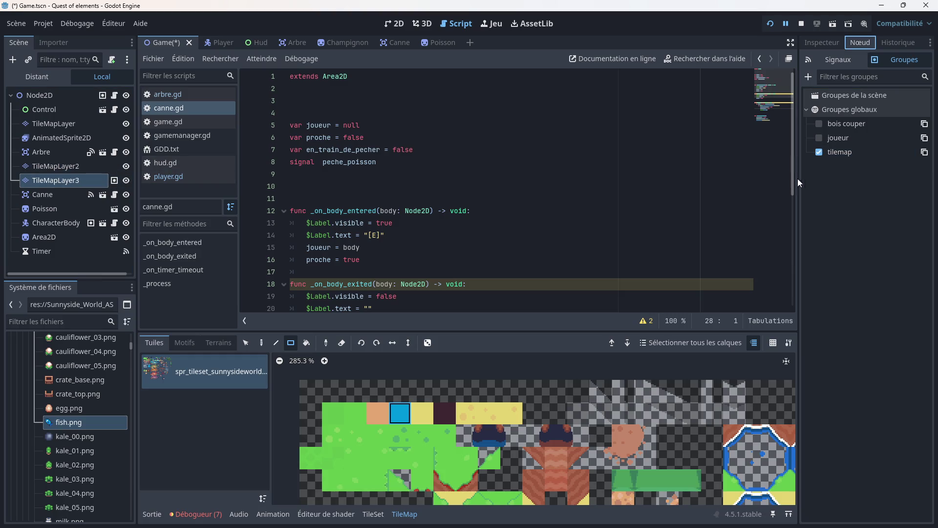
pyautogui.click(819, 153)
pyautogui.rightClick(836, 150)
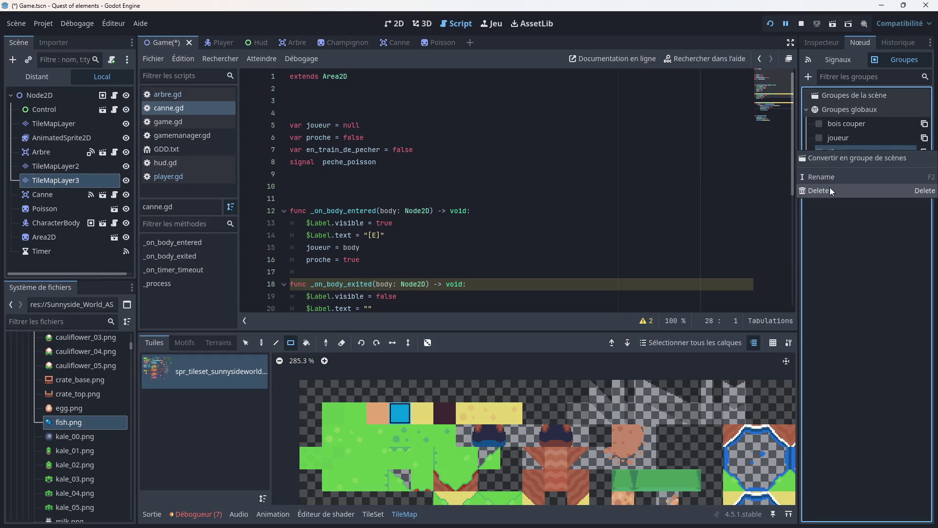
pyautogui.click(830, 187)
pyautogui.click(449, 279)
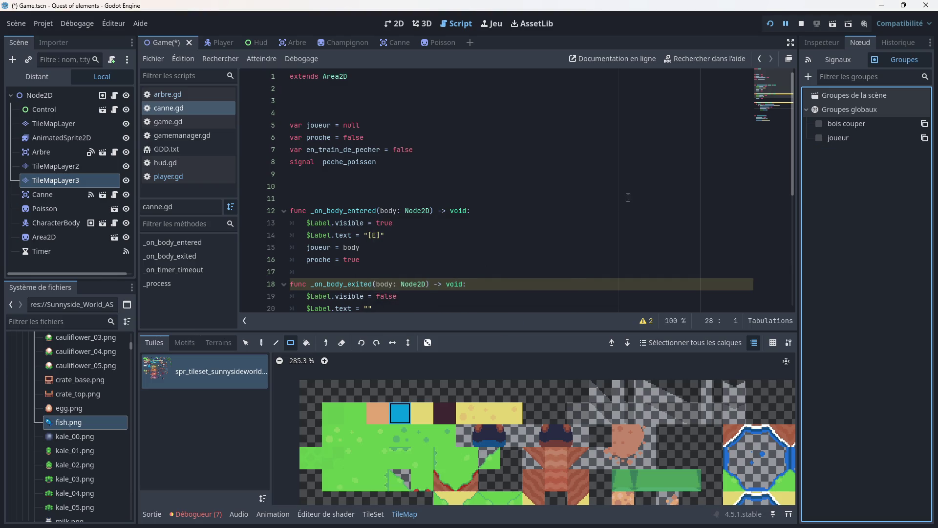
# - Convert bois couper to a scene group, leave TileMapLayer3 out of it, and check CharacterBody's and Node2D's groups
pyautogui.click(819, 124)
pyautogui.rightClick(836, 127)
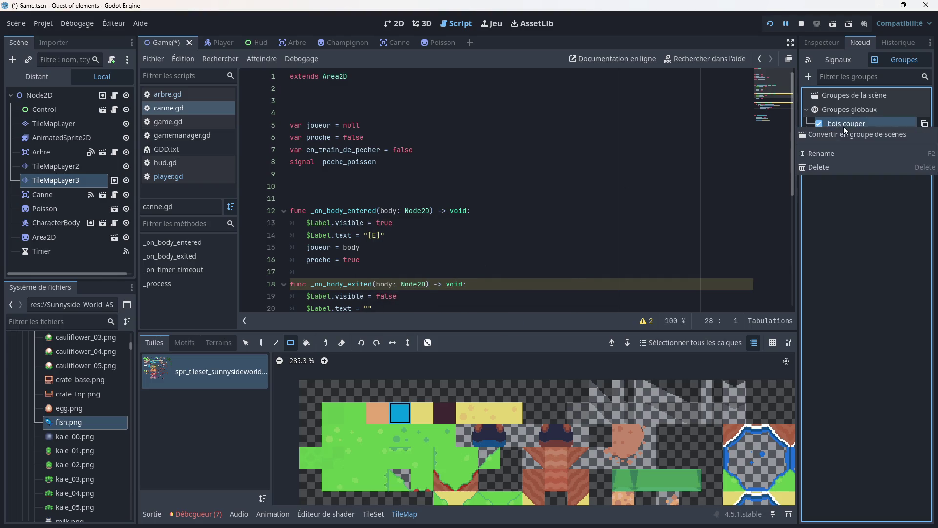
pyautogui.click(834, 167)
pyautogui.click(443, 277)
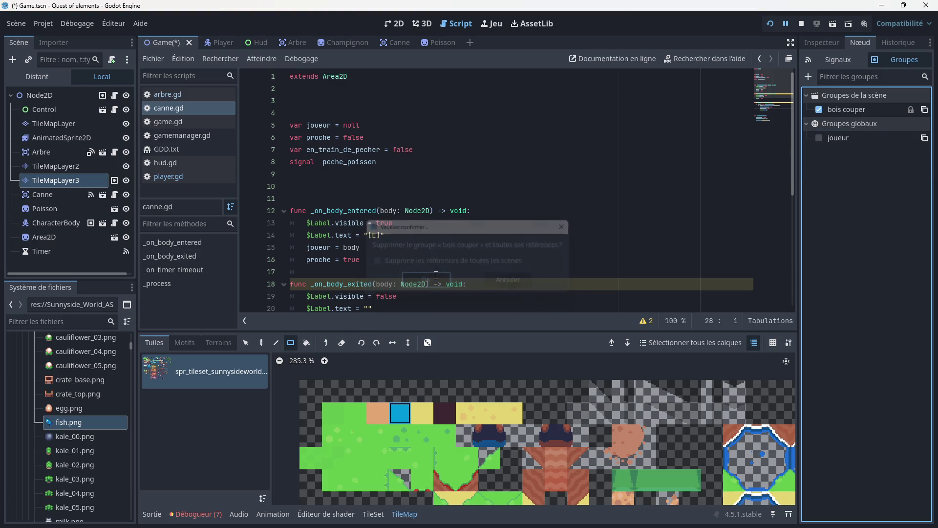
pyautogui.click(840, 113)
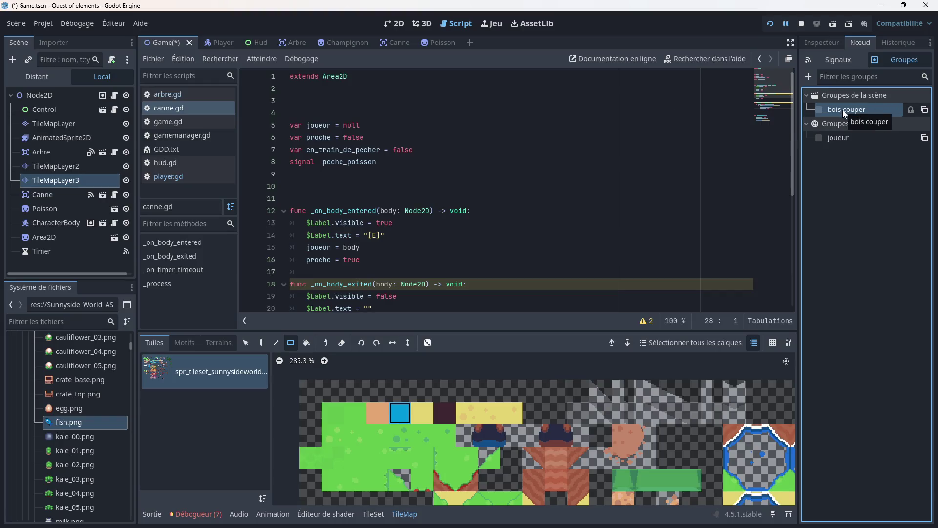
pyautogui.click(92, 223)
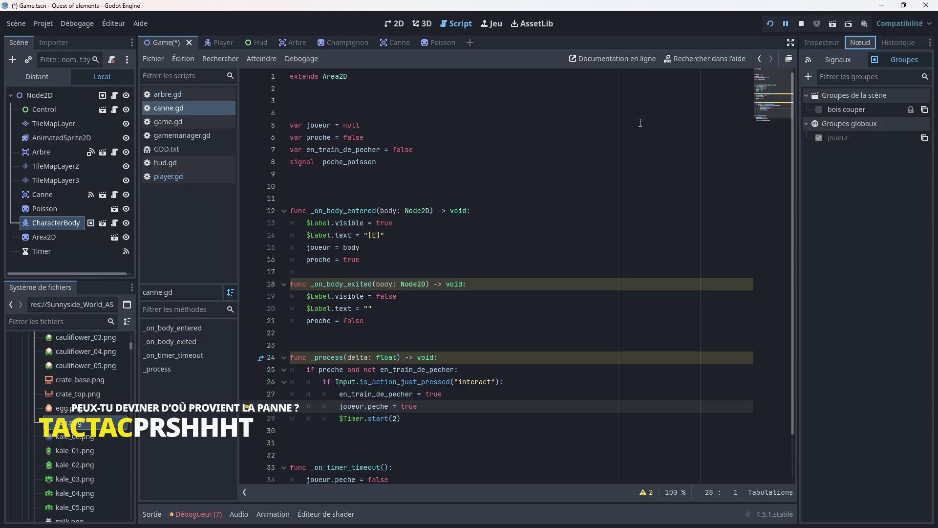
pyautogui.click(93, 94)
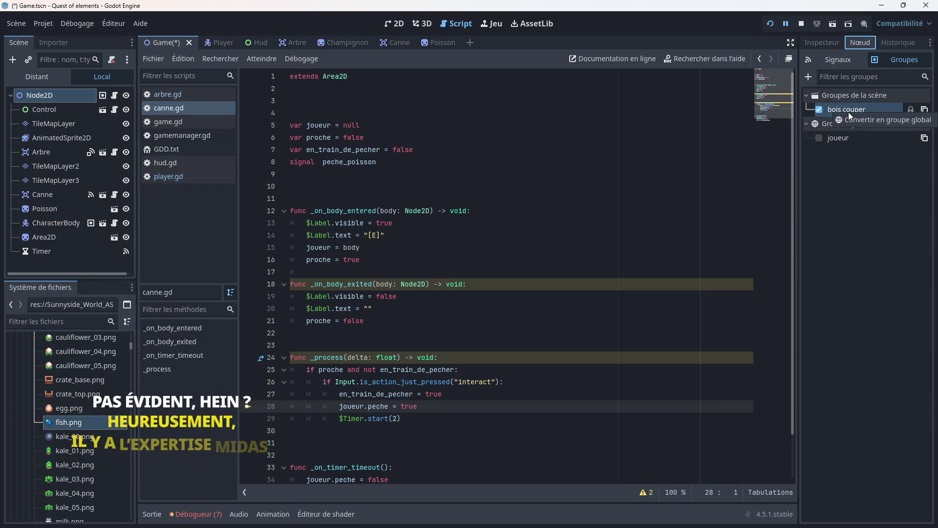
# - Uncheck bois couper for Node2D, run the game, walk to the rod and press E
pyautogui.click(824, 110)
pyautogui.click(819, 110)
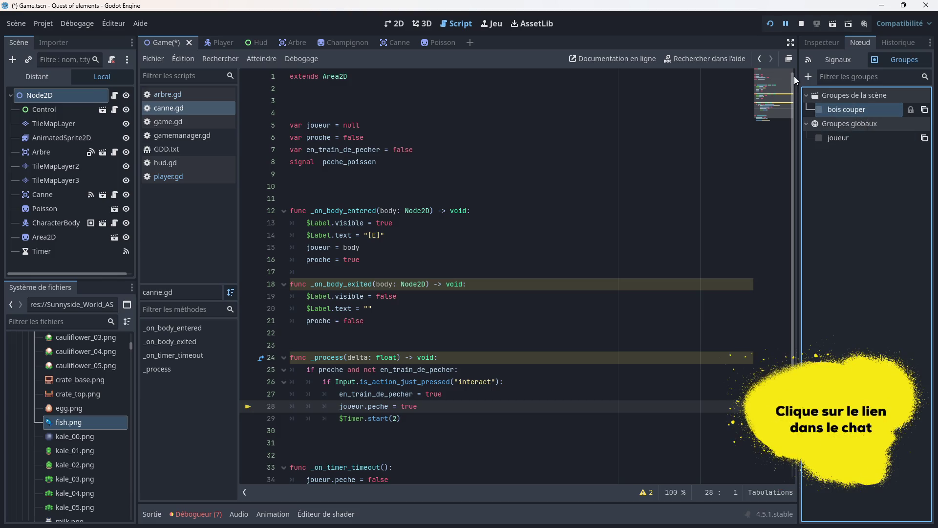
pyautogui.click(770, 26)
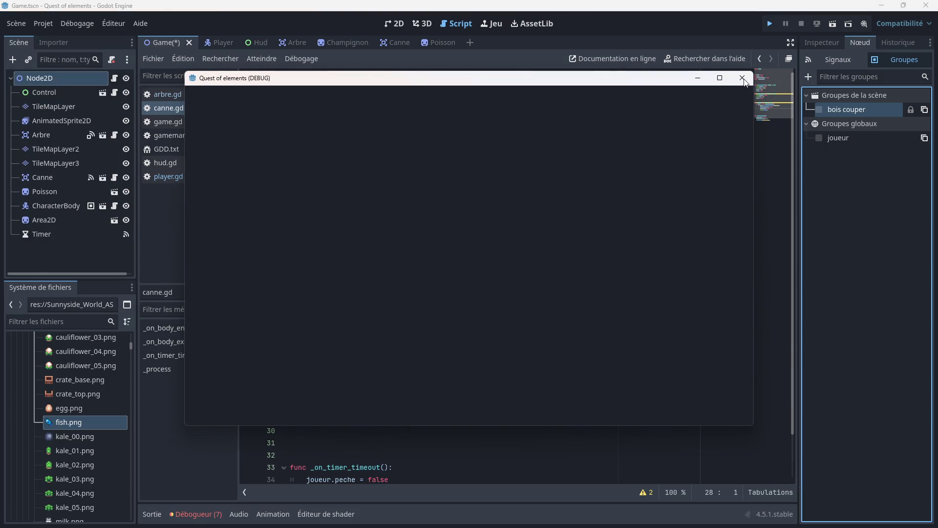
pyautogui.click(743, 79)
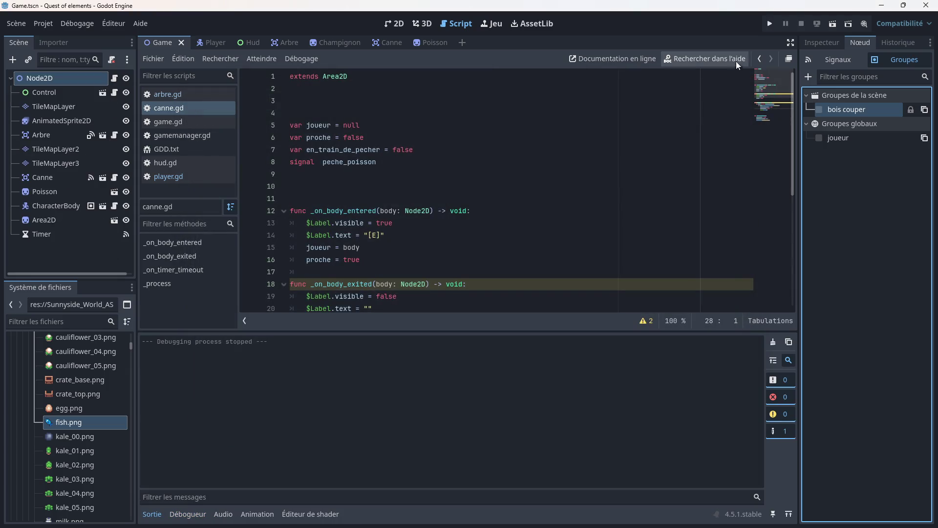
pyautogui.click(768, 25)
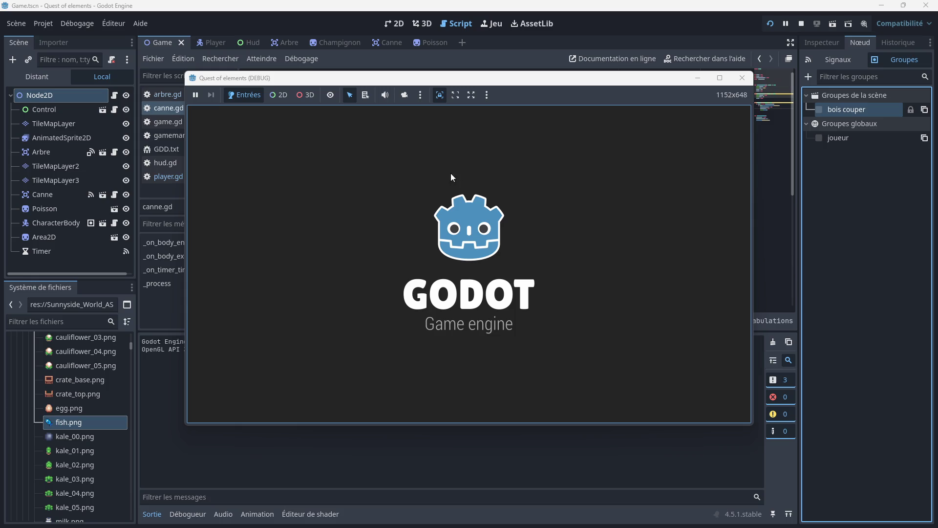
pyautogui.press('Down')
pyautogui.press('Left')
pyautogui.press('Left')
pyautogui.press('Down')
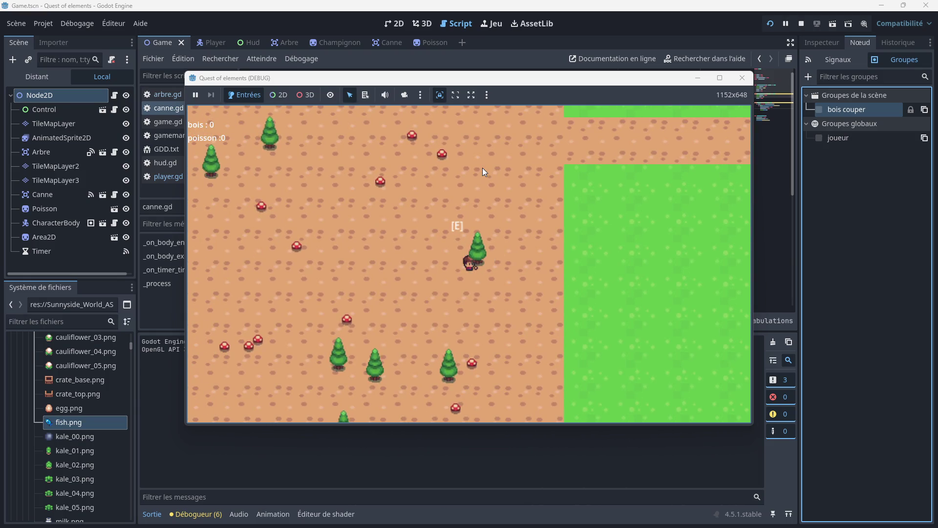
pyautogui.press('e')
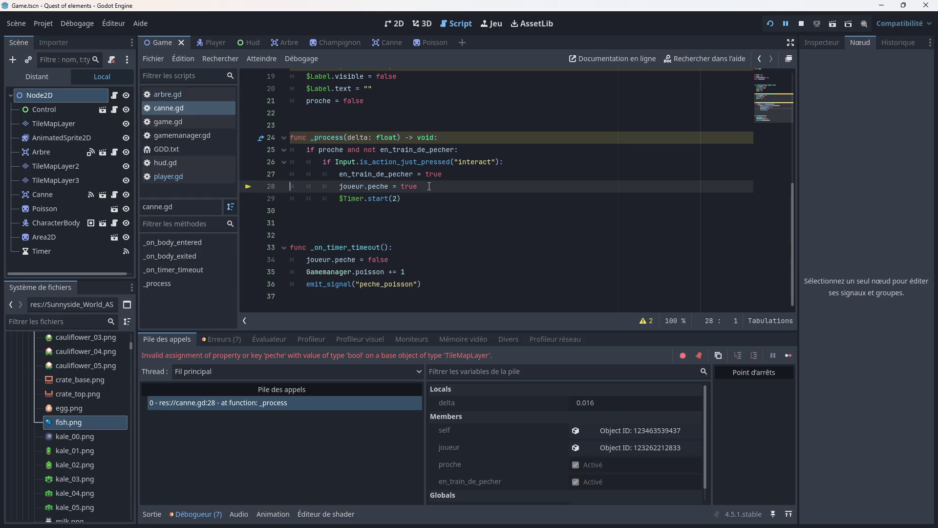
# - Read the canne.gd peche assignment error, then stop and relaunch the game
pyautogui.scroll(3, 407, 177)
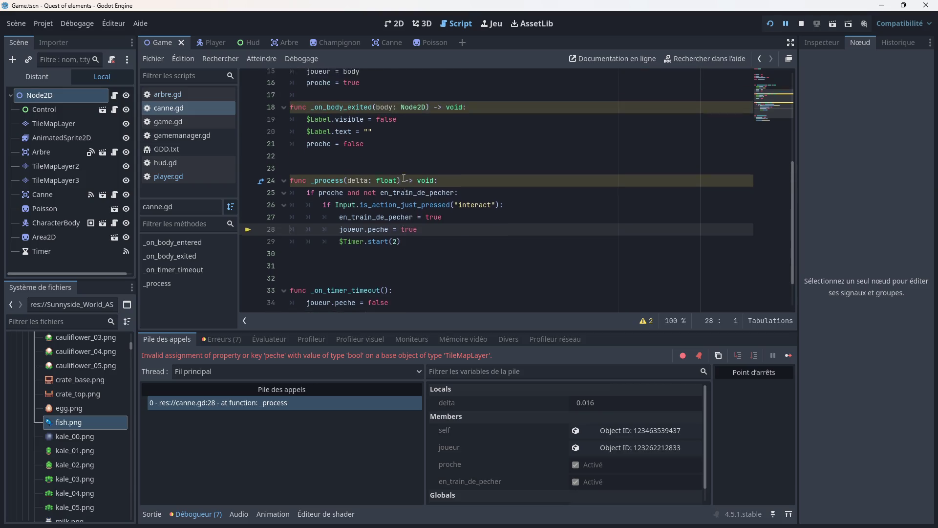
pyautogui.scroll(3, 404, 179)
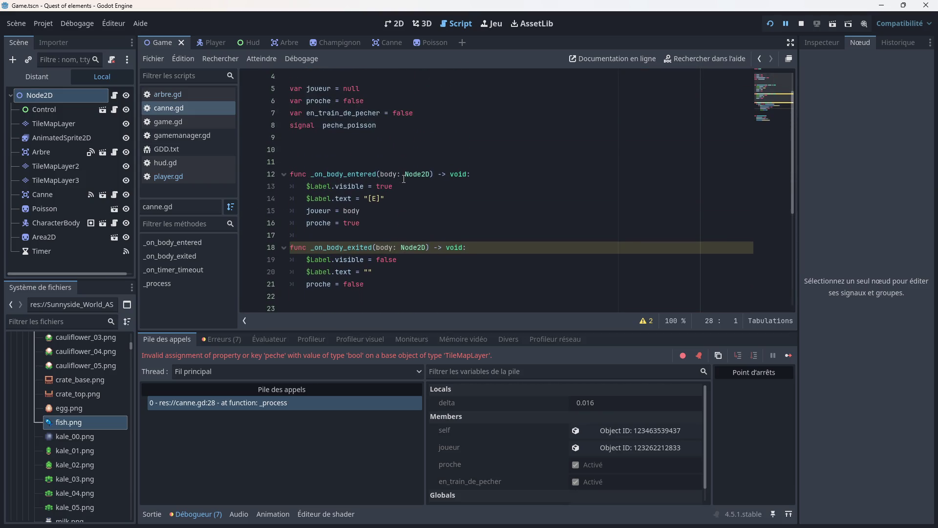
pyautogui.scroll(1, 369, 207)
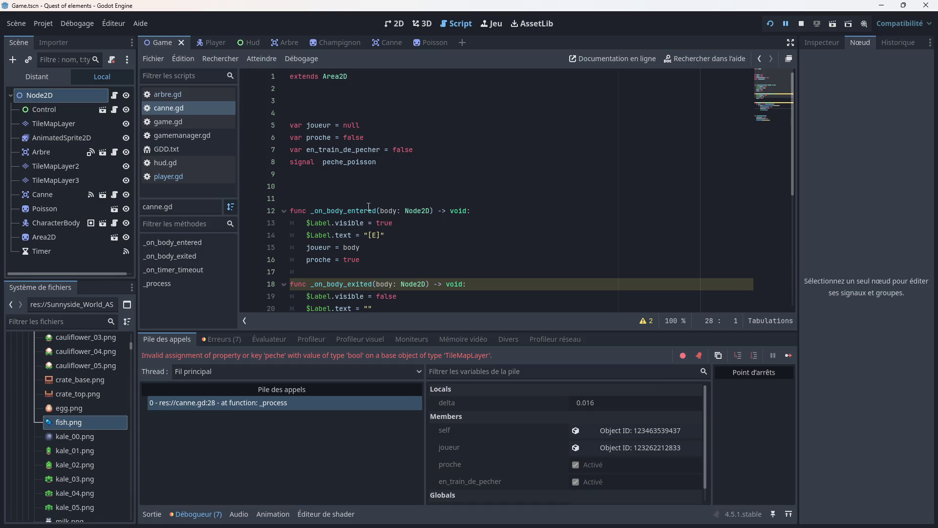
pyautogui.scroll(-2, 368, 202)
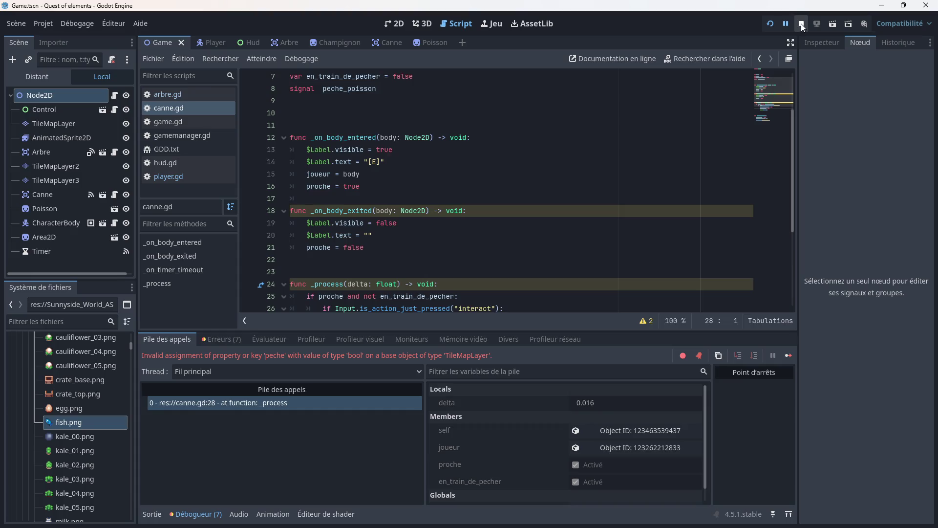
pyautogui.click(801, 23)
pyautogui.click(769, 24)
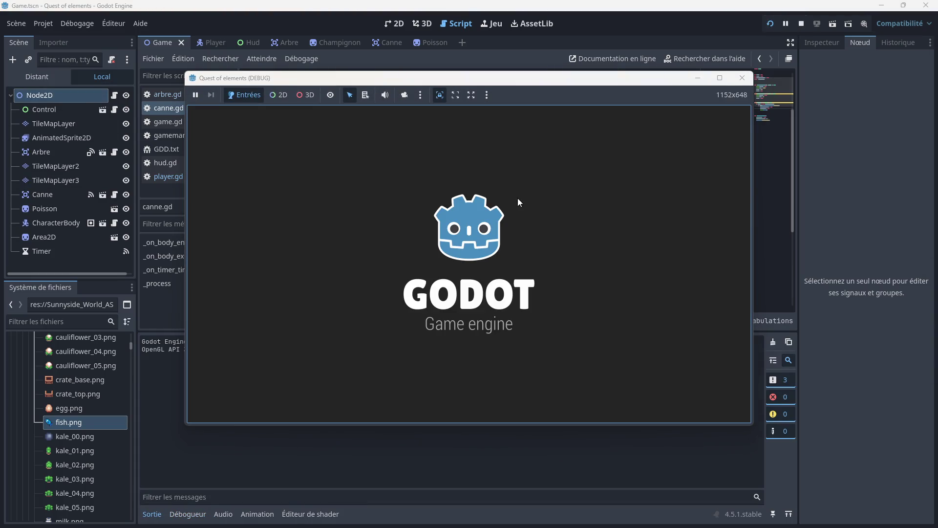
# - Walk the player down-right onto the wooden dock and cast the fishing line with E
pyautogui.press('Down')
pyautogui.press('Right')
pyautogui.press('Down')
pyautogui.press('Right')
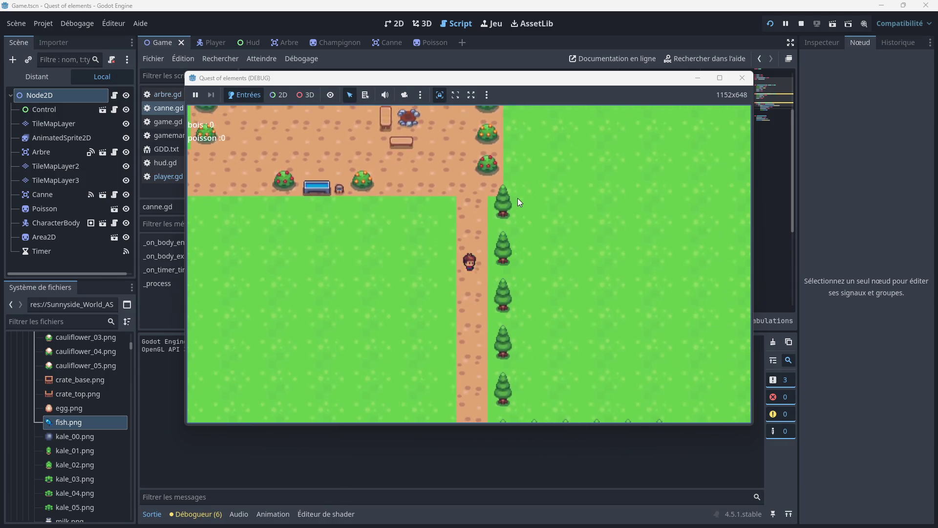
pyautogui.press('Down')
pyautogui.press('Right')
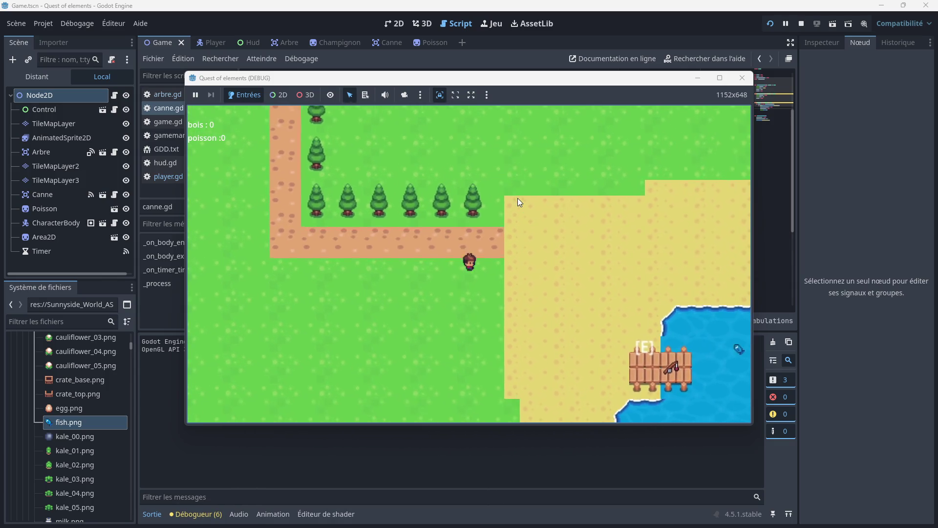
pyautogui.press('e')
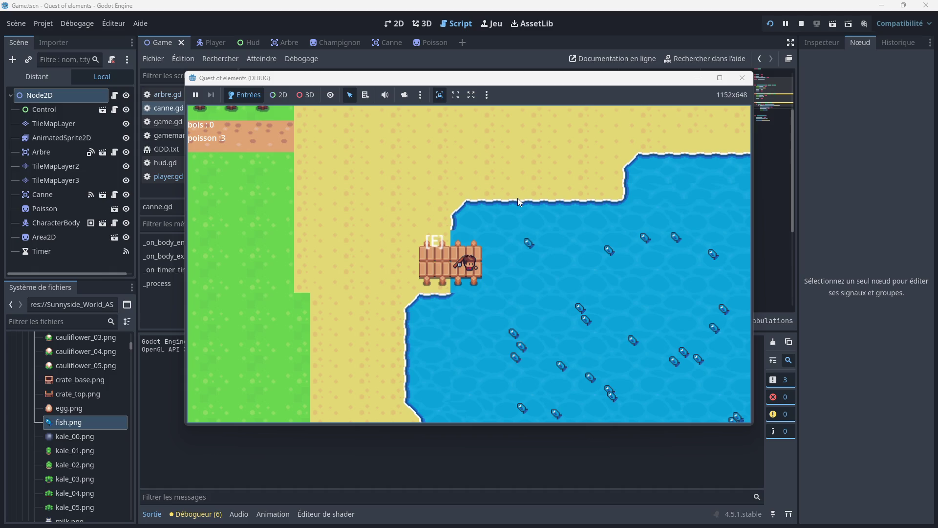
# - Step off and back onto the dock to fish again until poisson reaches 11, then close the game
pyautogui.press('Left')
pyautogui.press('Right')
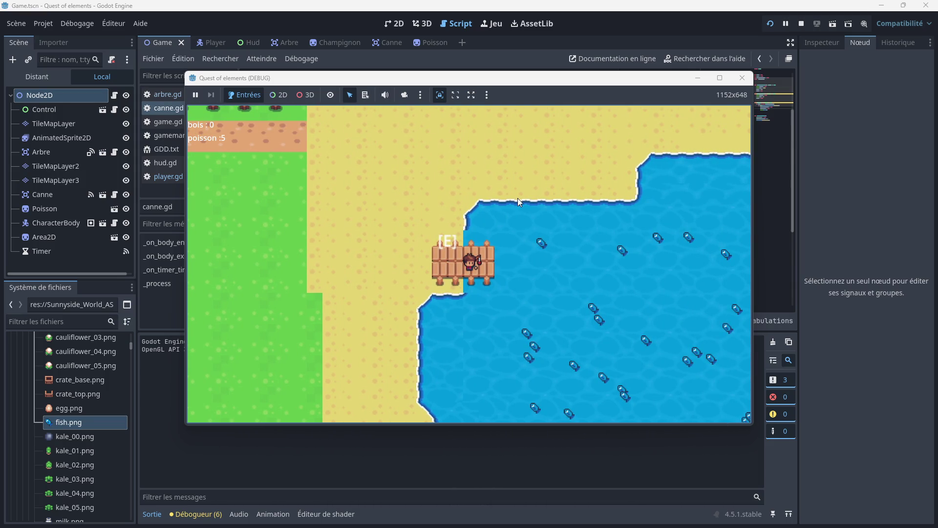
pyautogui.press('Right')
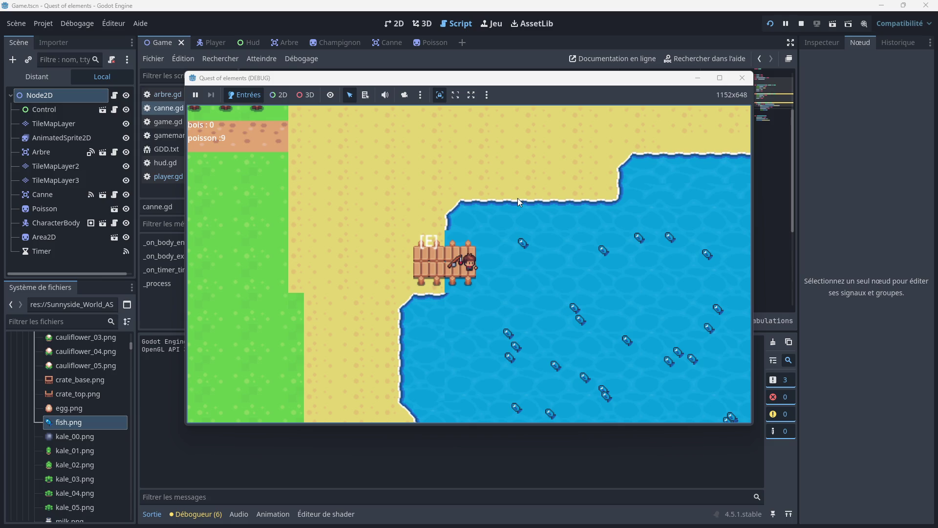
pyautogui.press('Left')
pyautogui.press('Left')
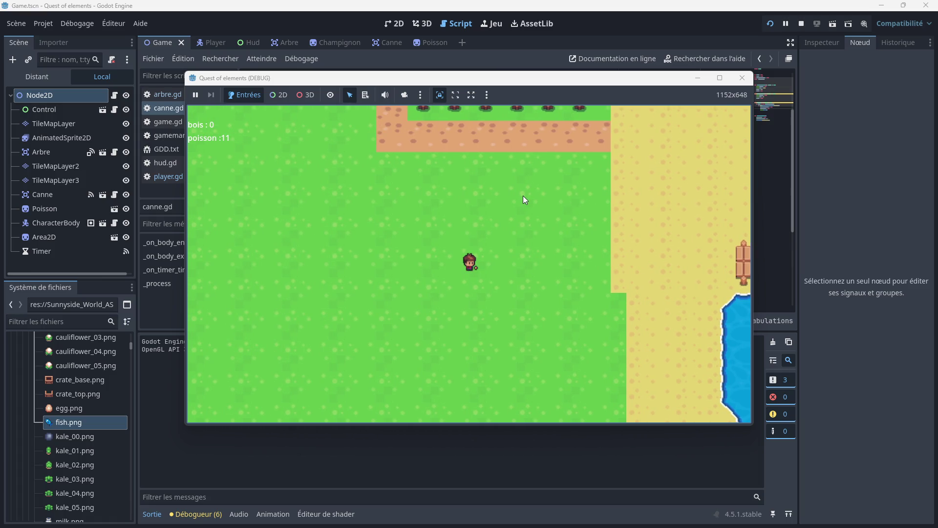
pyautogui.click(742, 77)
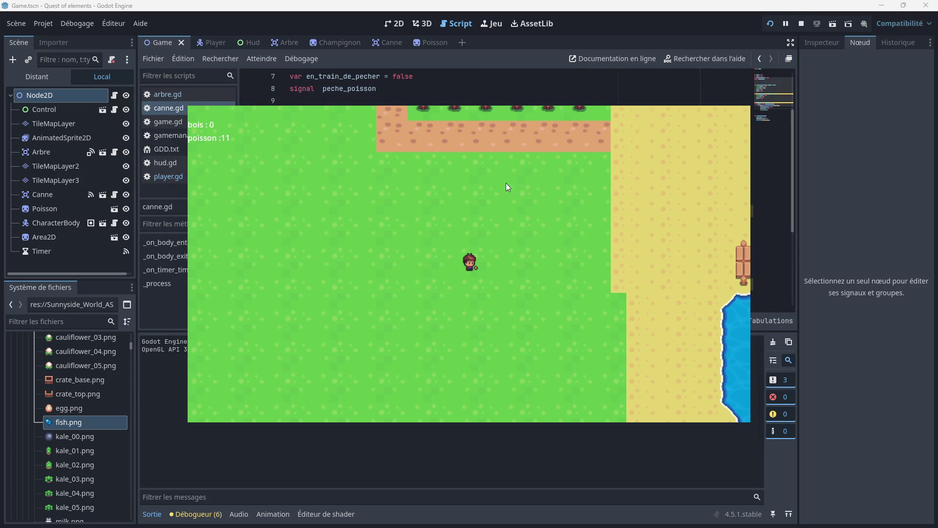
pyautogui.scroll(-3, 425, 196)
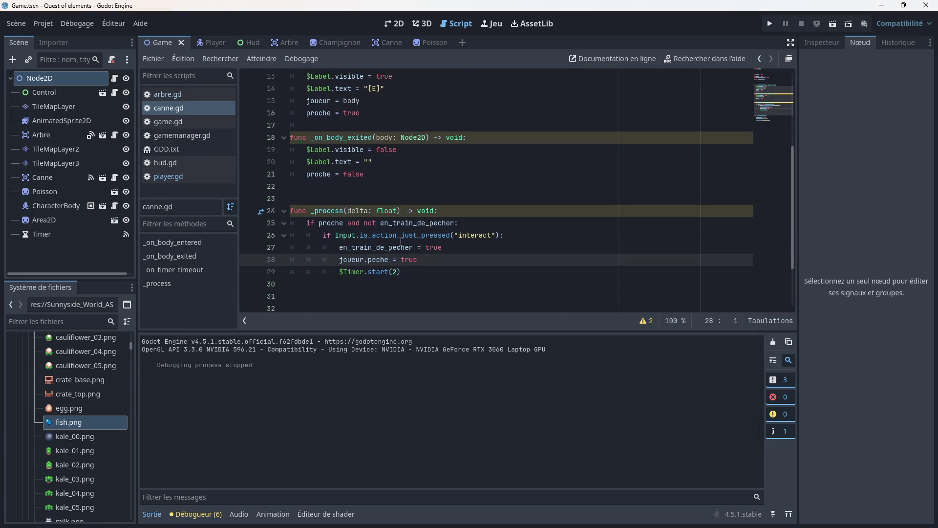
pyautogui.click(425, 237)
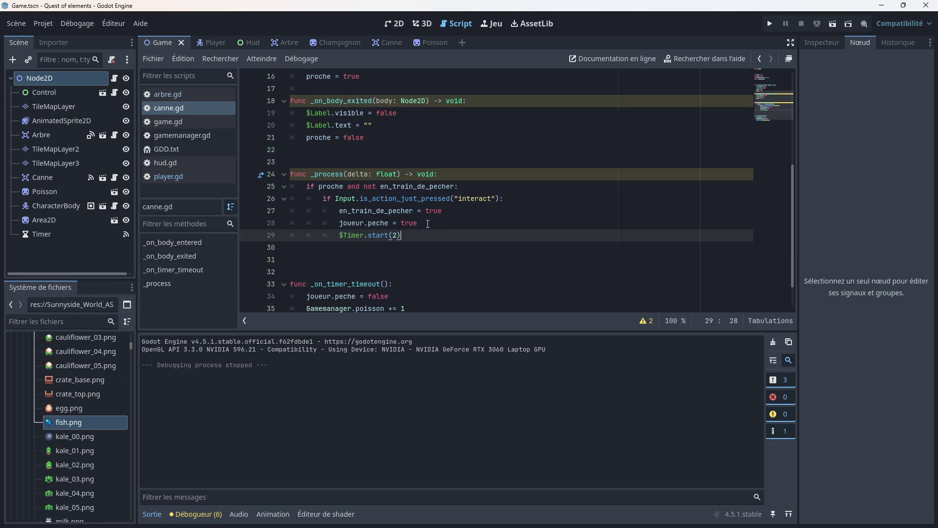
pyautogui.scroll(-1, 429, 230)
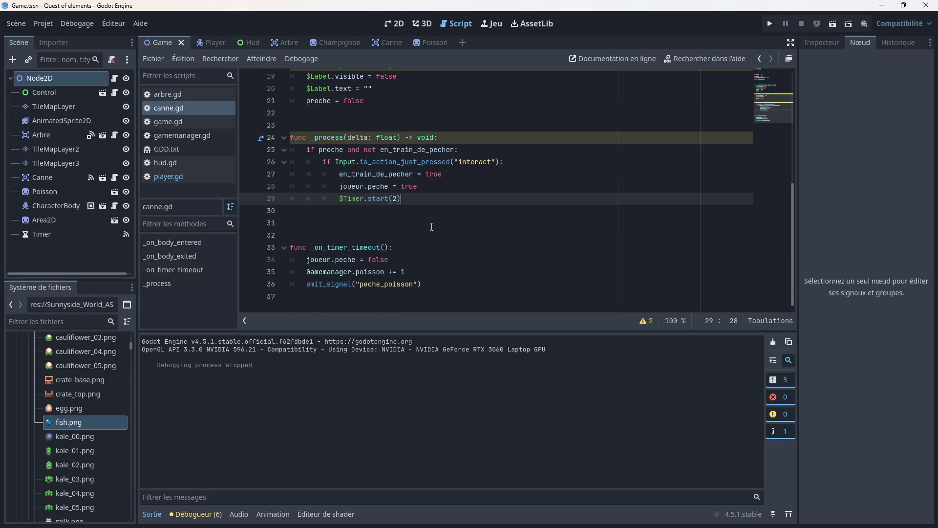
pyautogui.scroll(1, 431, 224)
pyautogui.scroll(1, 430, 224)
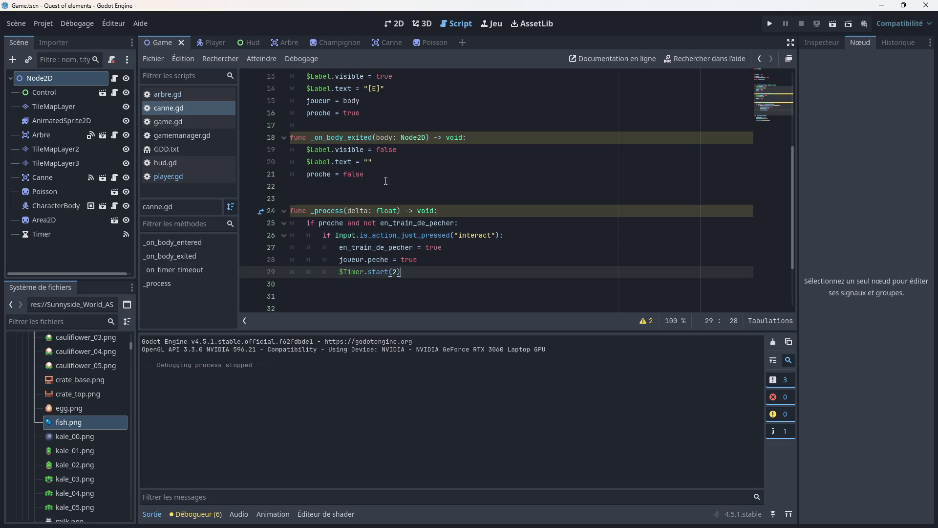
pyautogui.scroll(4, 373, 173)
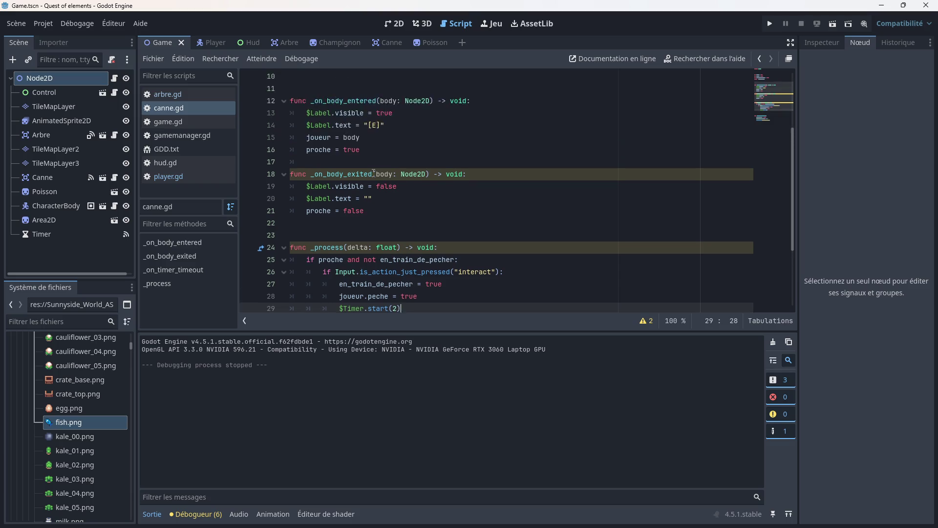
pyautogui.scroll(-4, 373, 173)
pyautogui.scroll(-1, 374, 173)
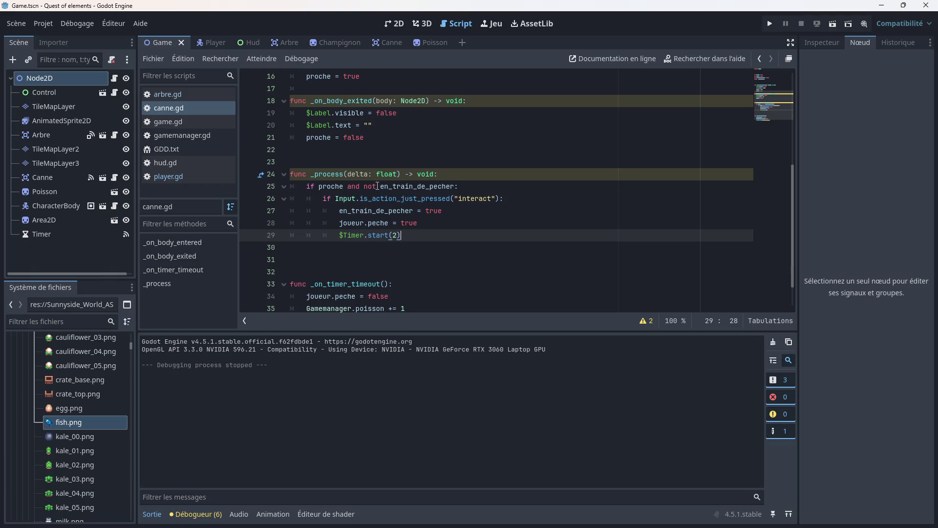
pyautogui.scroll(-1, 374, 209)
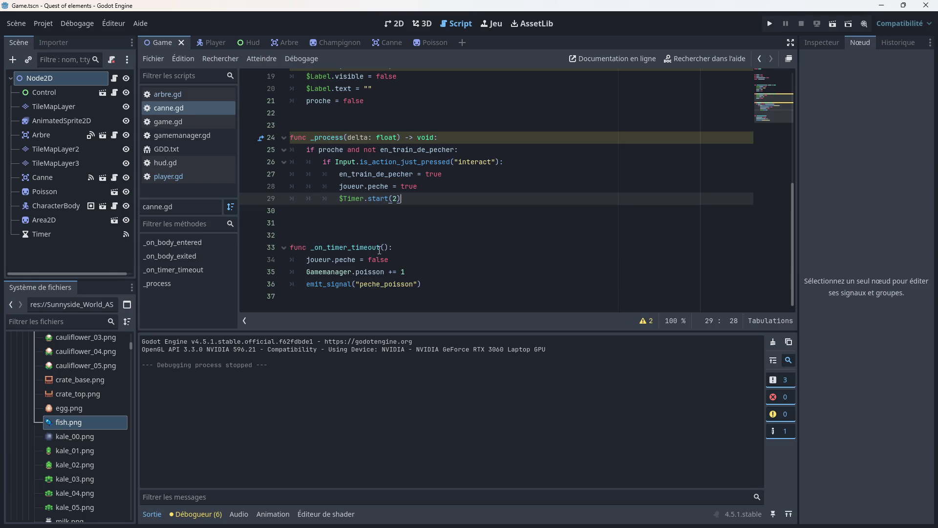
pyautogui.scroll(4, 374, 209)
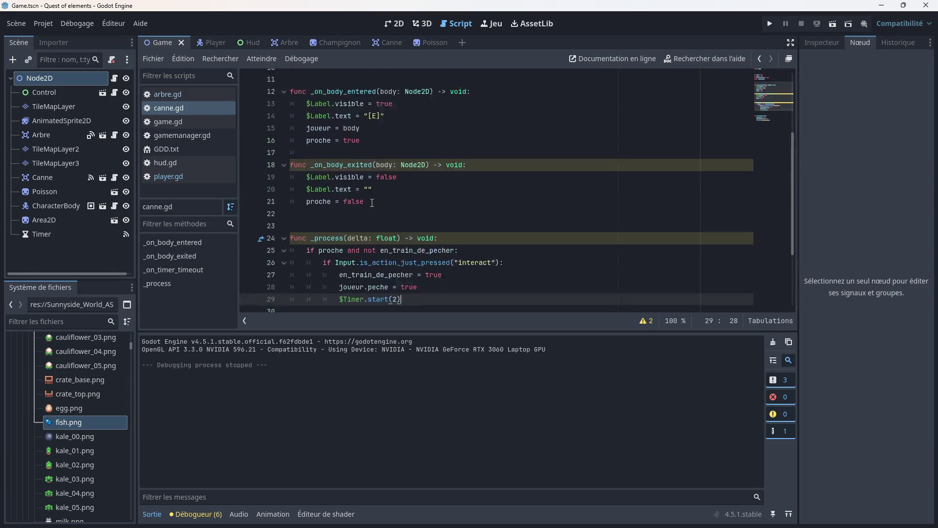
pyautogui.scroll(-3, 371, 199)
pyautogui.scroll(-1, 372, 199)
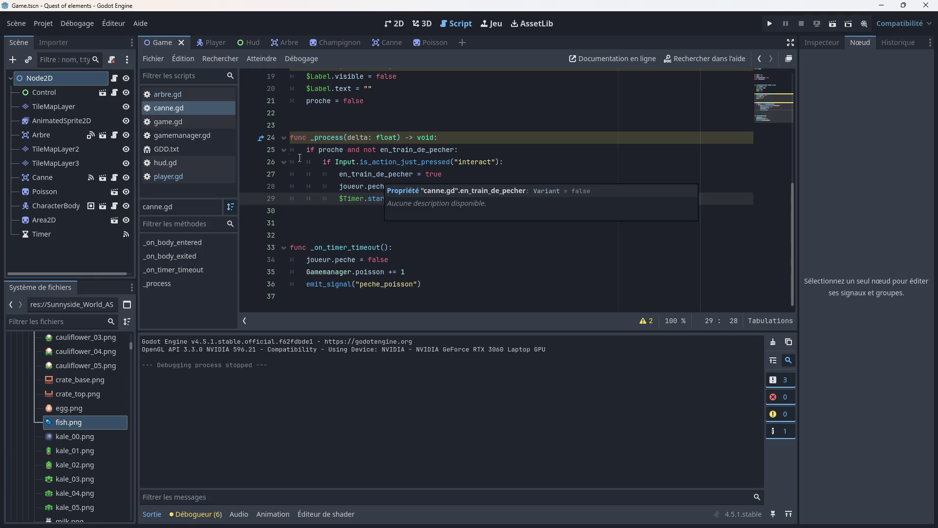
pyautogui.click(199, 122)
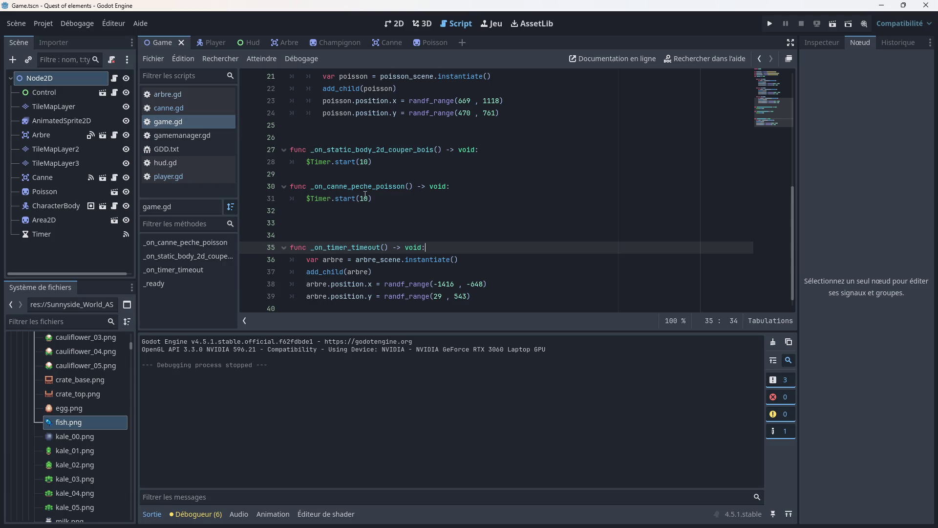
# - Add line 6 'var canne_scene = preload("res://canne.gd")' below the Poisson preload in game.gd
pyautogui.scroll(1, 378, 214)
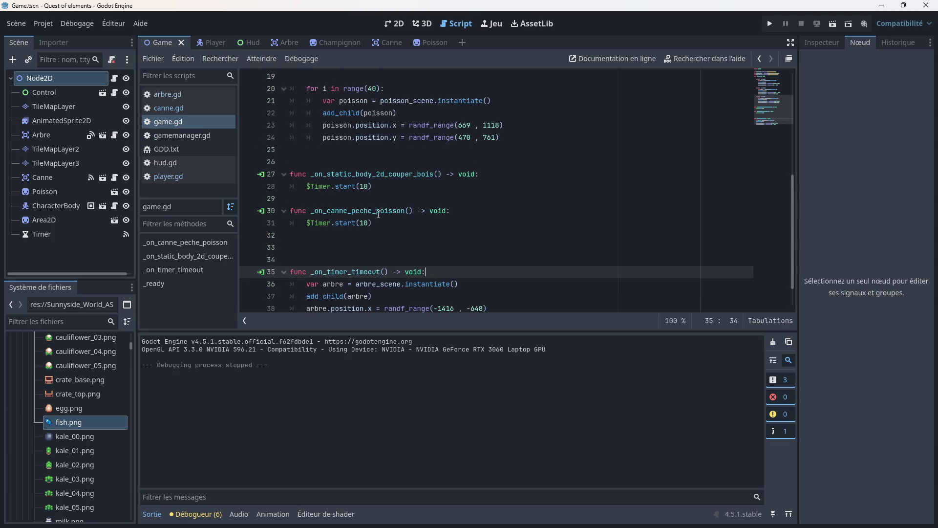
pyautogui.scroll(6, 385, 217)
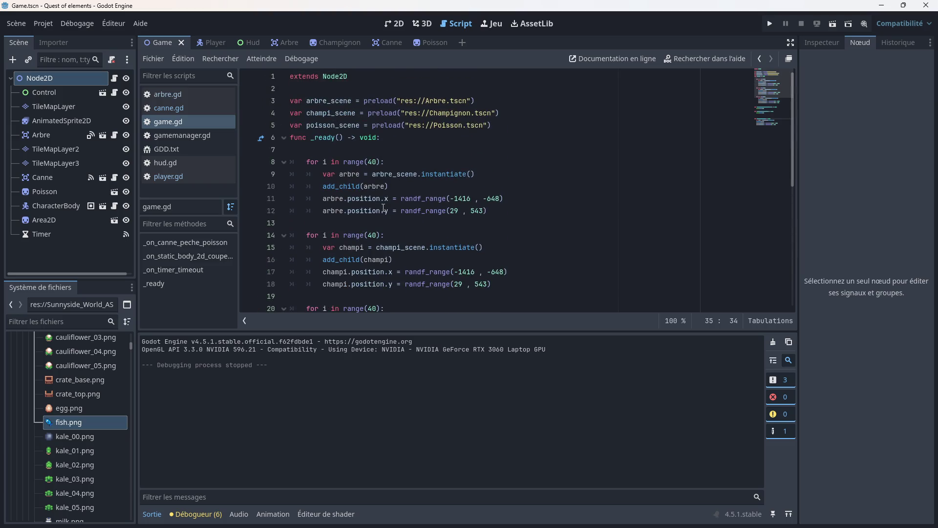
pyautogui.scroll(-1, 378, 204)
pyautogui.scroll(1, 382, 197)
pyautogui.click(498, 127)
pyautogui.press('Return')
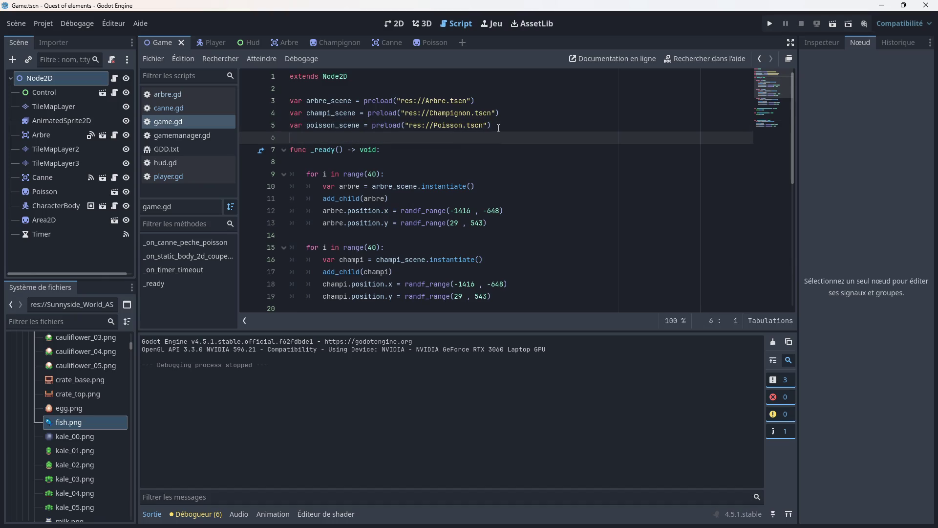
pyautogui.write('var canne-scene = pre')
pyautogui.write('l')
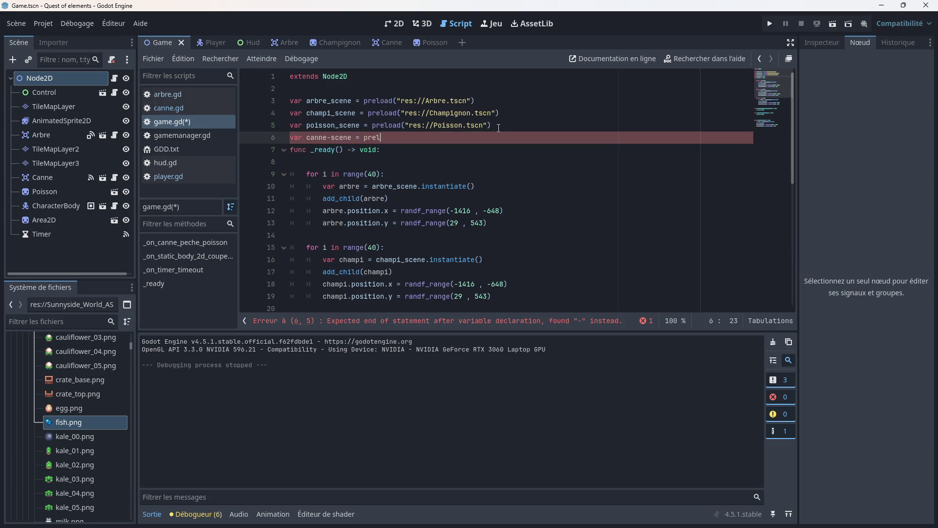
pyautogui.press('BackSpace')
pyautogui.press('BackSpace')
pyautogui.press('BackSpace')
pyautogui.press('BackSpace')
pyautogui.press('BackSpace')
pyautogui.press('BackSpace')
pyautogui.write('_scen')
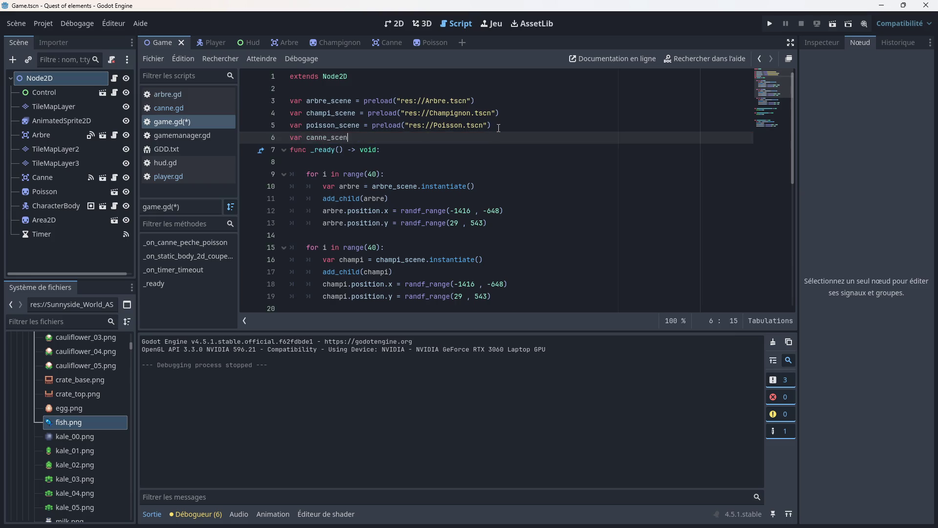
pyautogui.write('ene')
pyautogui.press('BackSpace')
pyautogui.press('BackSpace')
pyautogui.write('pre')
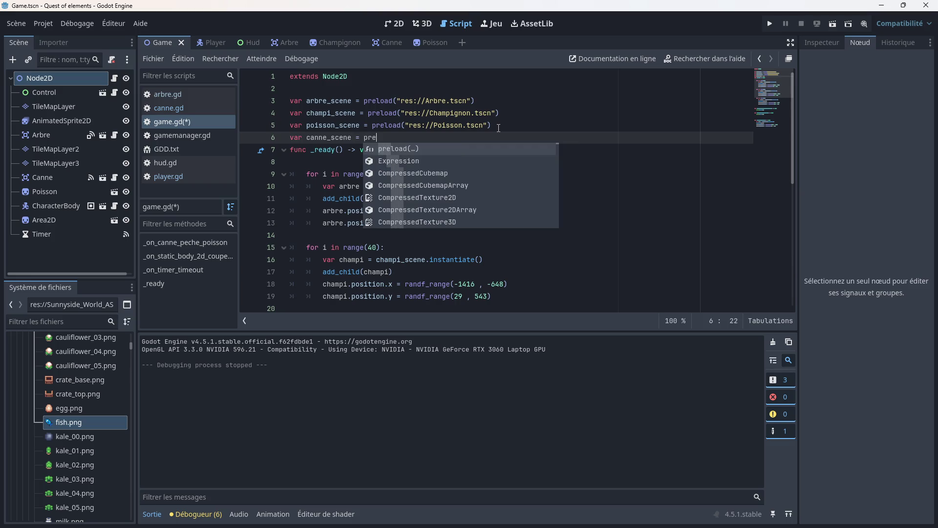
pyautogui.press('Return')
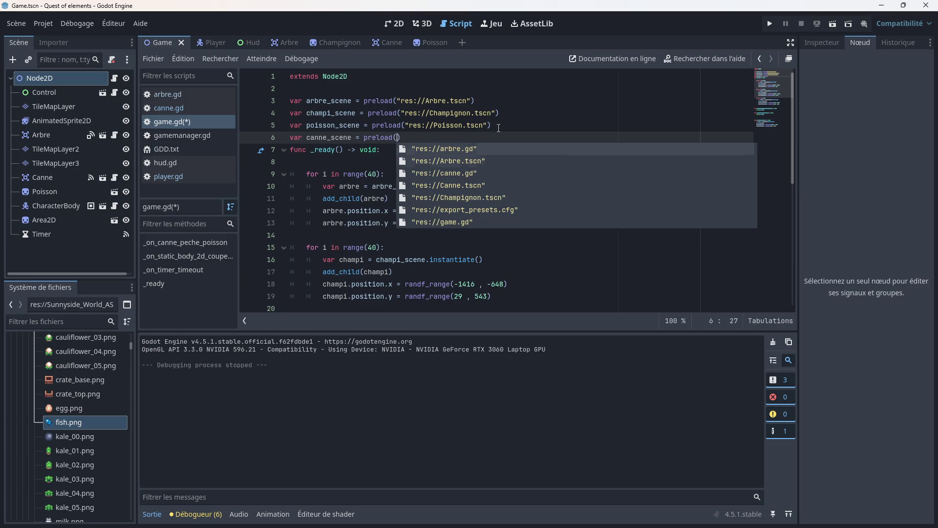
pyautogui.click(484, 171)
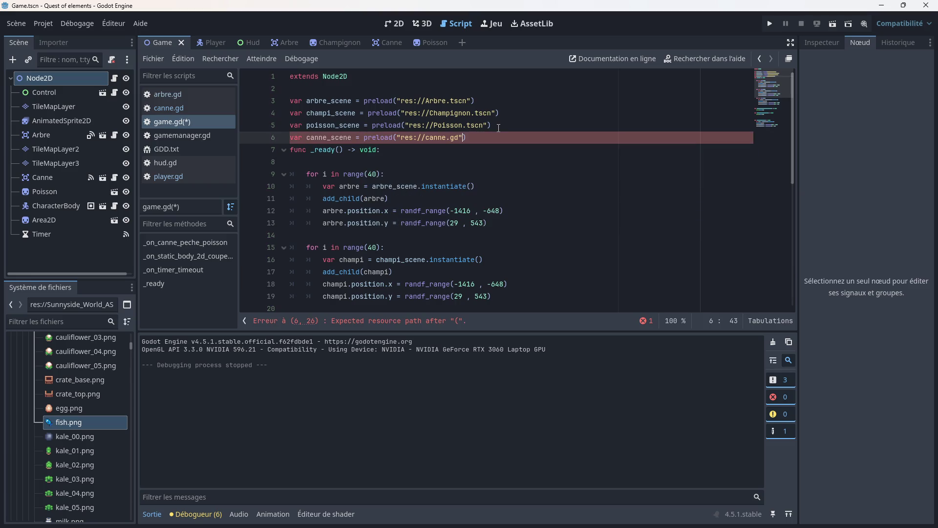
# - Duplicate the four arbre respawn lines in _on_timer_timeout as lines 41–44
pyautogui.click(485, 168)
pyautogui.scroll(-1, 485, 168)
pyautogui.scroll(-6, 411, 161)
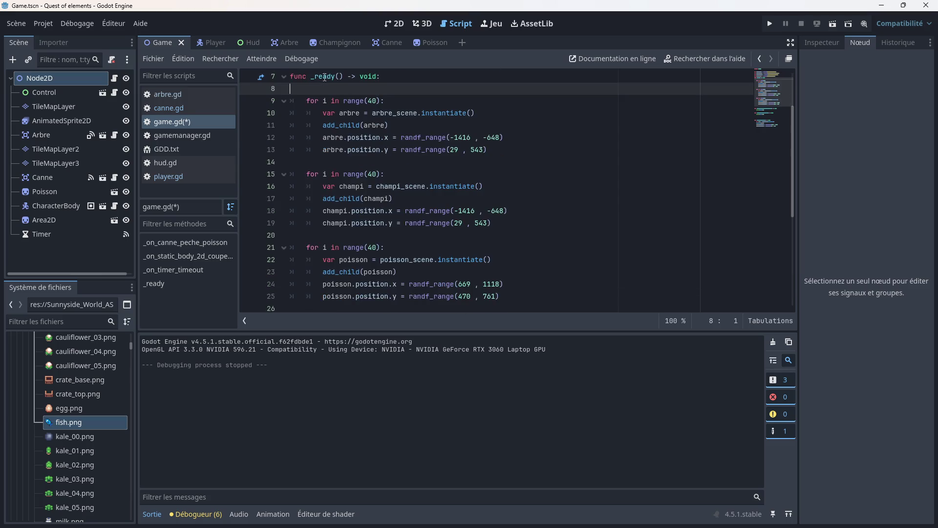
pyautogui.scroll(-1, 359, 184)
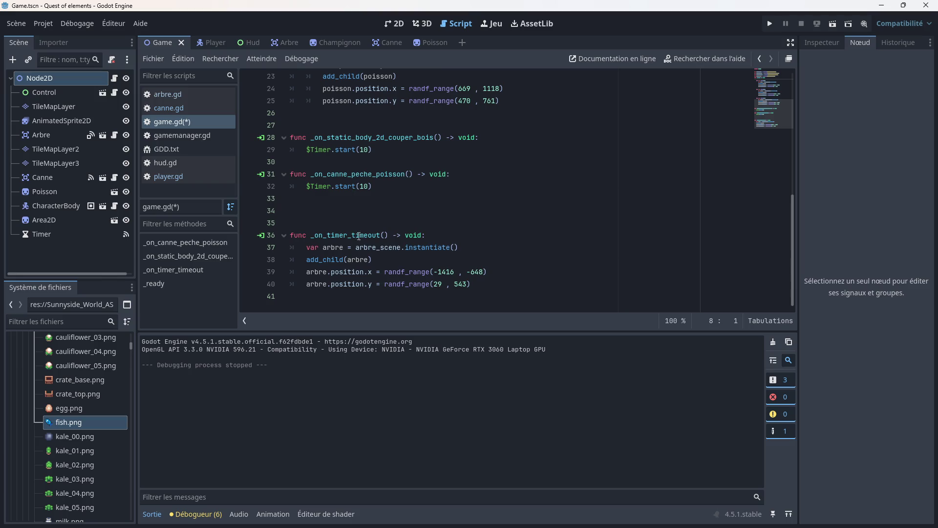
pyautogui.click(314, 293)
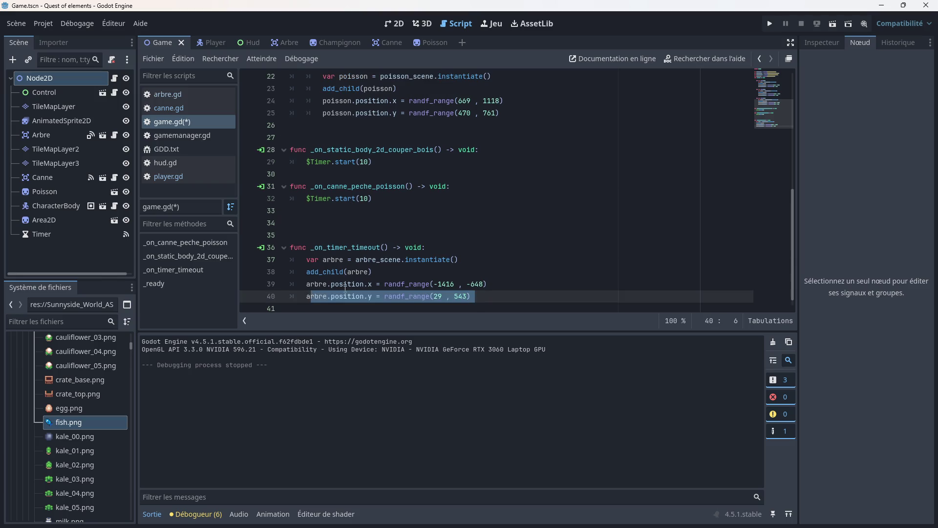
pyautogui.click(346, 272)
pyautogui.moveTo(454, 292); pyautogui.dragTo(291, 249)
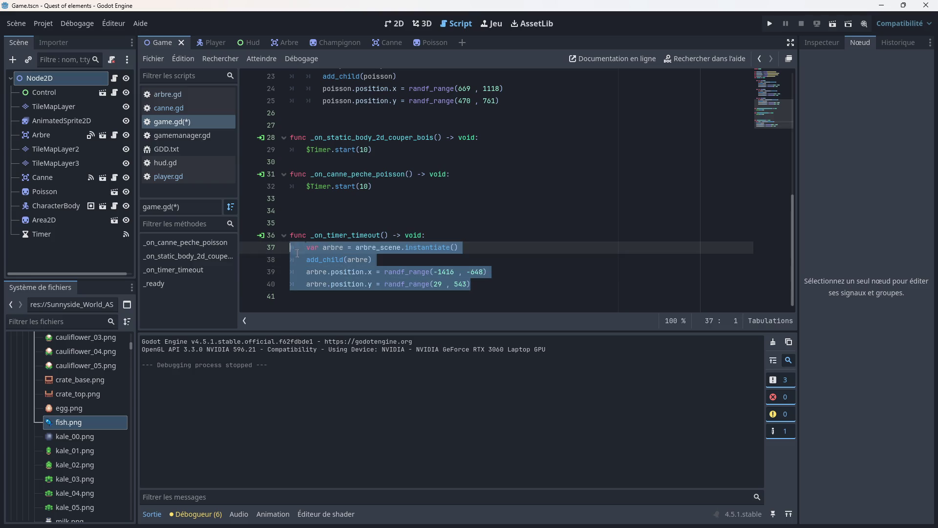
pyautogui.rightClick(329, 259)
pyautogui.click(354, 330)
pyautogui.click(301, 296)
pyautogui.moveTo(301, 297); pyautogui.dragTo(306, 291)
pyautogui.click(488, 289)
pyautogui.press('Return')
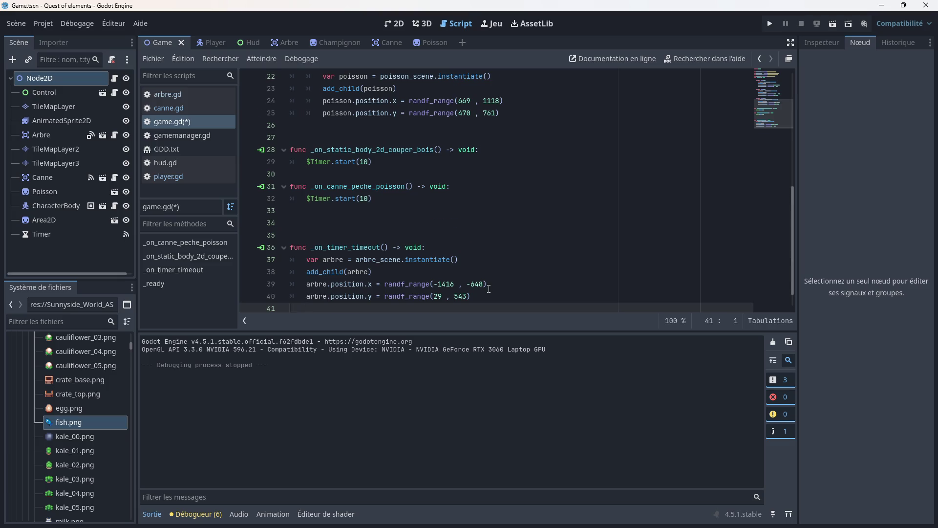
pyautogui.hotkey('ctrl', 'v')
# - Rename arbre to canne and arbre_scene to canne_scene in the pasted lines
pyautogui.click(339, 272)
pyautogui.press('BackSpace')
pyautogui.press('BackSpace')
pyautogui.press('BackSpace')
pyautogui.write('canne')
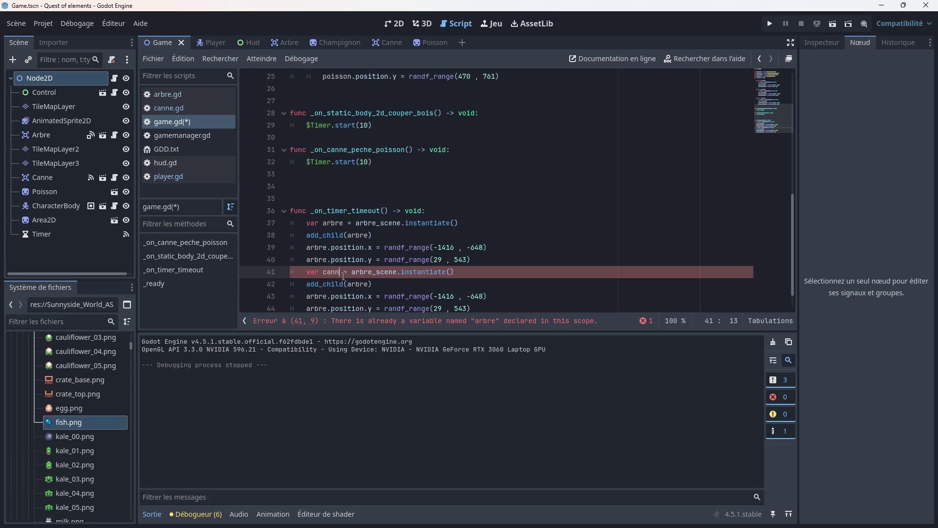
pyautogui.click(378, 272)
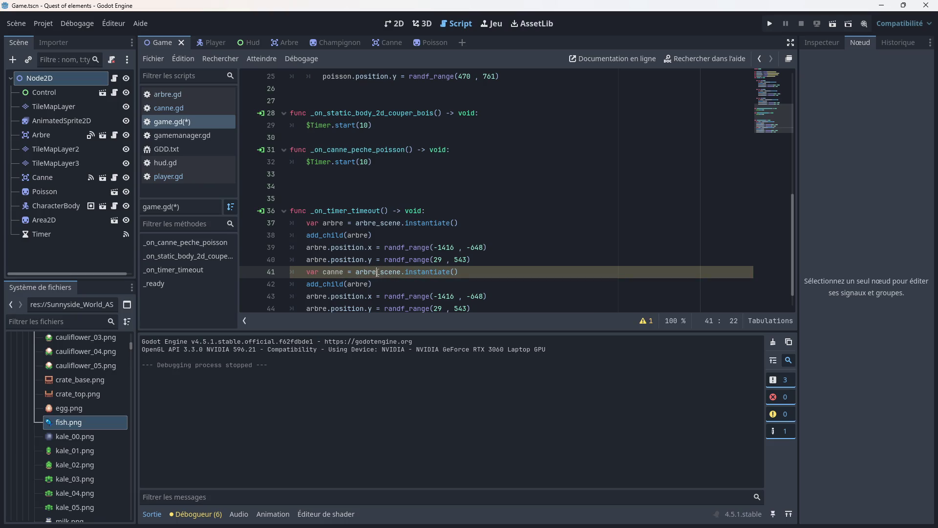
pyautogui.press('BackSpace')
pyautogui.press('BackSpace')
pyautogui.press('BackSpace')
pyautogui.write('canne')
pyautogui.click(368, 283)
pyautogui.press('BackSpace')
pyautogui.press('BackSpace')
pyautogui.press('BackSpace')
pyautogui.press('BackSpace')
pyautogui.press('BackSpace')
pyautogui.write('canne')
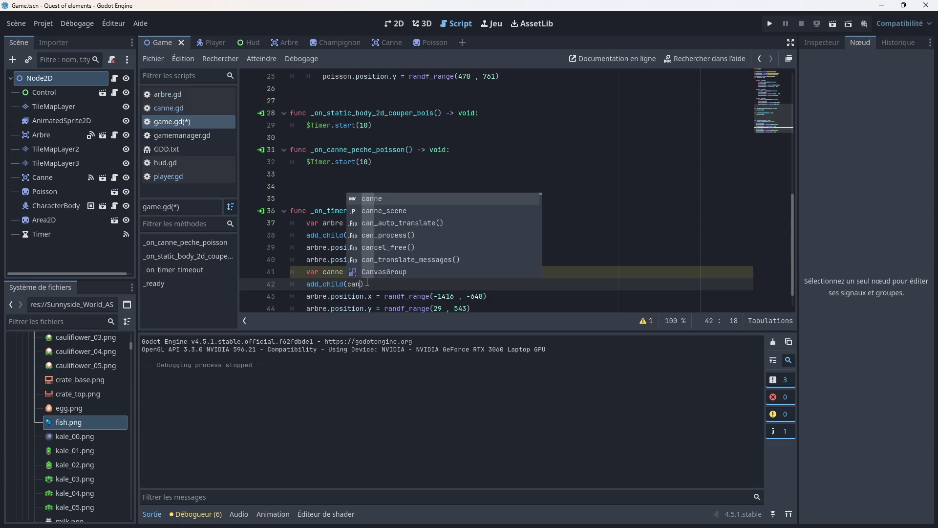
pyautogui.click(507, 302)
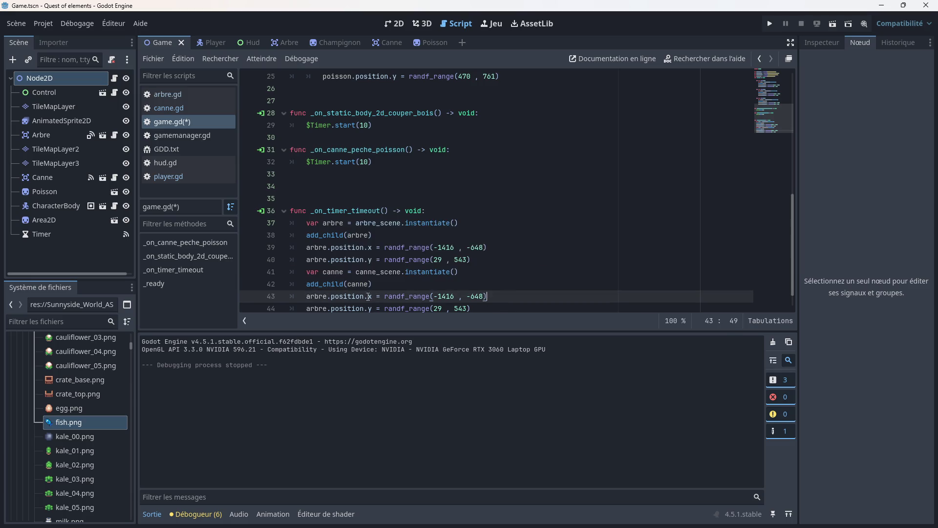
pyautogui.click(327, 296)
pyautogui.press('BackSpace')
pyautogui.press('BackSpace')
pyautogui.press('BackSpace')
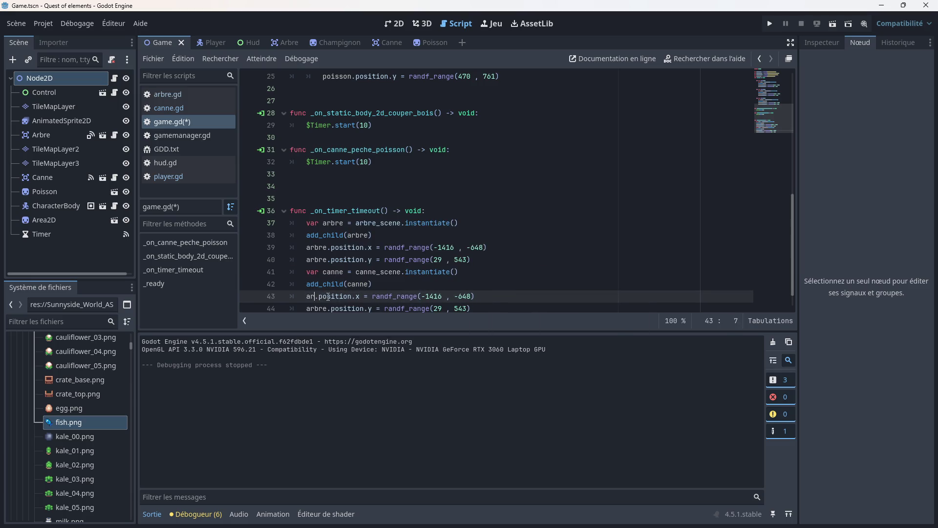
pyautogui.press('BackSpace')
pyautogui.write('canne')
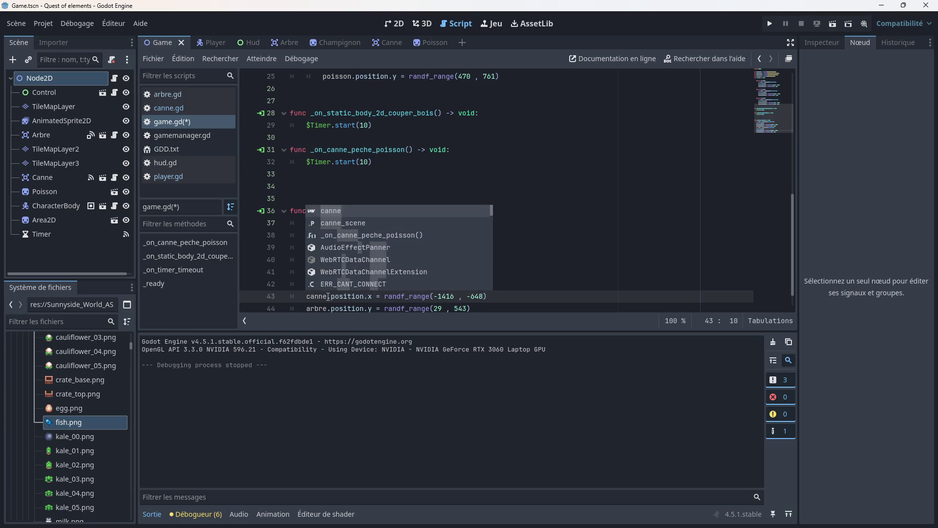
# - Replace the copied x and y position lines with 'canne.position = ('
pyautogui.scroll(-2, 463, 301)
pyautogui.moveTo(472, 284); pyautogui.dragTo(307, 271)
pyautogui.press('BackSpace')
pyautogui.write('canne.posi')
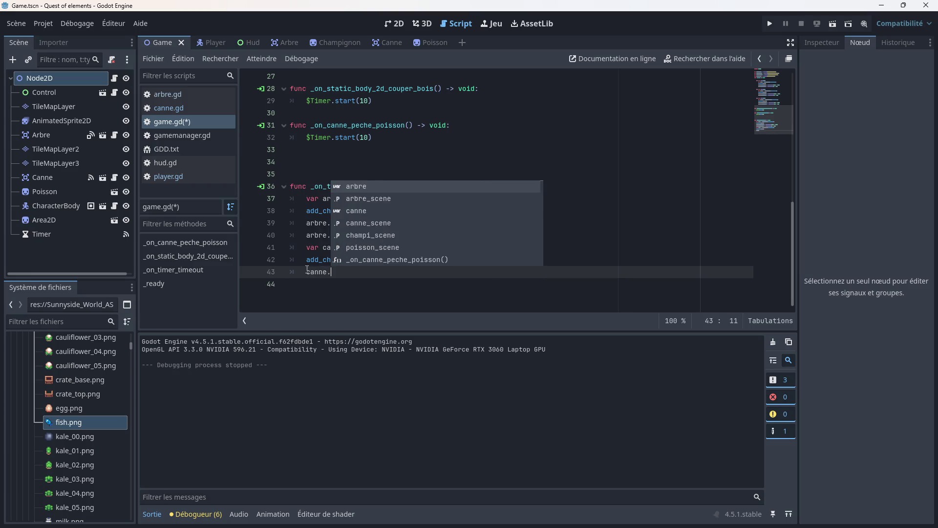
pyautogui.write('tion = ')
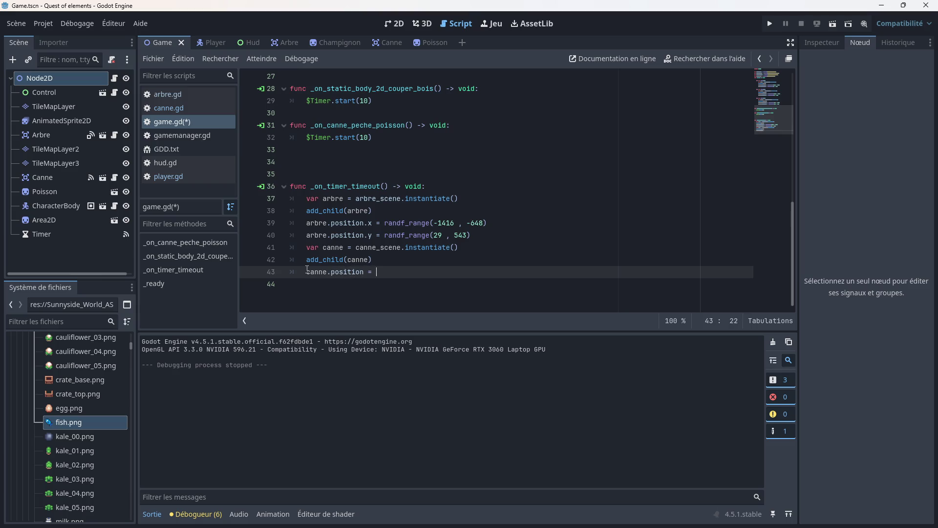
pyautogui.write('(')
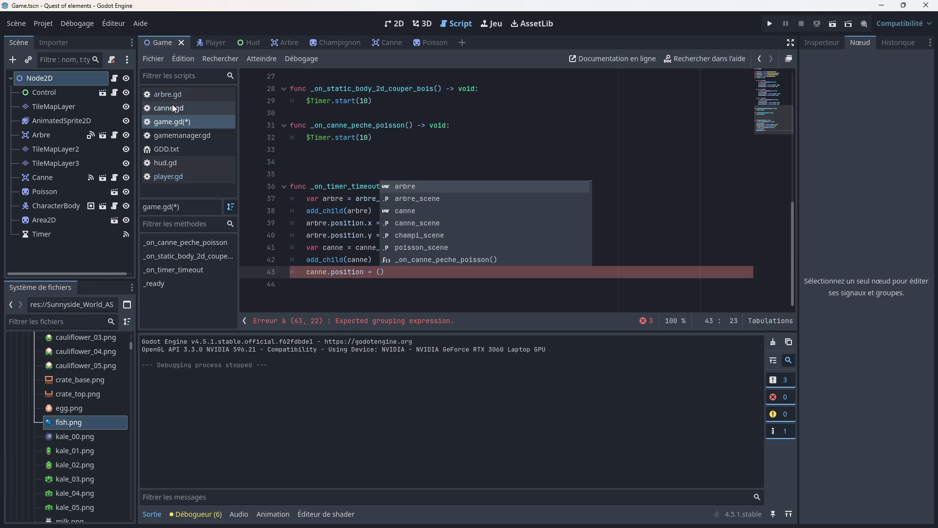
# - Read the Canne node's Transform position (635, 512) in the Inspector, then return to game.gd
pyautogui.click(391, 25)
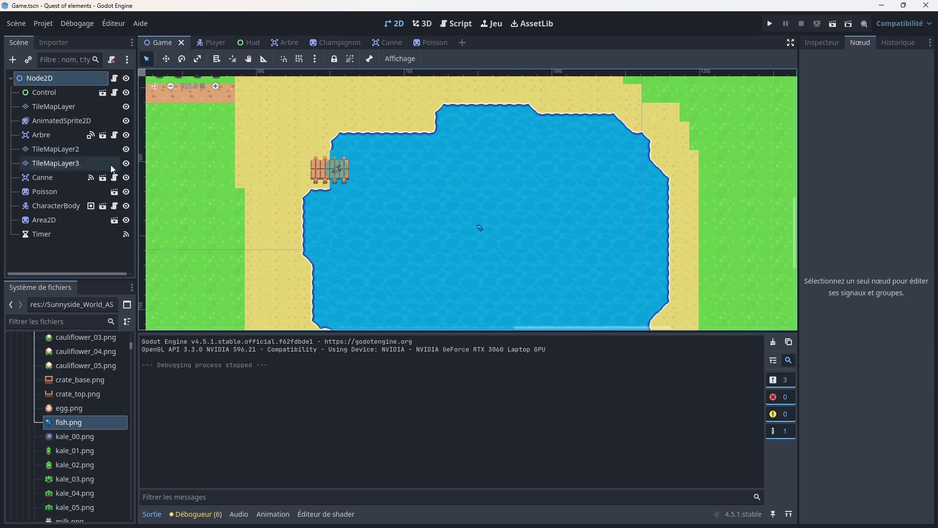
pyautogui.click(58, 175)
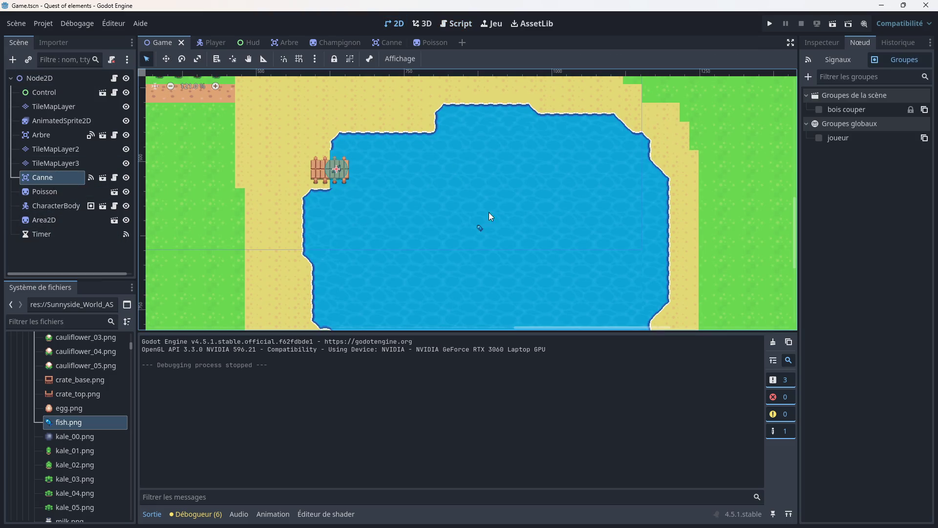
pyautogui.click(830, 45)
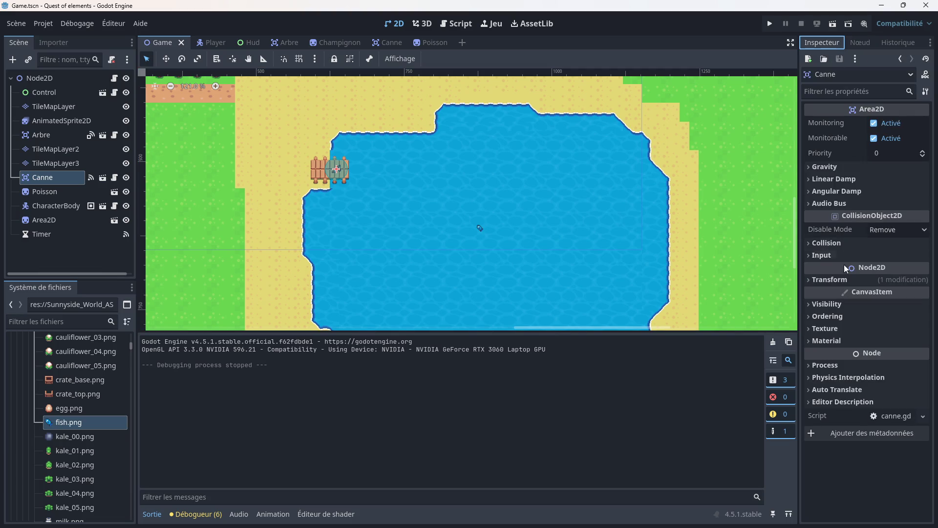
pyautogui.click(836, 280)
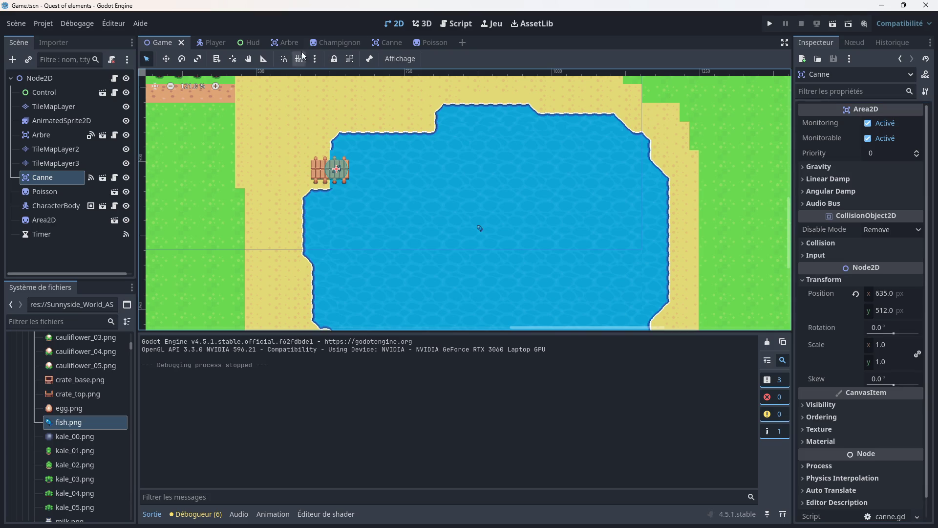
pyautogui.click(458, 25)
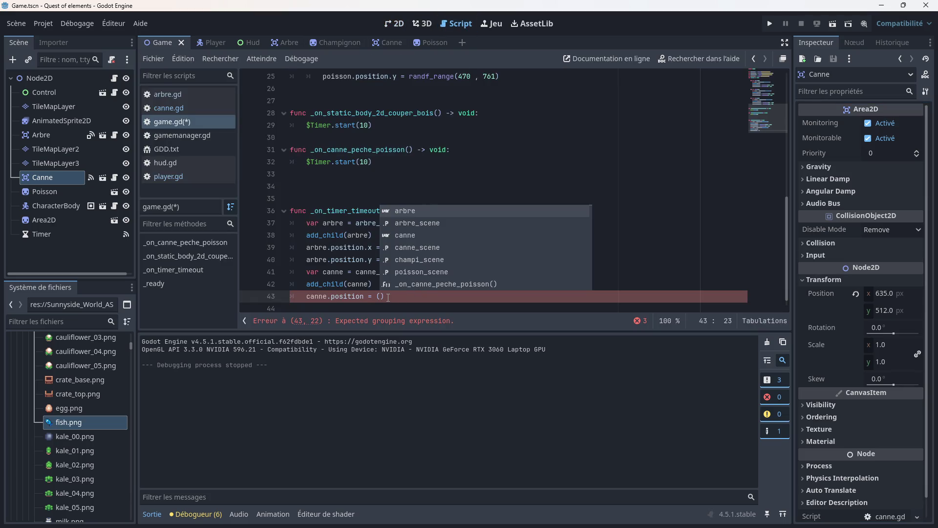
# - Fill in 635 , 512 on the canne.position line and save
pyautogui.write('635 , 512')
pyautogui.click(454, 285)
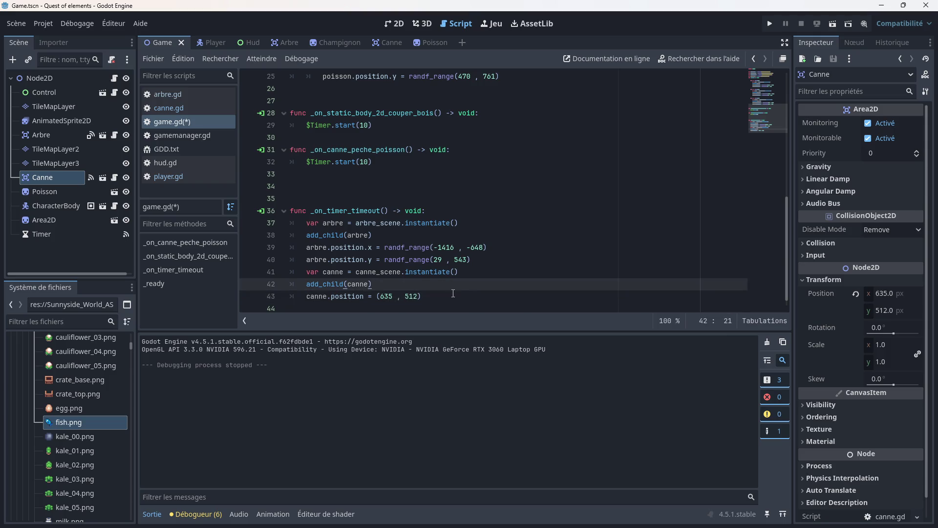
pyautogui.hotkey('ctrl', 's')
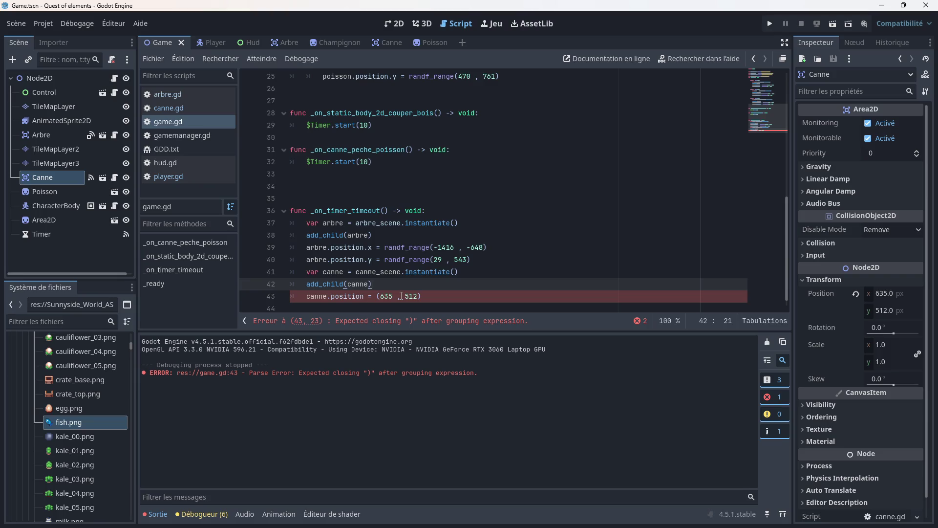
pyautogui.scroll(-1, 400, 294)
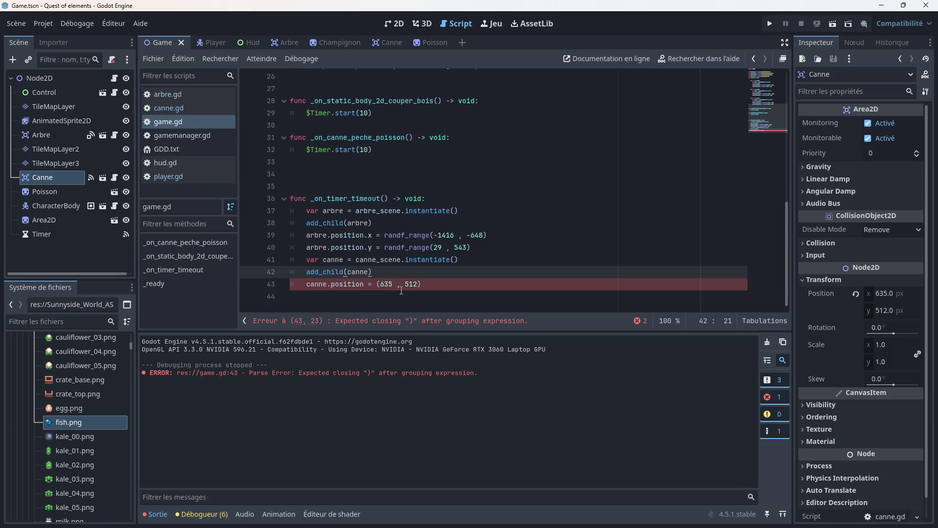
# - Rewrite line 43 as canne.position(635 , 512), save, and run the game
pyautogui.click(368, 285)
pyautogui.write('=')
pyautogui.press('BackSpace')
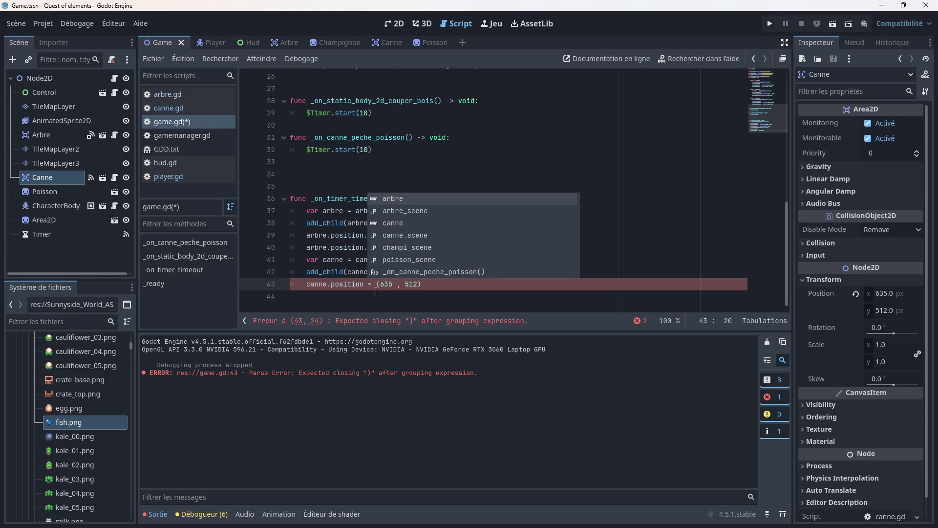
pyautogui.click(364, 283)
pyautogui.write('(635 , 512')
pyautogui.moveTo(470, 296); pyautogui.dragTo(413, 296)
pyautogui.press('BackSpace')
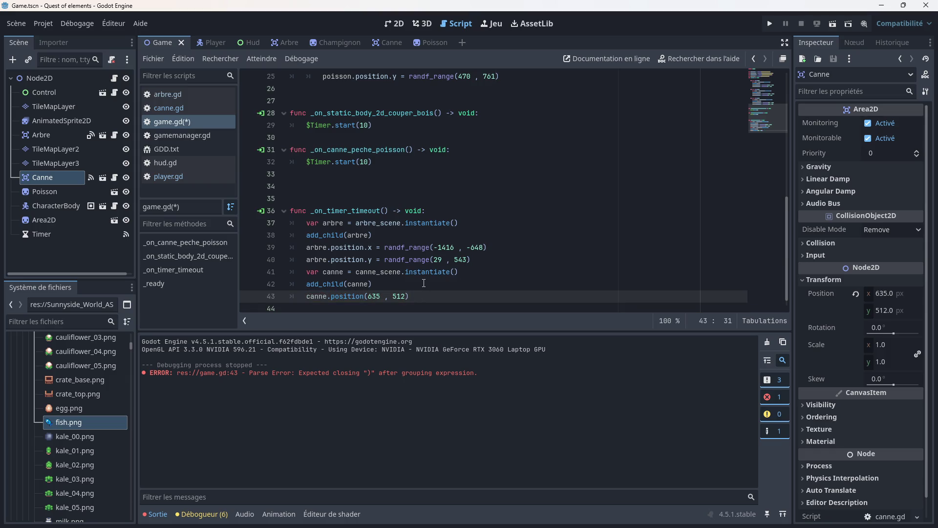
pyautogui.hotkey('ctrl', 's')
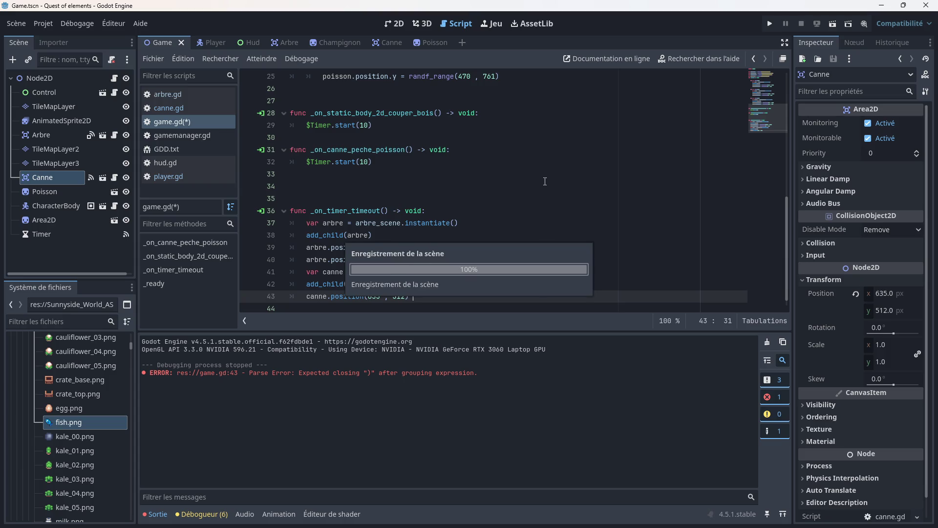
pyautogui.click(770, 23)
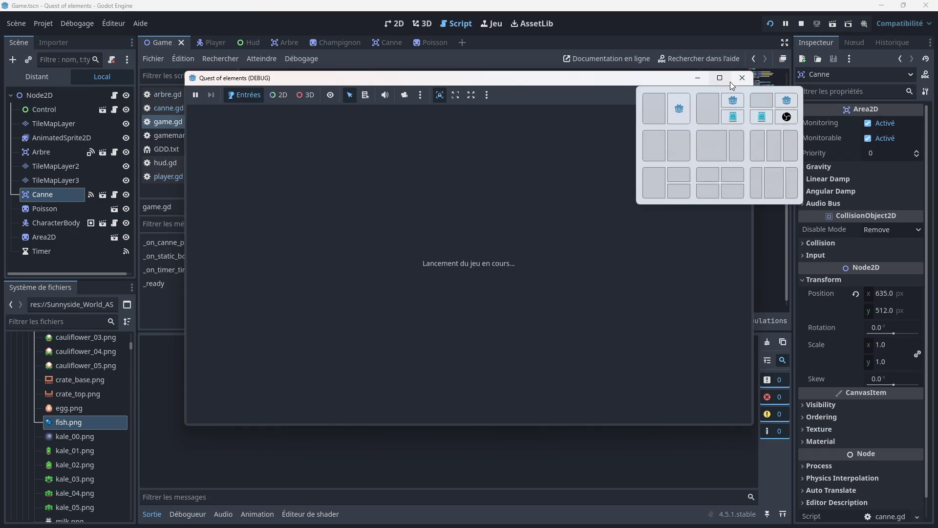
pyautogui.press('Down')
pyautogui.press('Right')
pyautogui.press('Down')
pyautogui.press('Right')
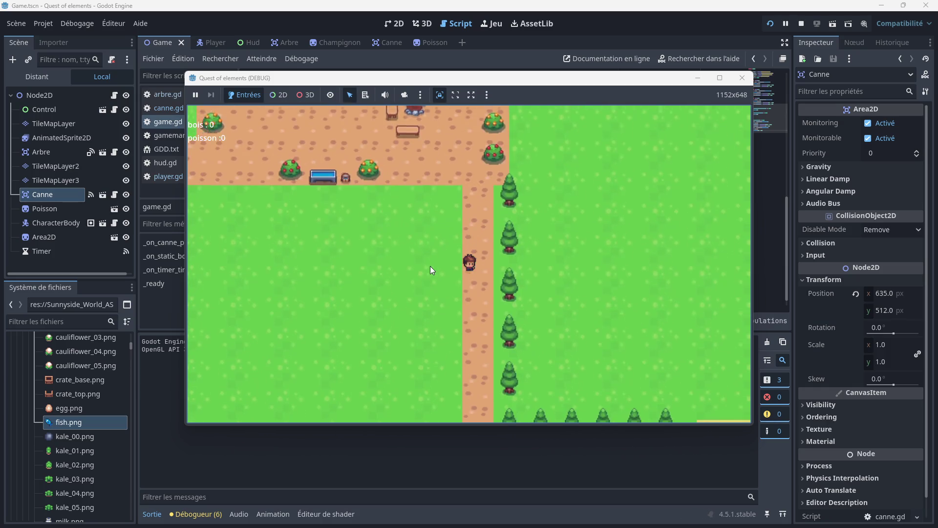
pyautogui.press('Down')
pyautogui.press('Right')
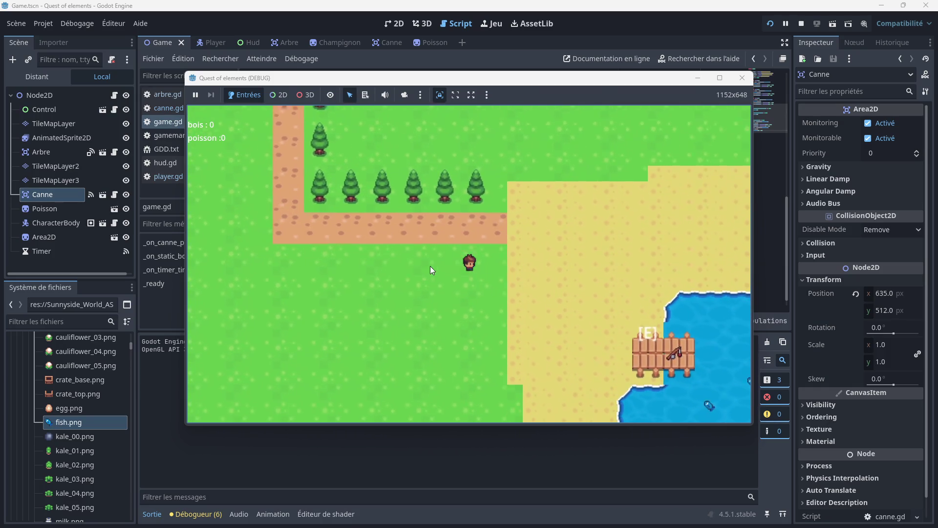
pyautogui.press('e')
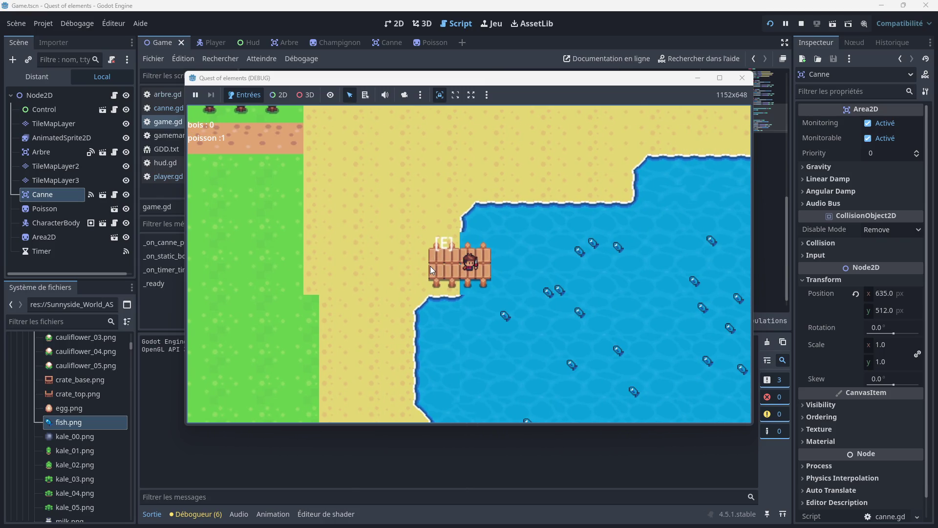
pyautogui.press('e')
pyautogui.press('Left')
pyautogui.press('e')
pyautogui.press('e')
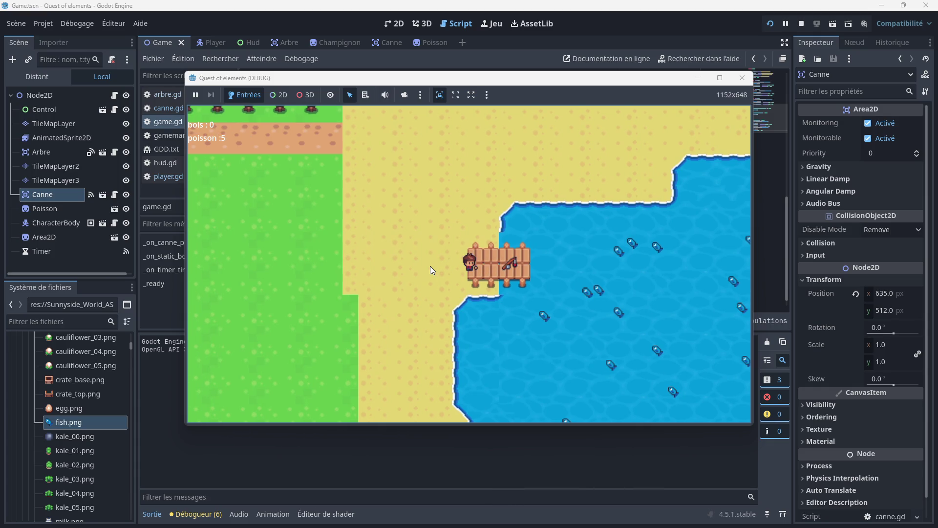
pyautogui.press('Left')
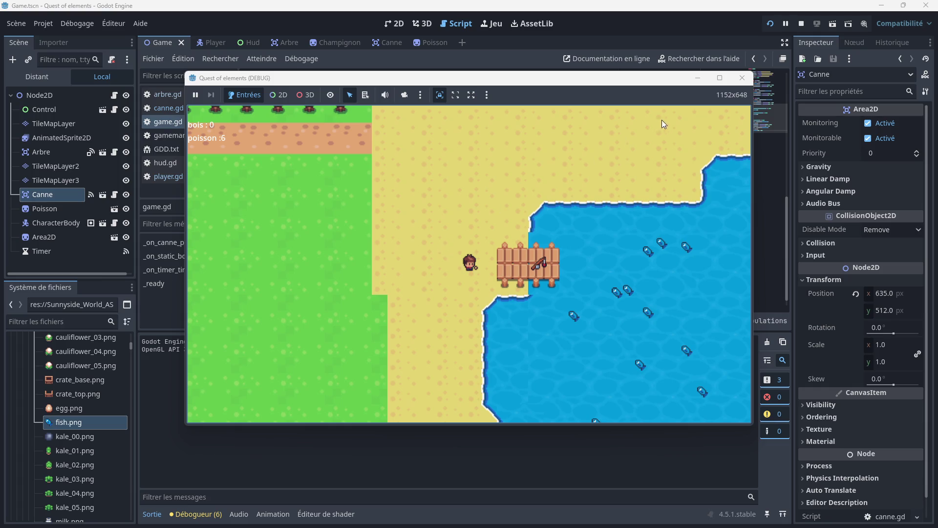
pyautogui.click(742, 77)
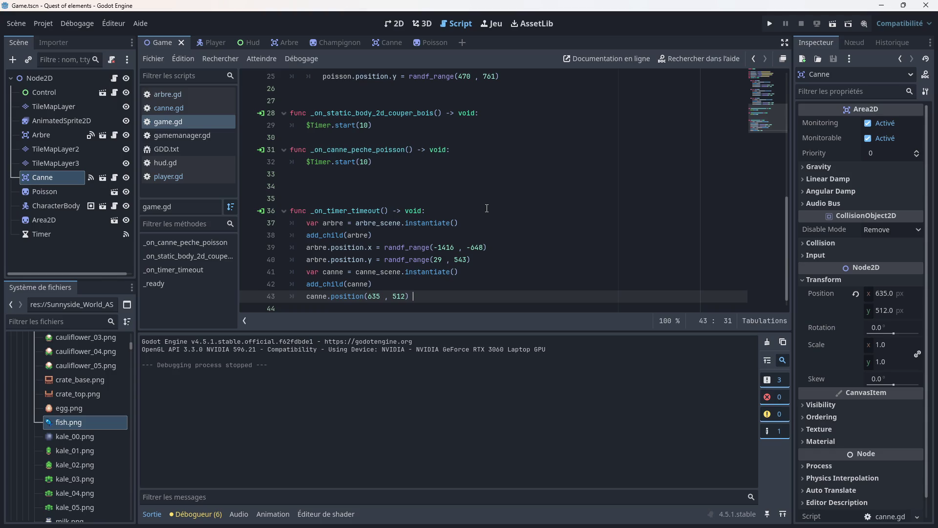
# - Open canne.gd and add print(joueur.peche) on a new line after the emit_signal line
pyautogui.click(167, 108)
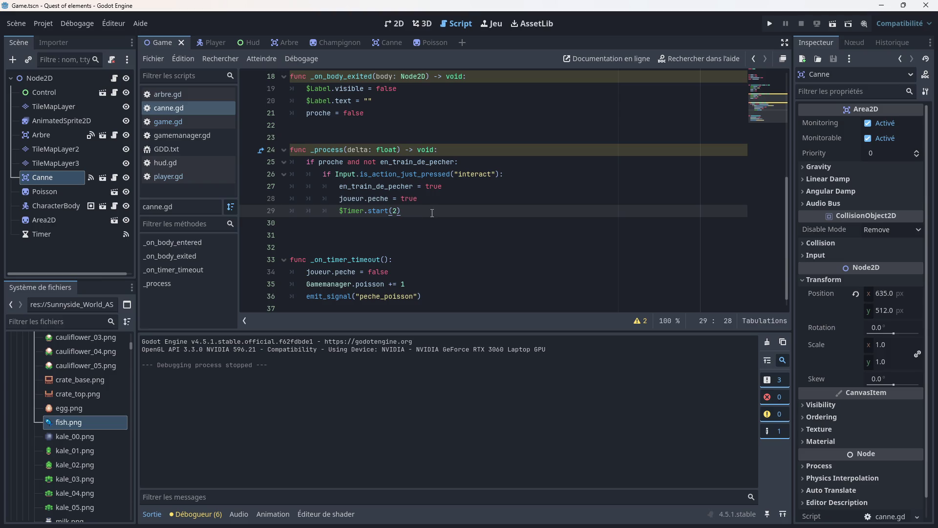
pyautogui.click(420, 202)
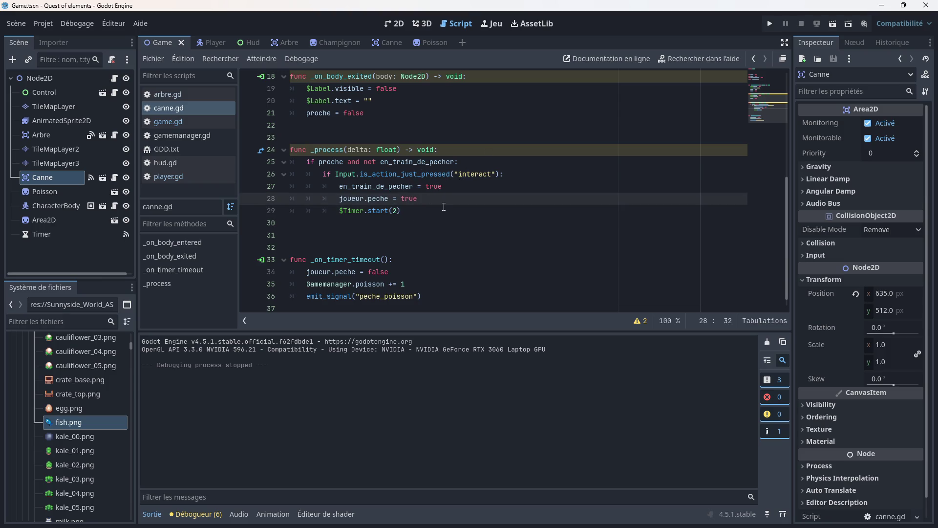
pyautogui.scroll(-1, 423, 212)
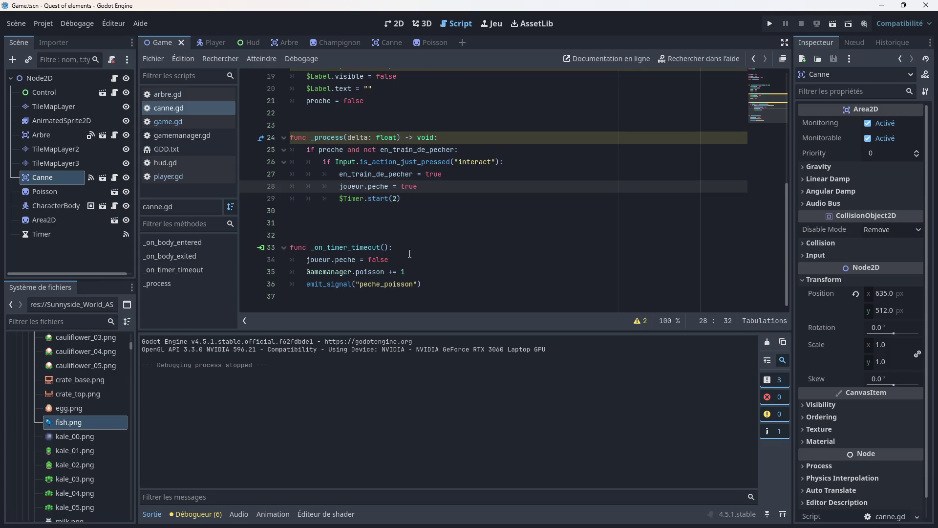
pyautogui.scroll(1, 355, 295)
pyautogui.click(356, 296)
pyautogui.click(425, 296)
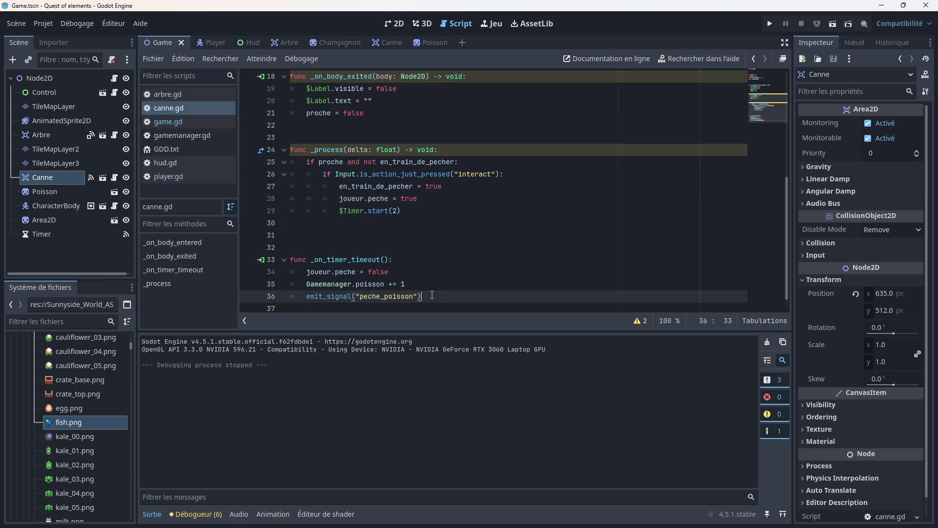
pyautogui.press('Return')
pyautogui.scroll(1, 426, 283)
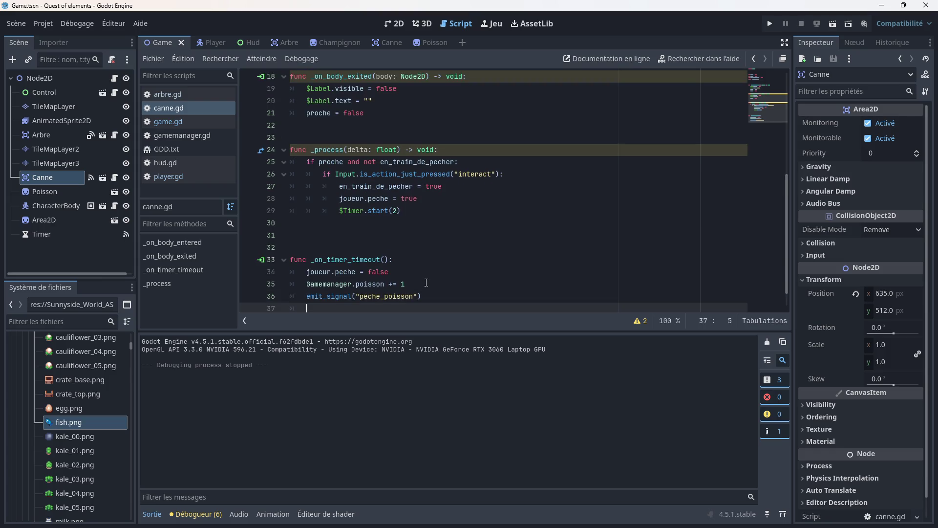
pyautogui.write('print')
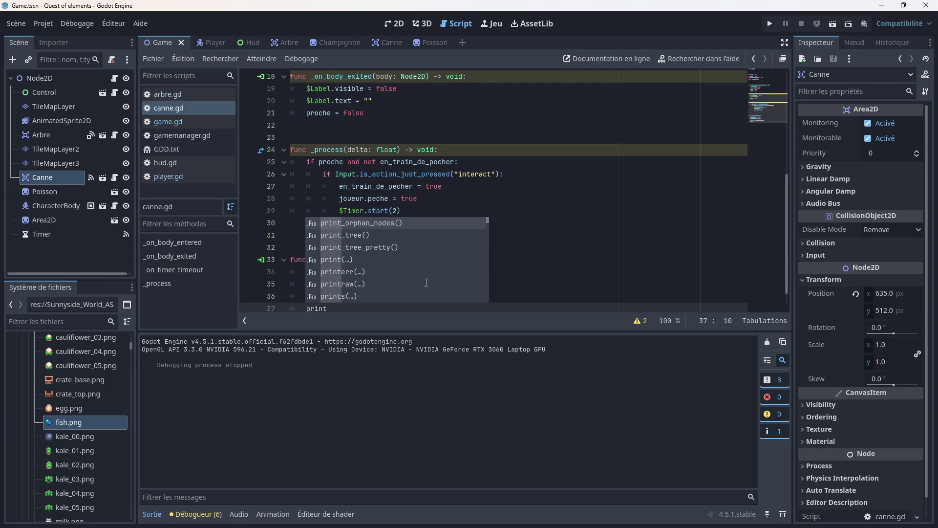
pyautogui.write('(')
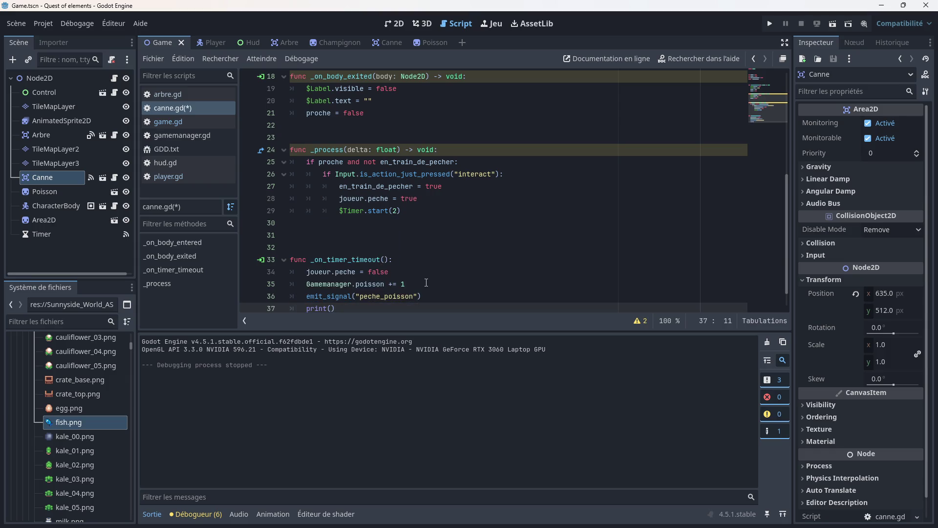
pyautogui.write('joueur')
pyautogui.write('.peche')
# - Add print(en_train_de_pecher) on the following line using autocomplete
pyautogui.press('Return')
pyautogui.write('print')
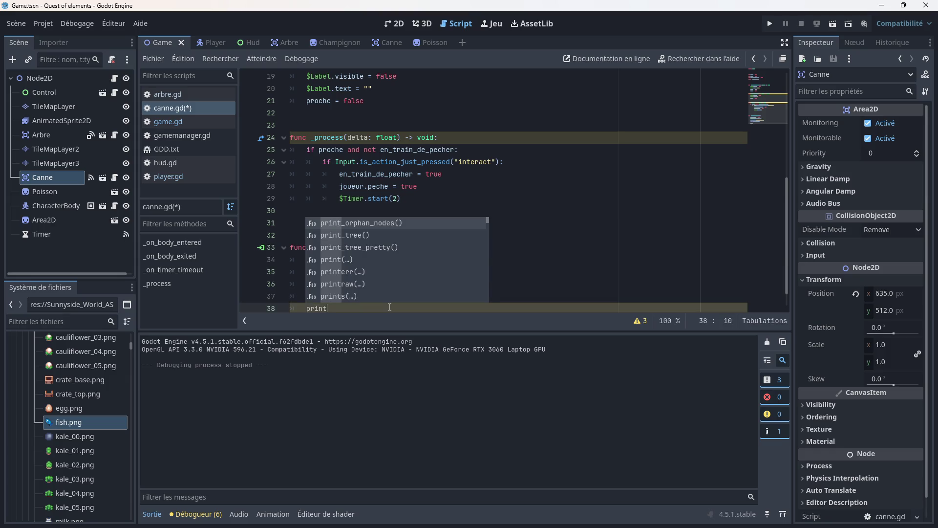
pyautogui.write('(ent')
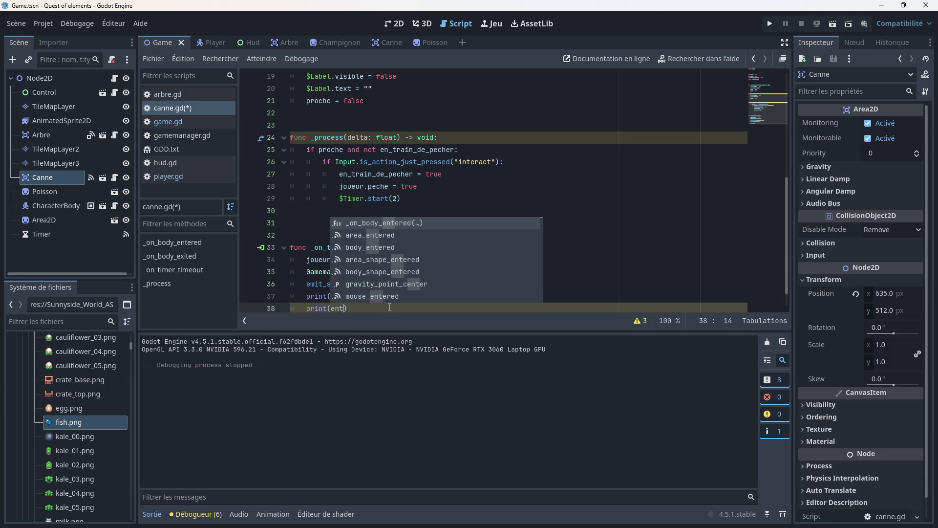
pyautogui.press('BackSpace')
pyautogui.press('Return')
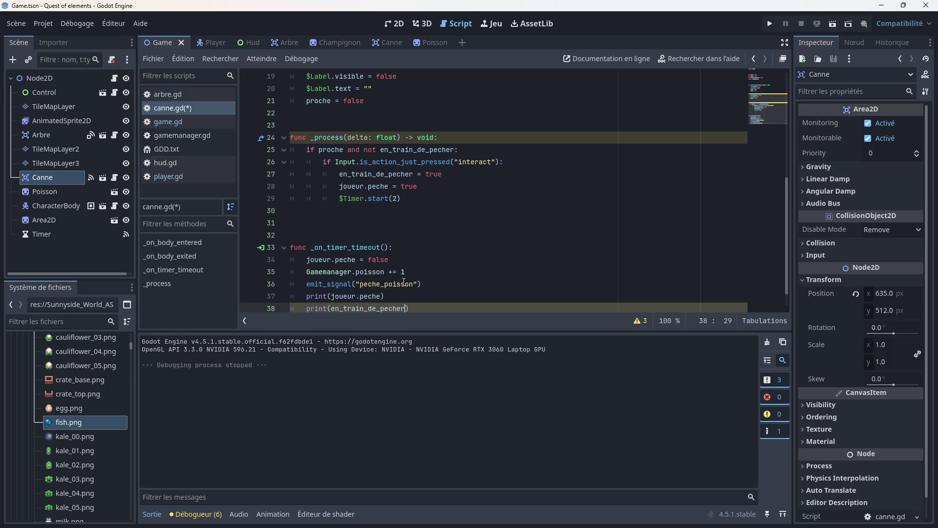
pyautogui.scroll(-1, 404, 282)
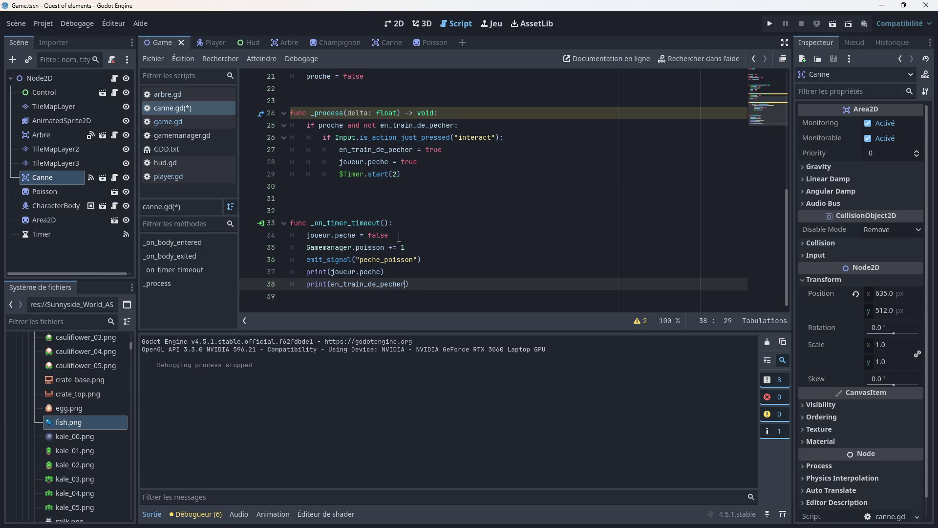
# - Add en_train_de_pecher = false below the joueur.peche reset and save canne.gd
pyautogui.click(398, 235)
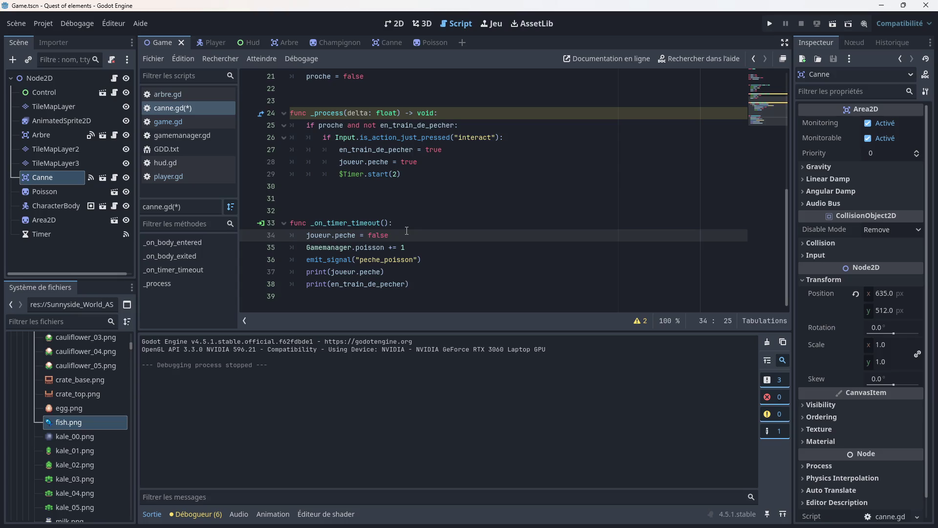
pyautogui.press('Return')
pyautogui.write('en')
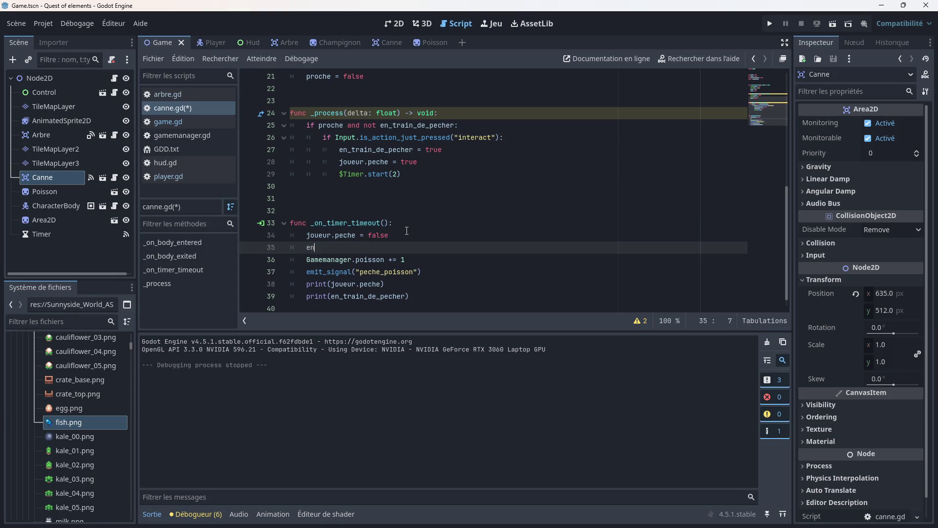
pyautogui.press('Return')
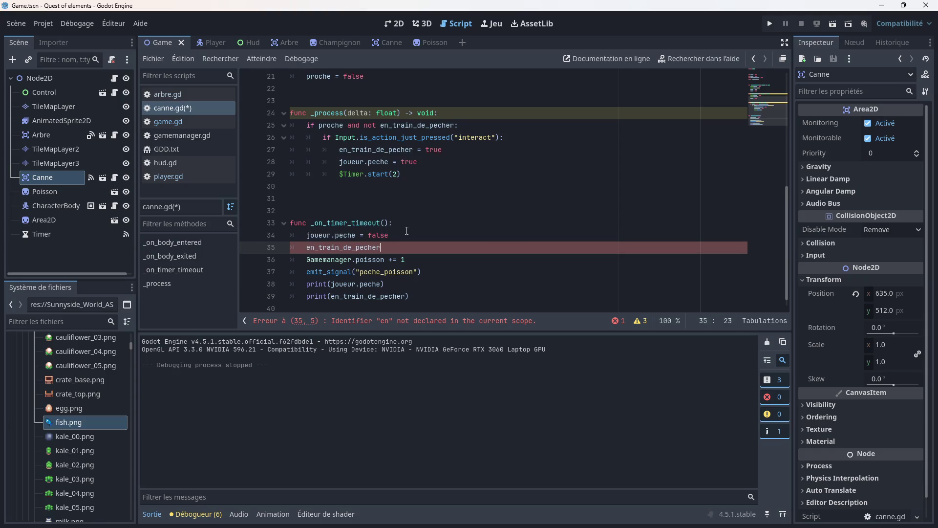
pyautogui.write(' = false')
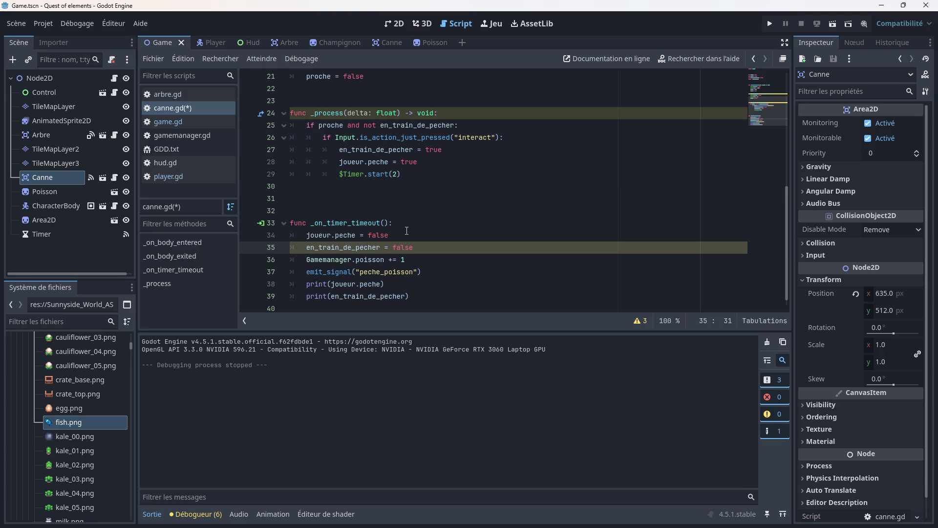
pyautogui.click(407, 232)
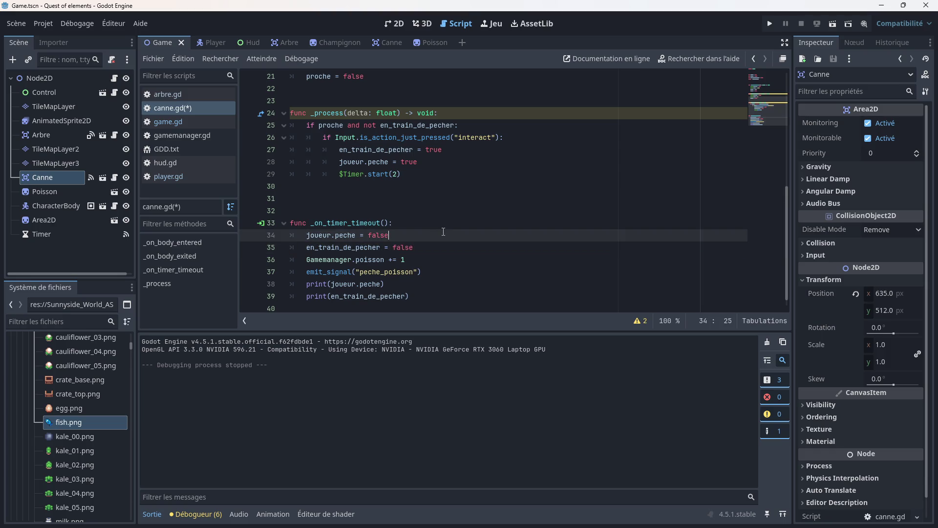
pyautogui.hotkey('ctrl', 's')
# - Look over arbre.gd, then return to canne.gd and start a test run of the game
pyautogui.click(194, 101)
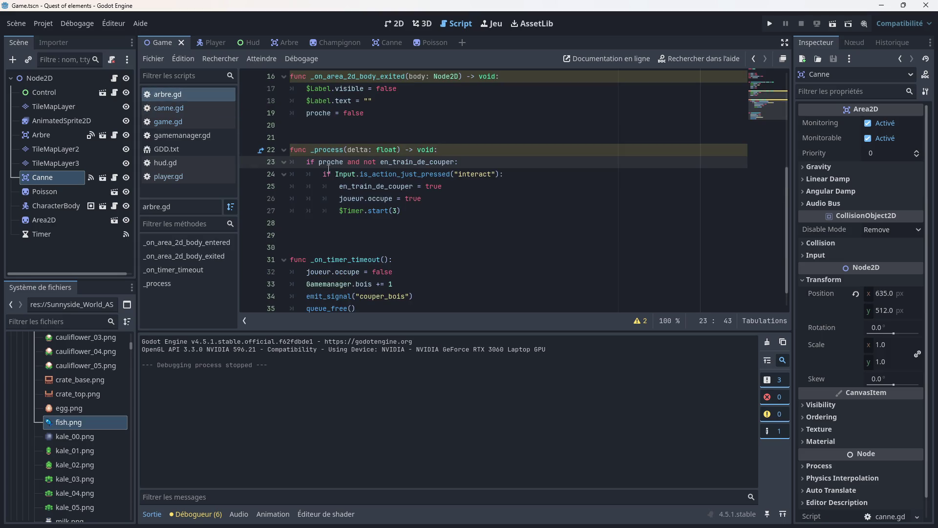
pyautogui.scroll(-1, 374, 236)
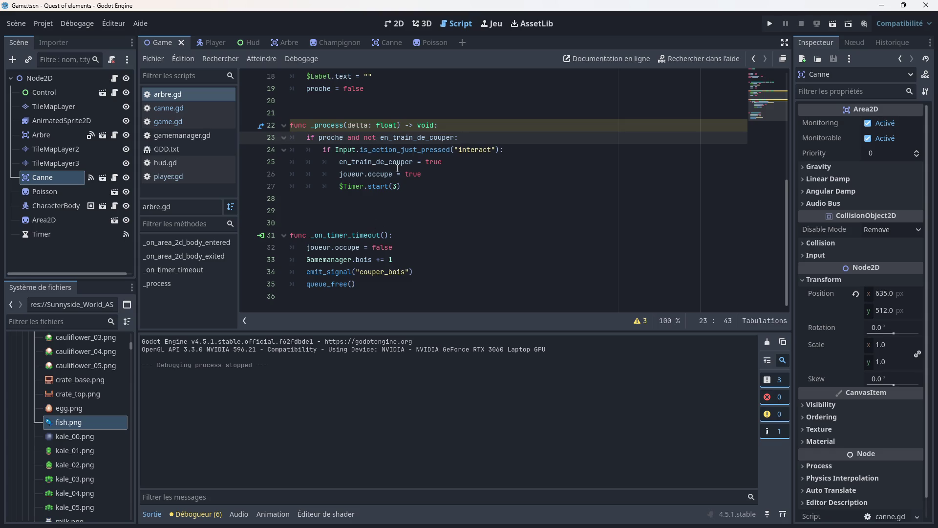
pyautogui.moveTo(397, 168)
pyautogui.moveTo(363, 258)
pyautogui.click(207, 108)
pyautogui.scroll(-1, 457, 206)
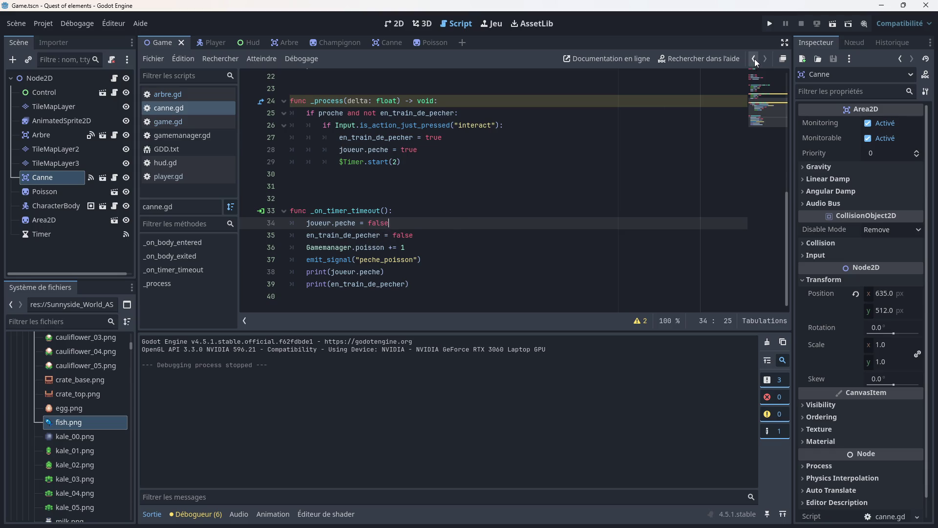
pyautogui.click(769, 22)
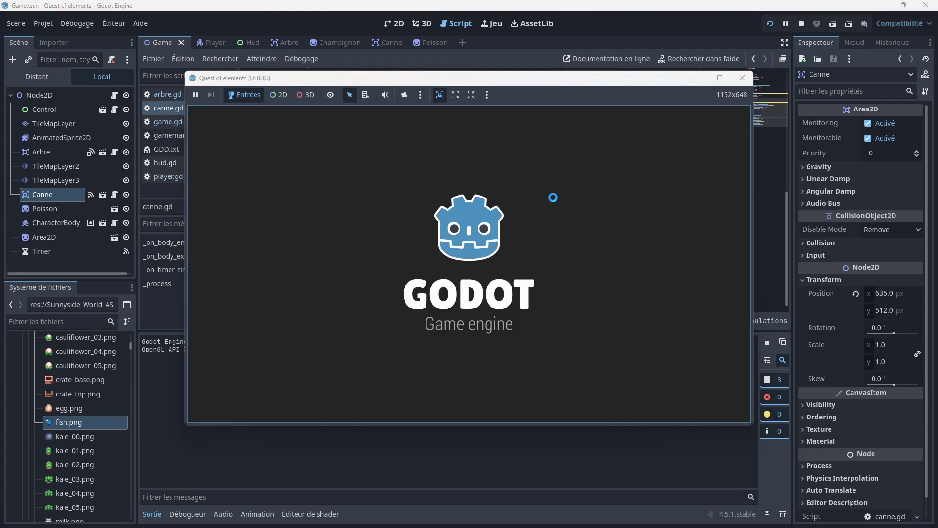
# - Walk the player onto the dock, fish with E, walk back left, and close the game window
pyautogui.press('Down')
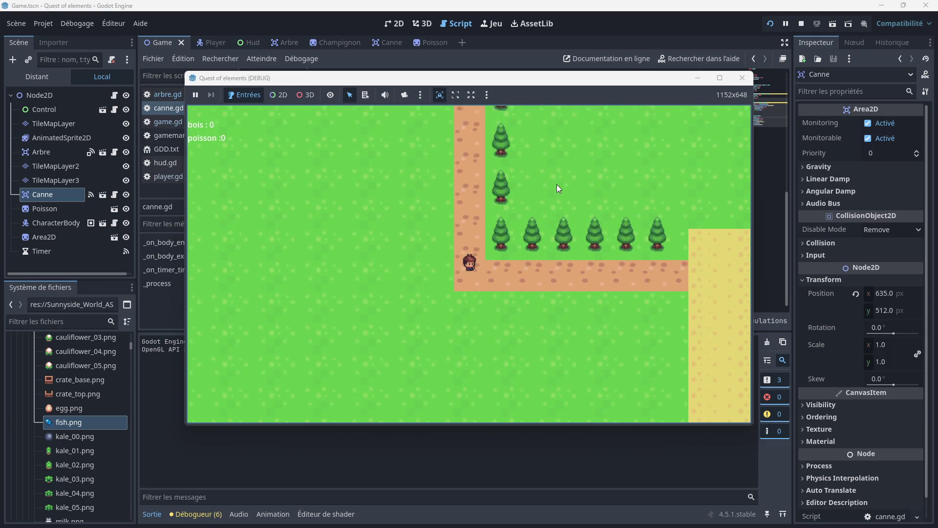
pyautogui.press('Right')
pyautogui.press('Right')
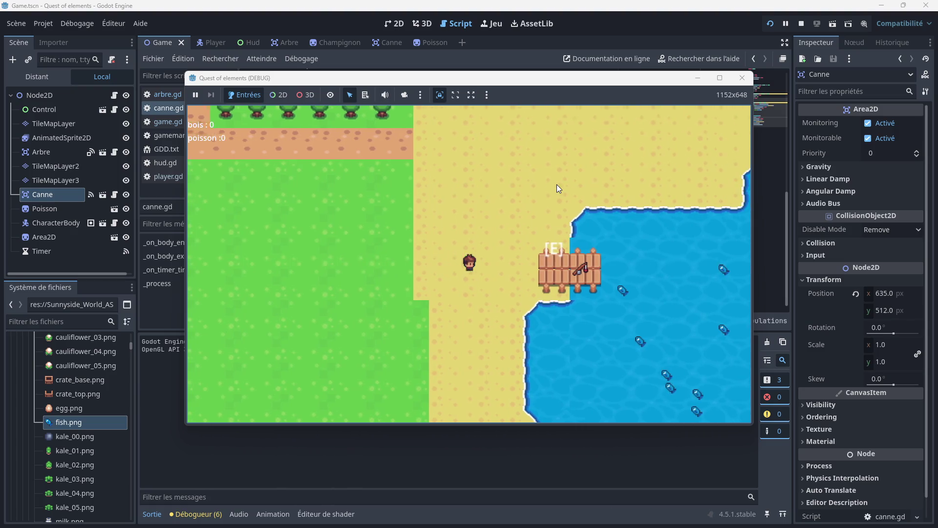
pyautogui.press('Up')
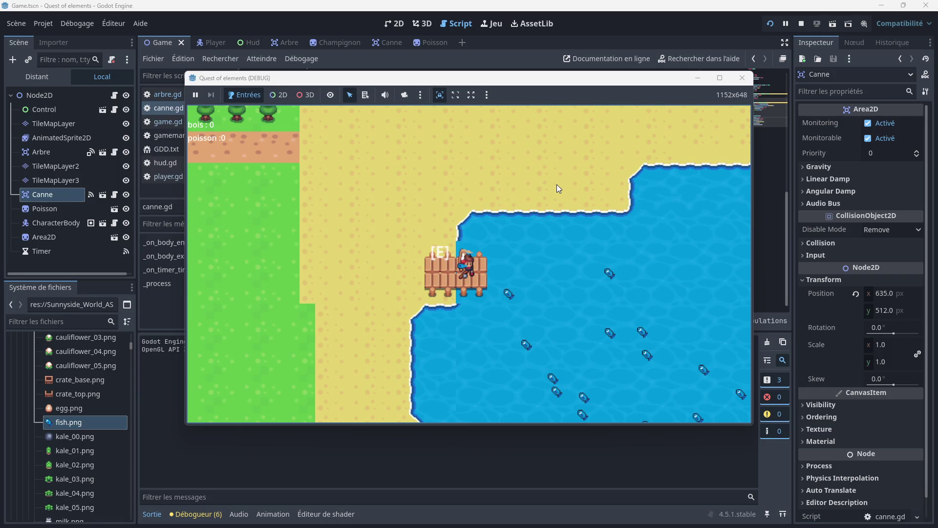
pyautogui.press('e')
pyautogui.press('e')
pyautogui.press('e')
pyautogui.press('e')
pyautogui.press('Left')
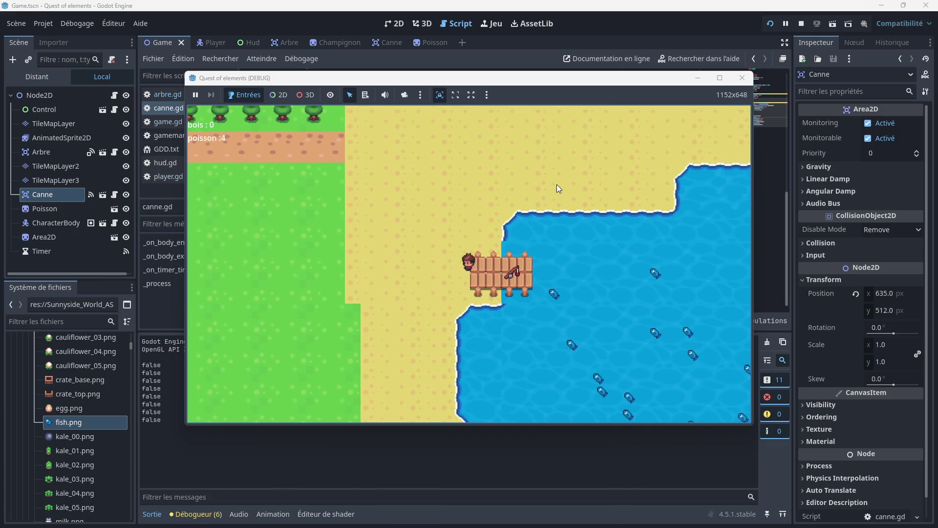
pyautogui.press('Left')
pyautogui.press('e')
pyautogui.press('e')
pyautogui.click(742, 79)
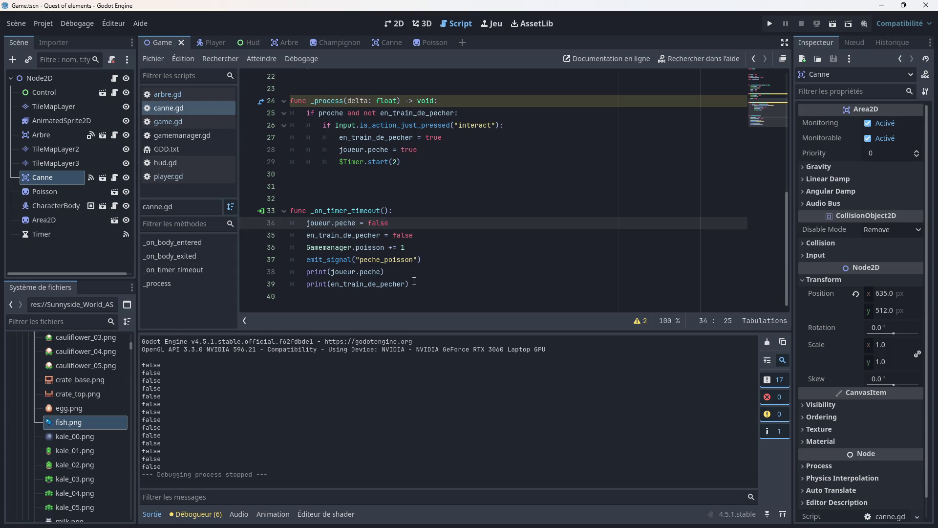
# - Add queue_free() after emit_signal("peche_poisson") in canne.gd, save, and rerun the game
pyautogui.click(414, 281)
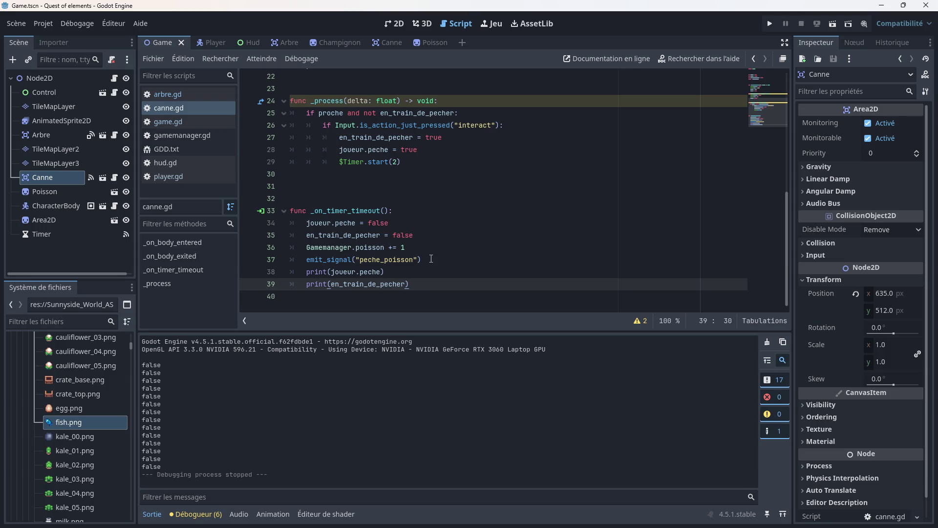
pyautogui.click(431, 259)
pyautogui.press('Return')
pyautogui.write('queu')
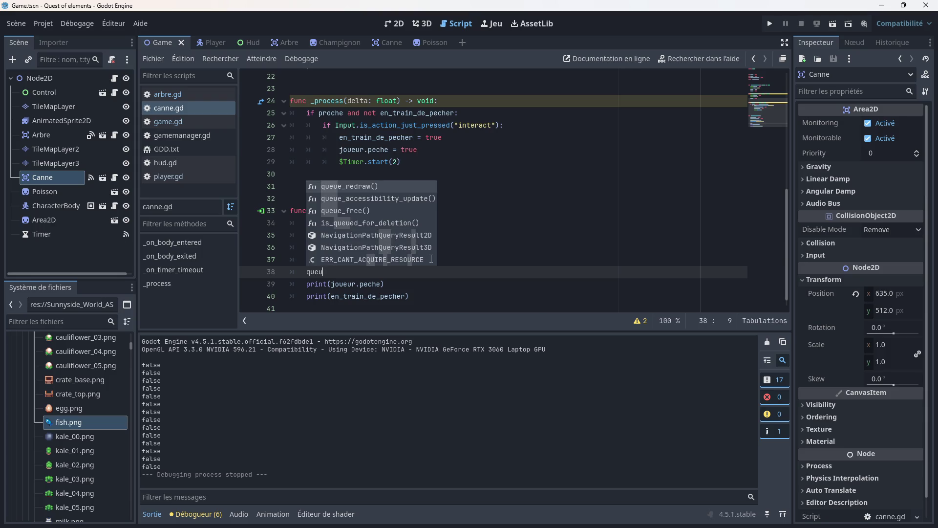
pyautogui.press('Down')
pyautogui.press('Down')
pyautogui.press('Return')
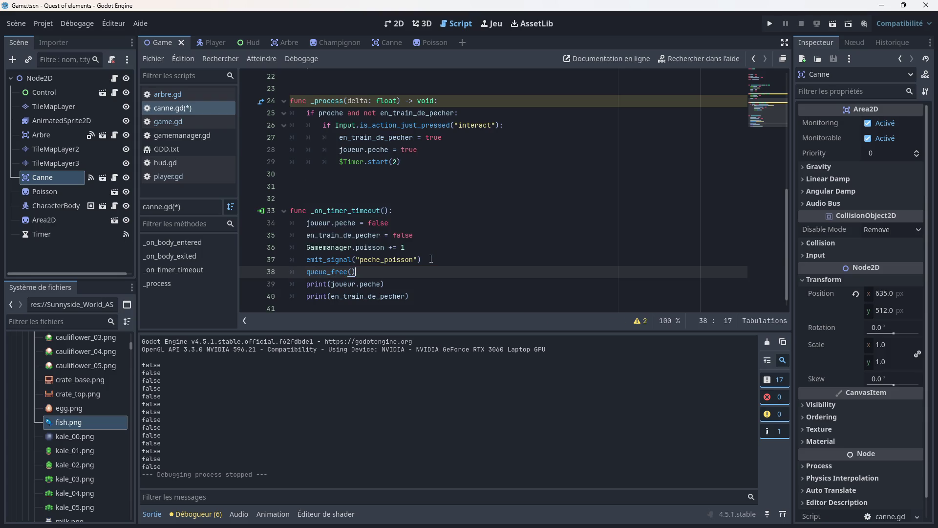
pyautogui.hotkey('ctrl', 's')
pyautogui.click(771, 28)
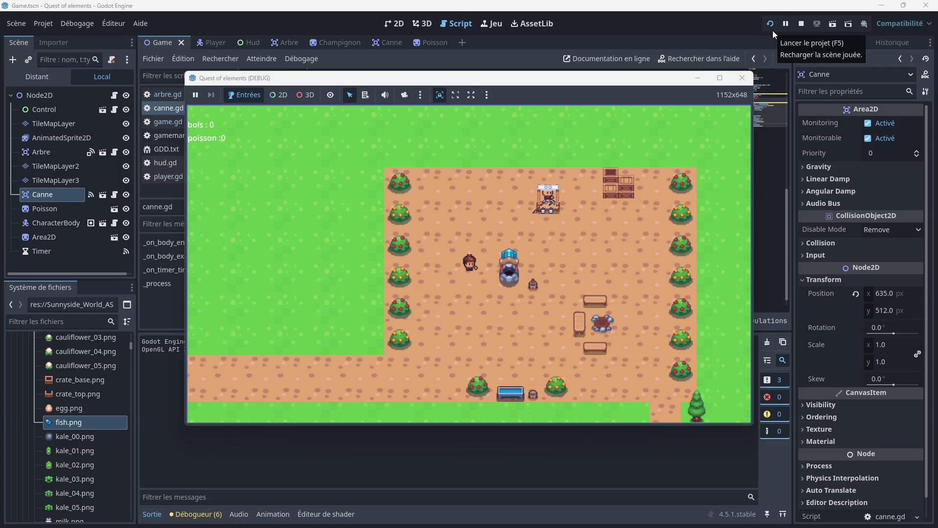
# - Walk the player down and right onto the dock, then step left off it
pyautogui.press('Down')
pyautogui.press('Right')
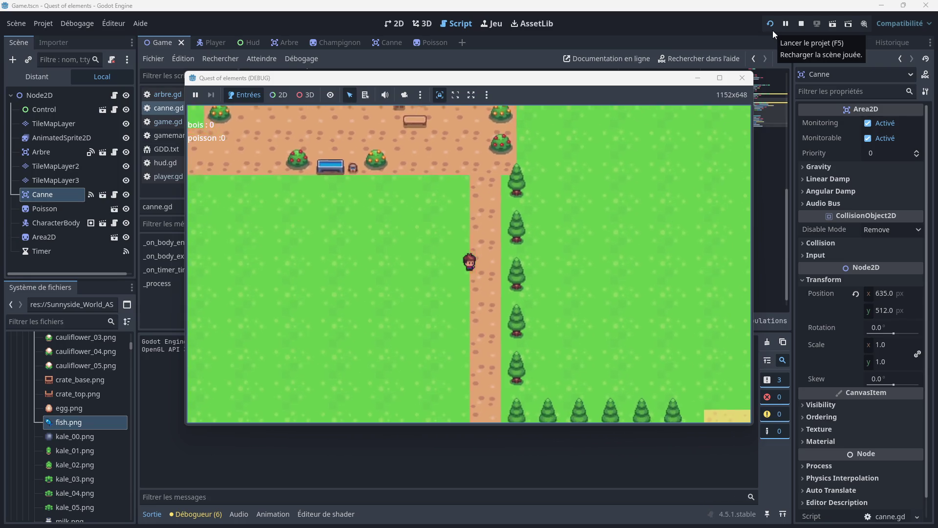
pyautogui.press('Down')
pyautogui.press('Right')
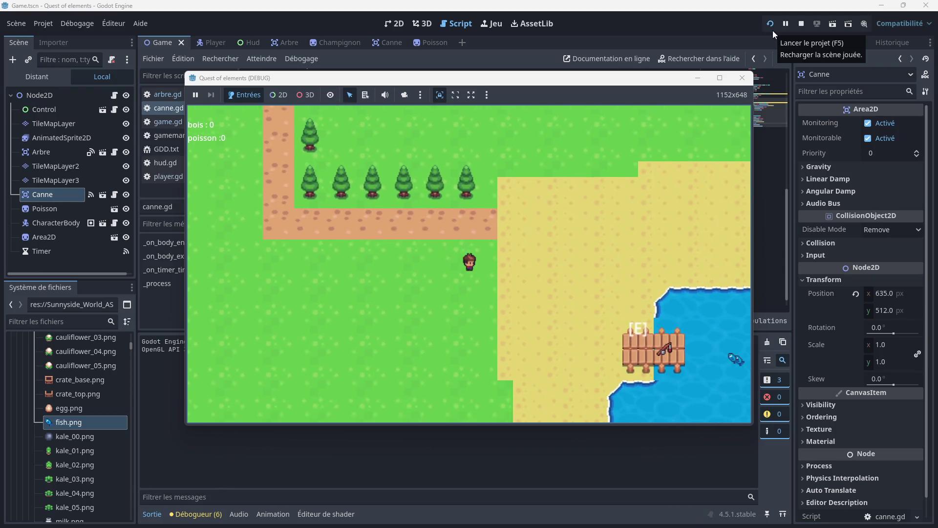
pyautogui.press('Right')
pyautogui.press('Down')
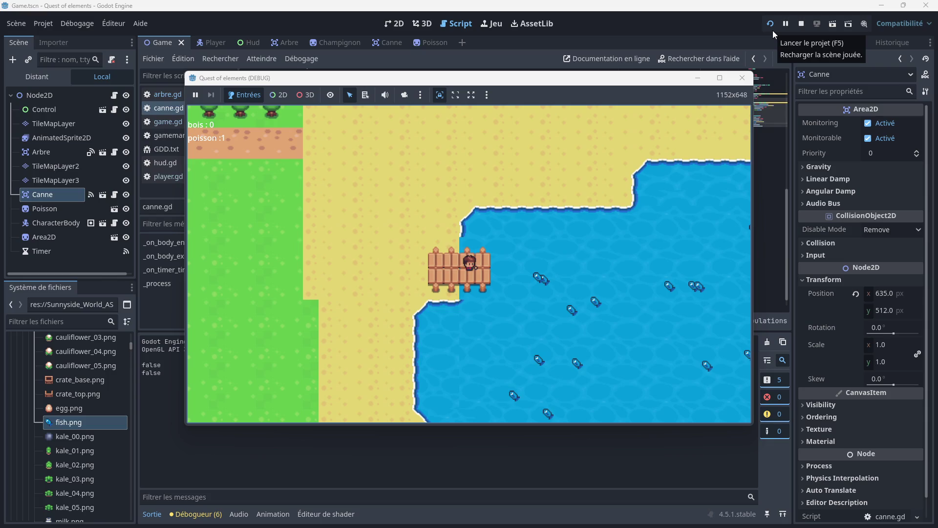
pyautogui.press('Left')
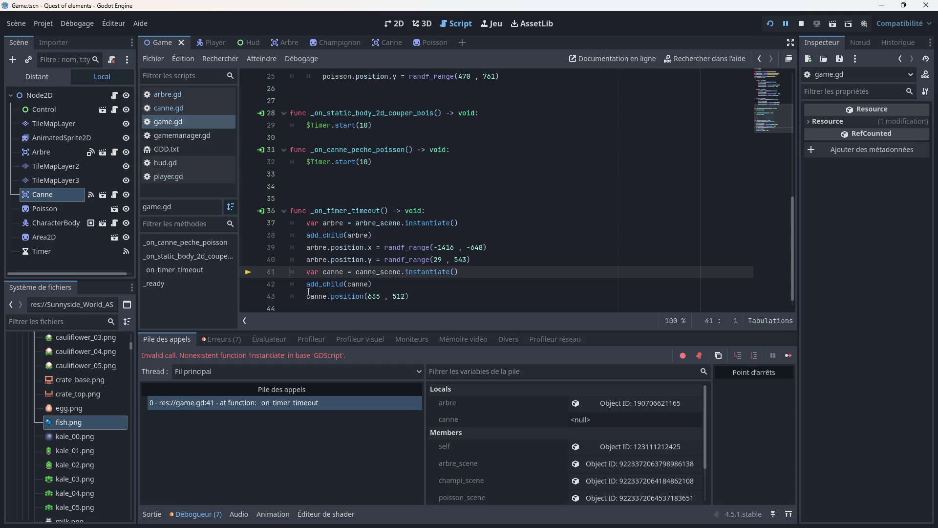
# - Review the invalid 'instantiate' error and game.gd lines 41-43, then select the Timer node
pyautogui.click(219, 339)
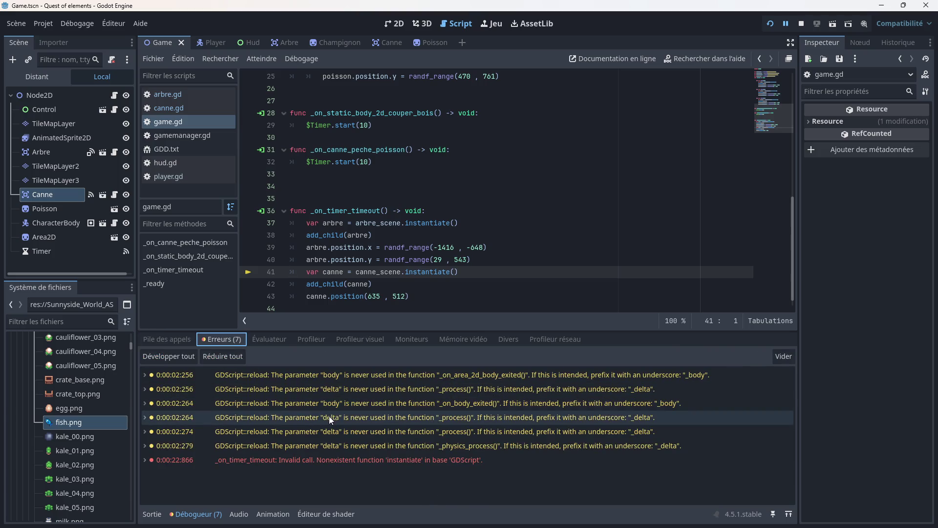
pyautogui.moveTo(370, 462)
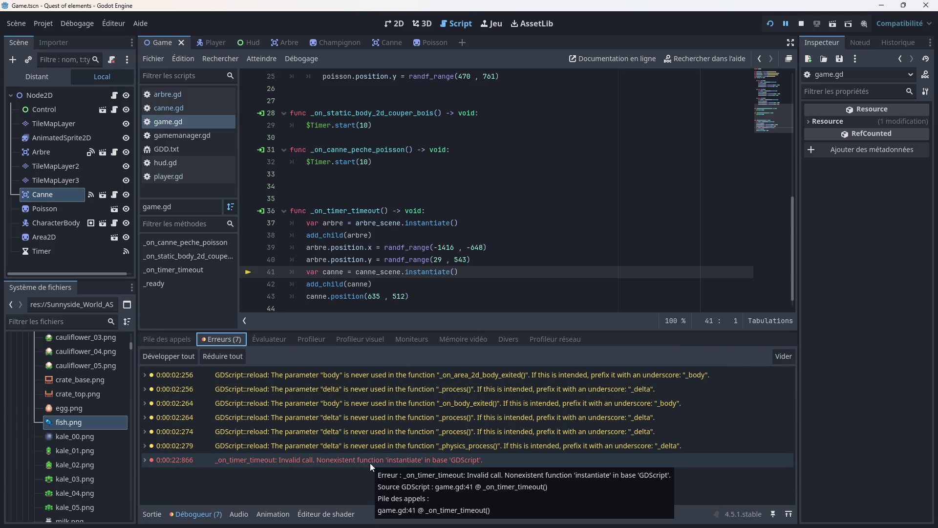
pyautogui.click(425, 287)
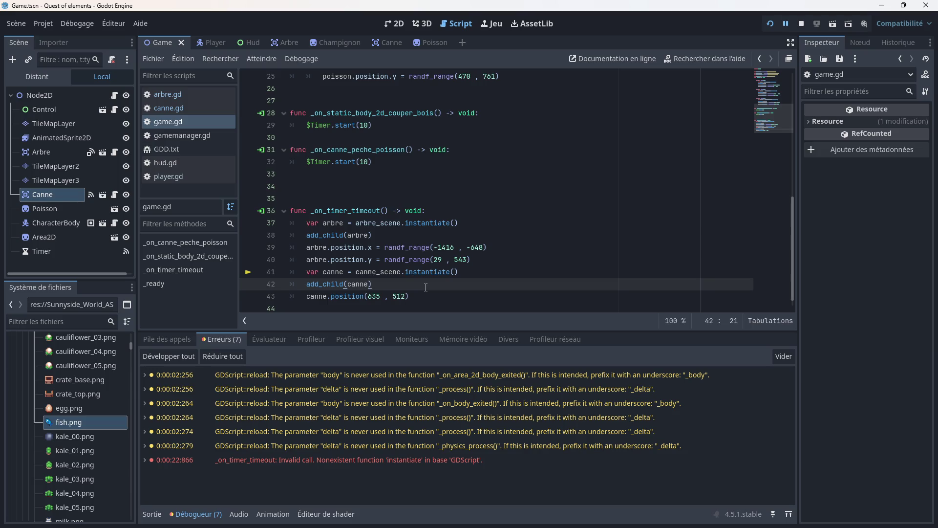
pyautogui.scroll(8, 425, 284)
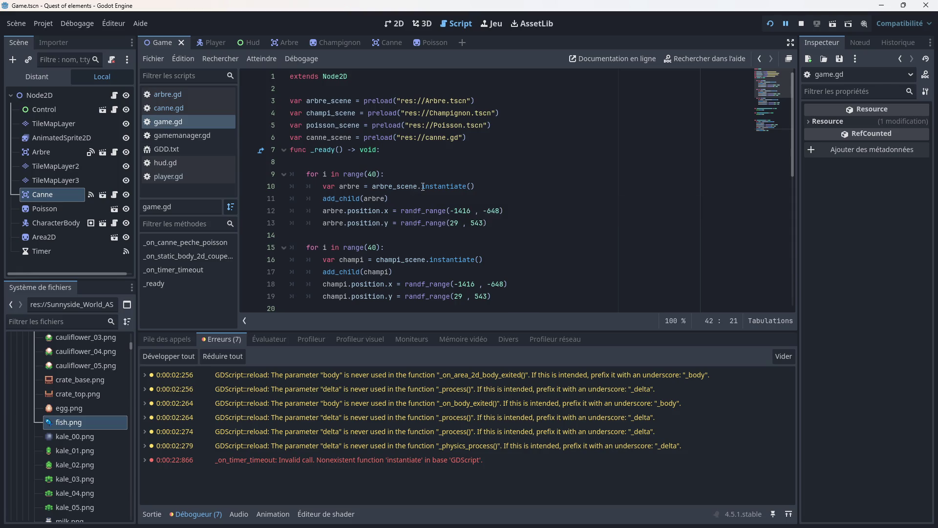
pyautogui.moveTo(430, 188)
pyautogui.scroll(-8, 395, 210)
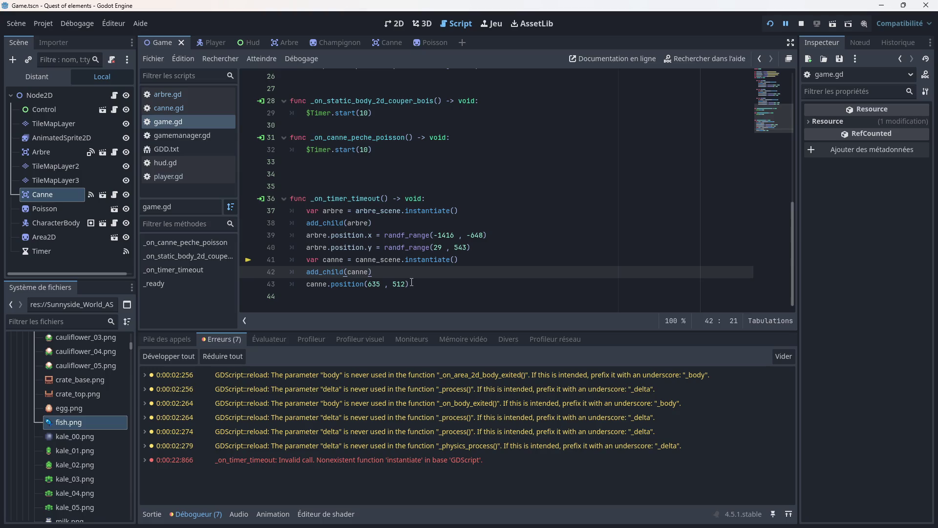
pyautogui.moveTo(400, 257)
pyautogui.click(415, 284)
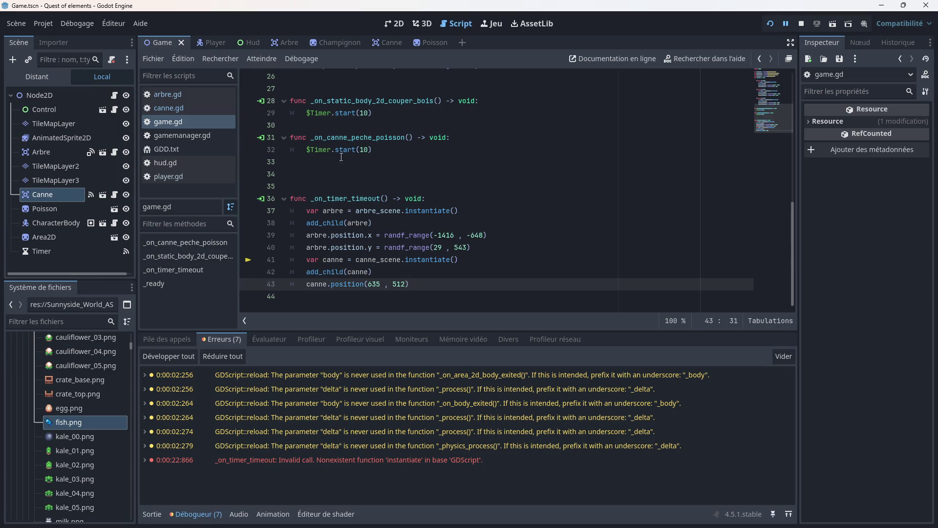
pyautogui.click(44, 251)
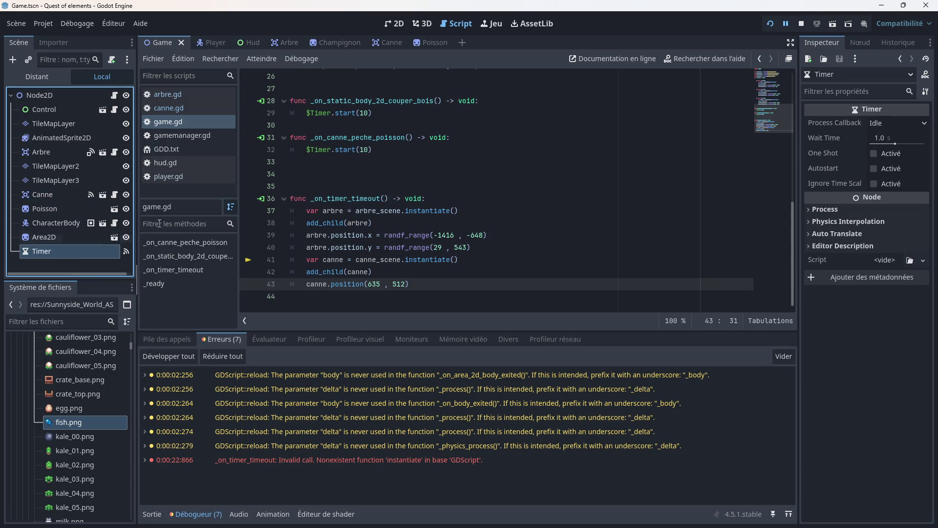
# - Look at the Timer node's timeout() signal in the Node dock's Signals list
pyautogui.click(862, 43)
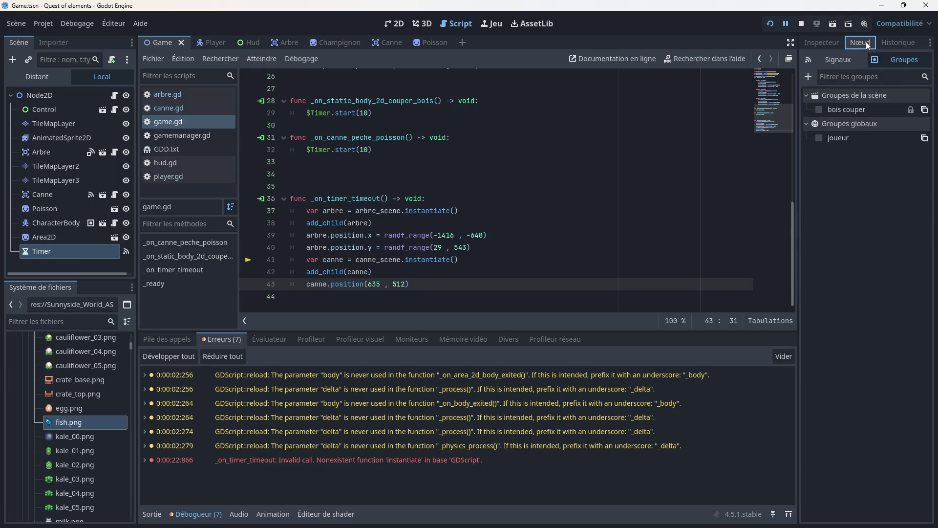
pyautogui.click(839, 61)
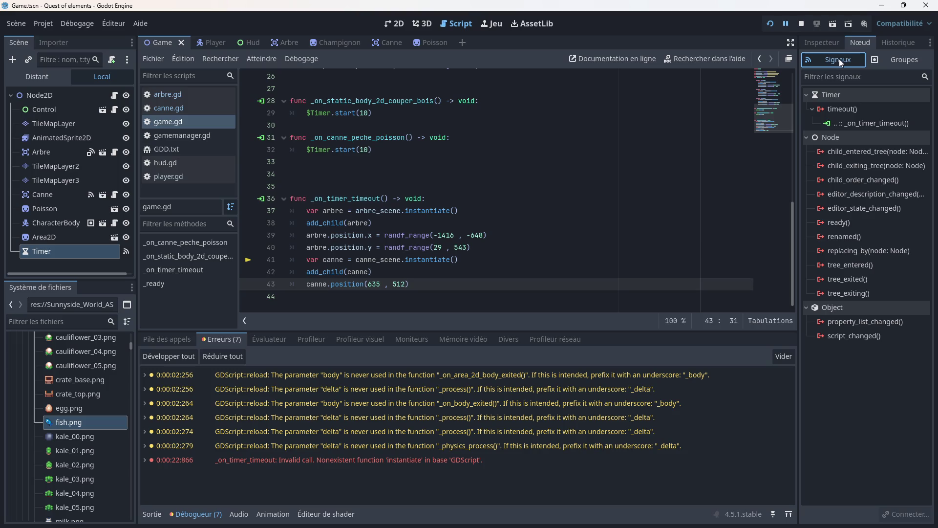
pyautogui.click(853, 110)
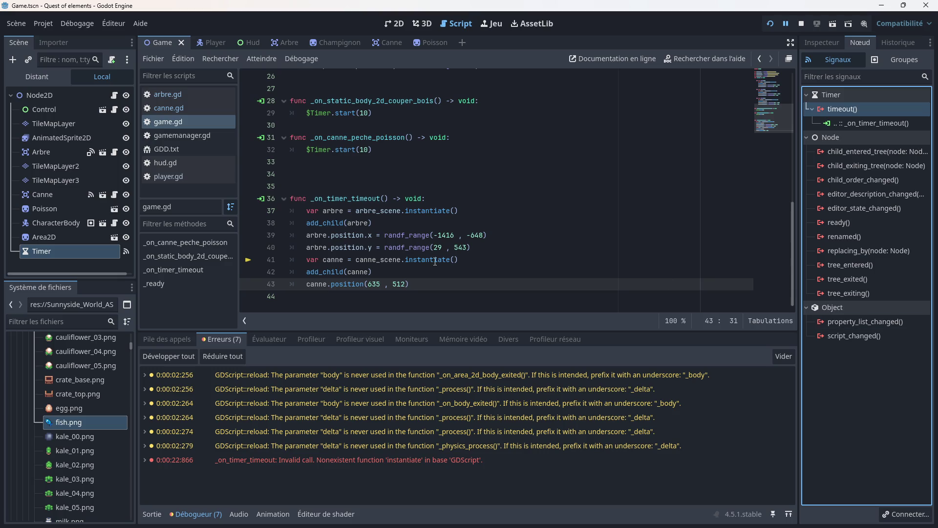
# - Add a Timer2 child under Node2D and connect its timeout() signal to game.gd
pyautogui.rightClick(52, 94)
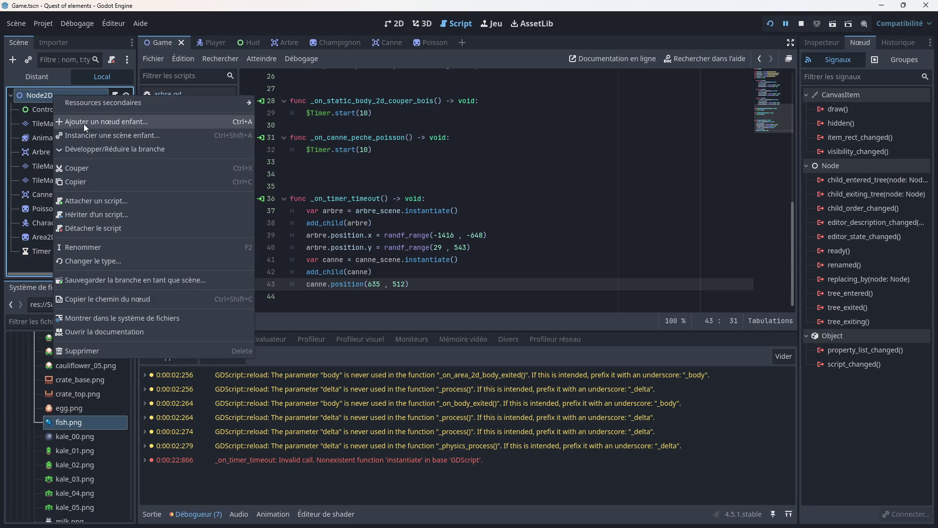
pyautogui.click(84, 125)
pyautogui.doubleClick(361, 210)
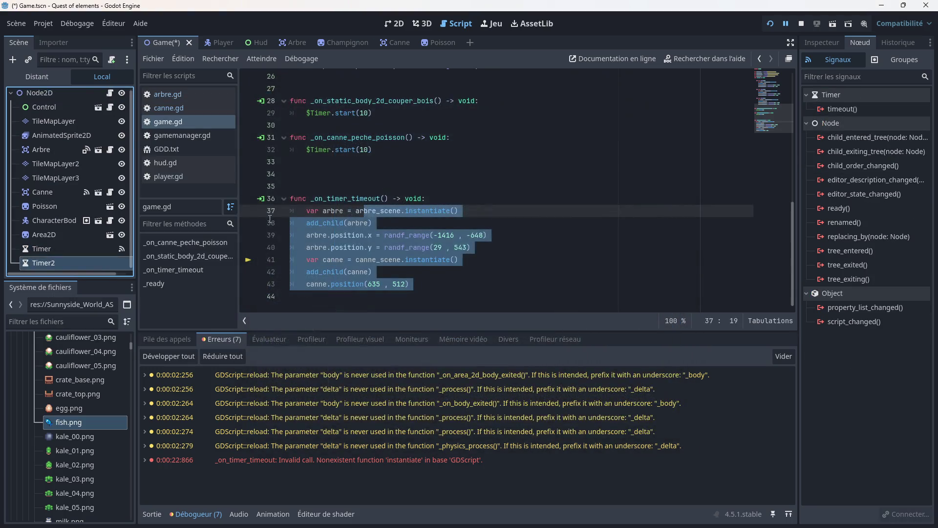
pyautogui.click(376, 276)
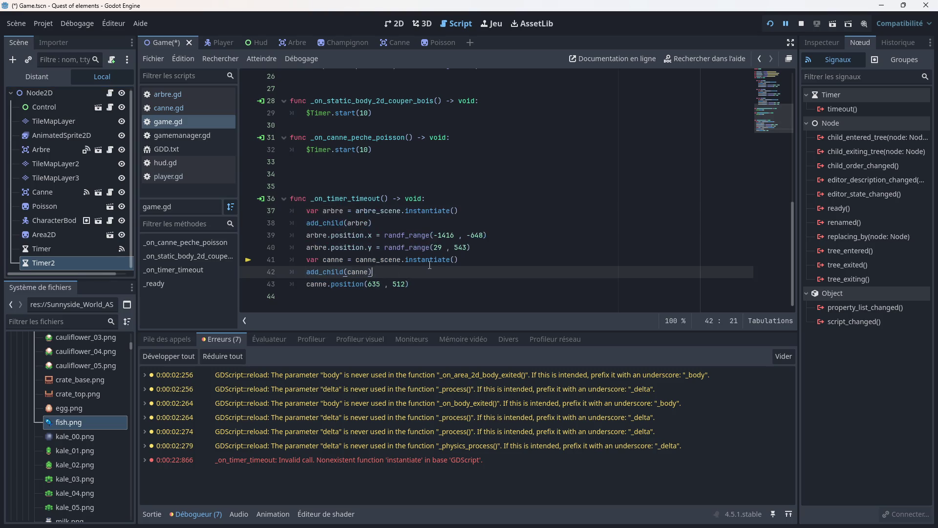
pyautogui.click(71, 259)
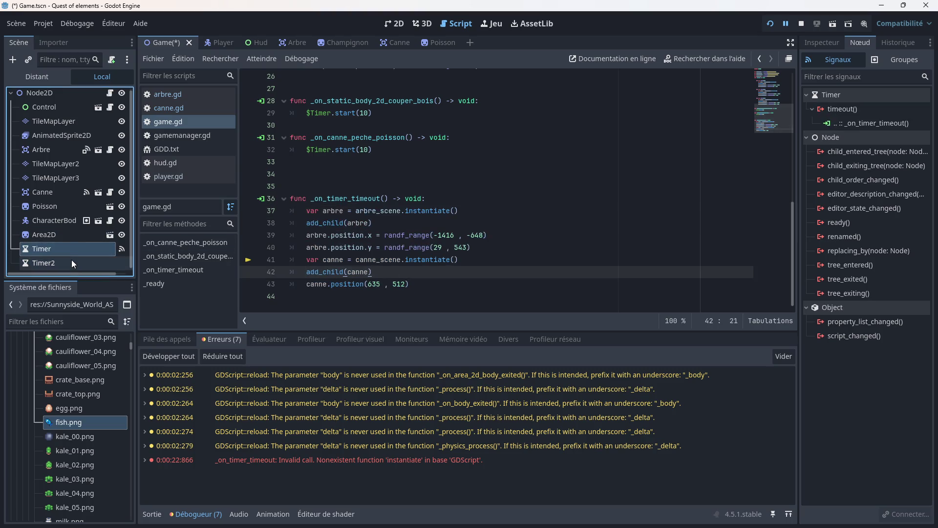
pyautogui.doubleClick(851, 111)
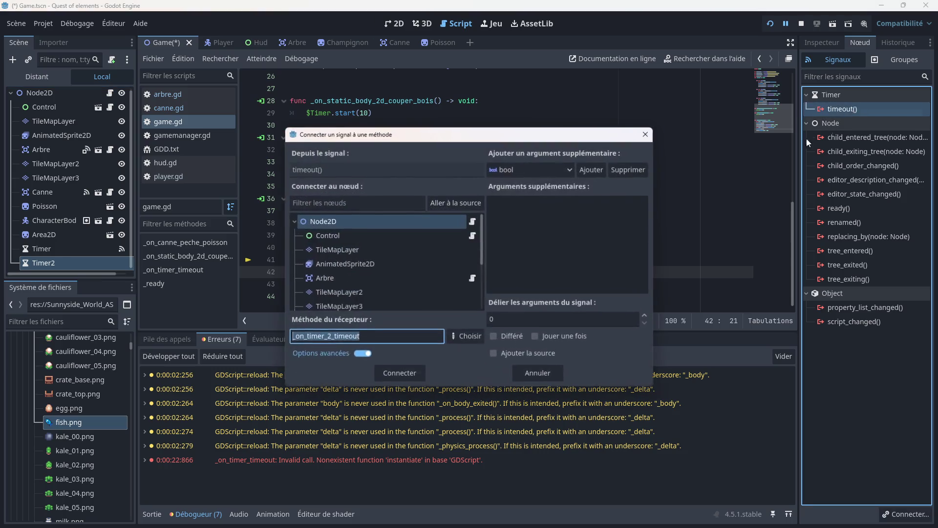
pyautogui.click(403, 380)
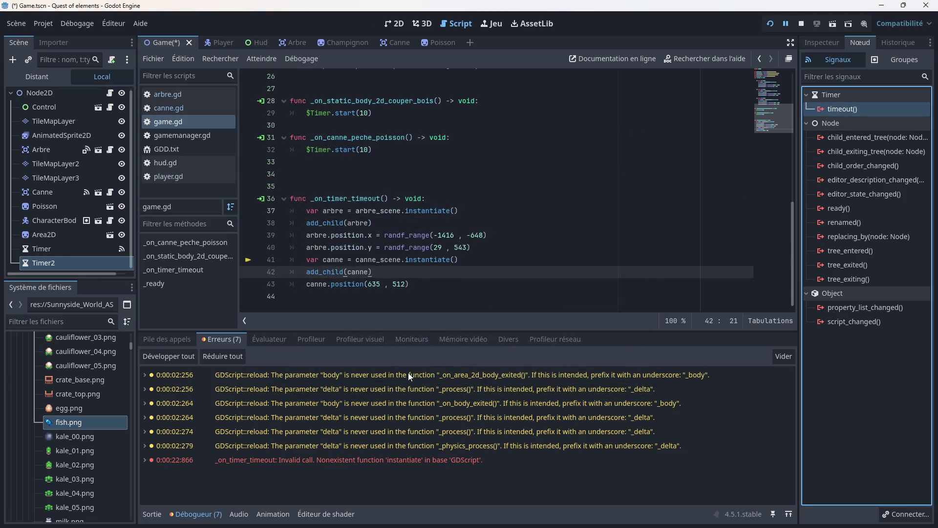
# - Move the canne spawning lines into _on_timer_2_timeout, drop the pass placeholder, save, and restart the game
pyautogui.moveTo(418, 235)
pyautogui.mouseDown()
pyautogui.moveTo(293, 213)
pyautogui.moveTo(301, 296)
pyautogui.mouseUp()
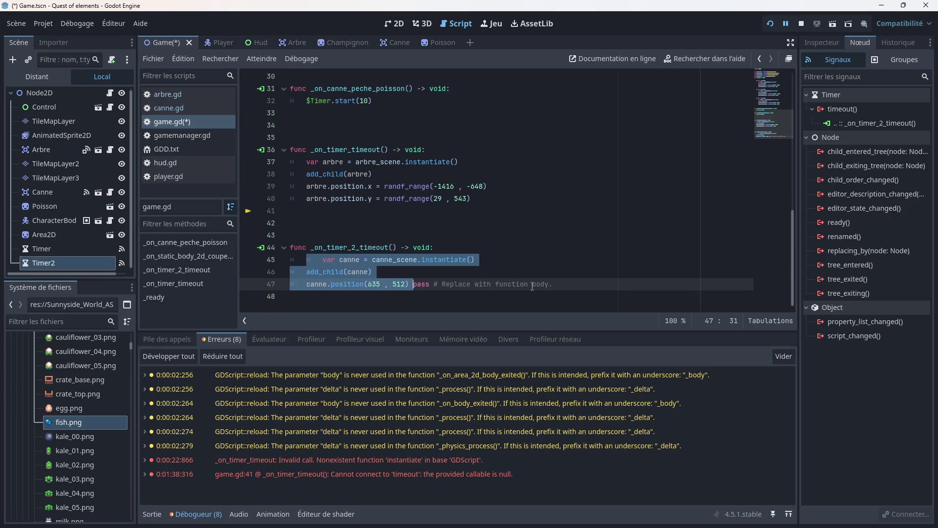
pyautogui.moveTo(552, 284); pyautogui.dragTo(415, 287)
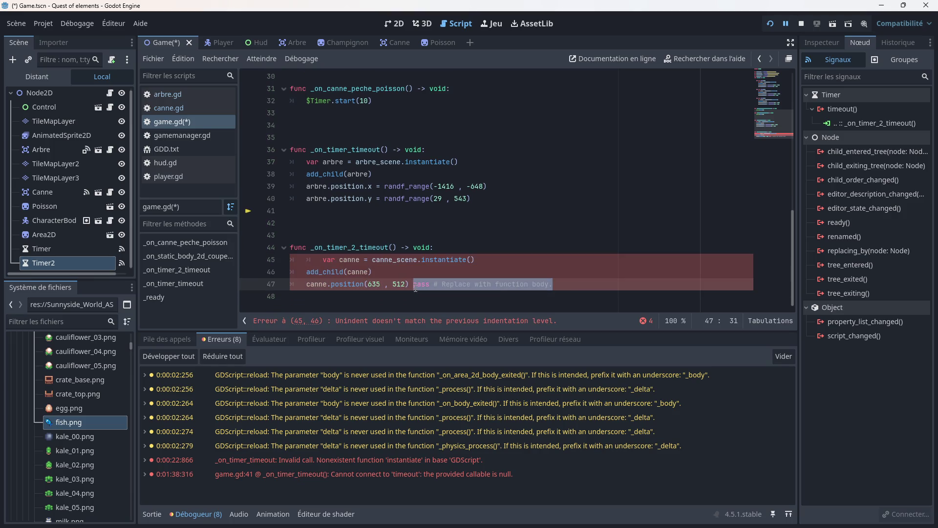
pyautogui.press('BackSpace')
pyautogui.hotkey('ctrl', 'i')
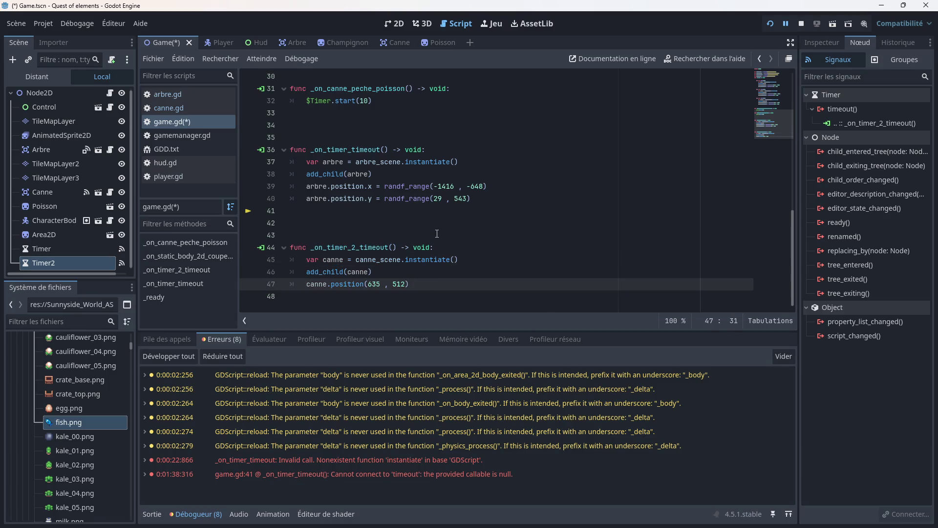
pyautogui.hotkey('ctrl', 's')
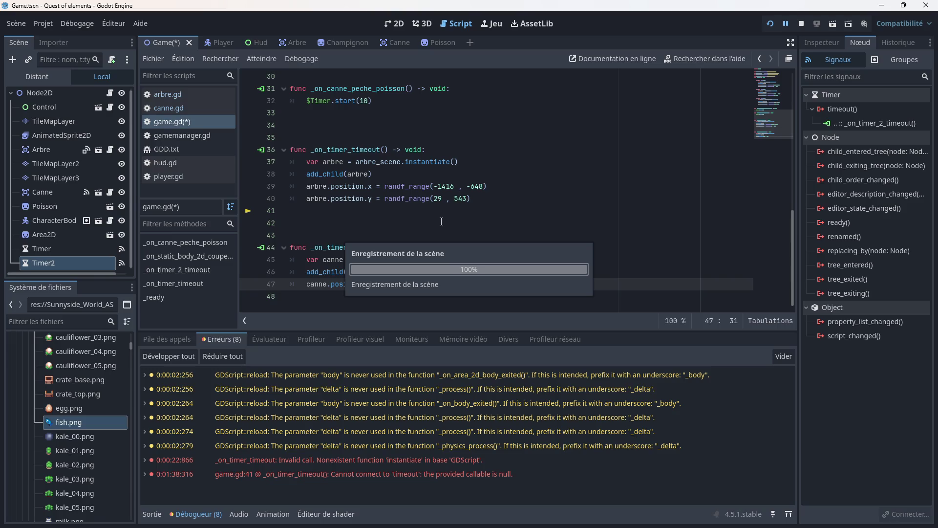
pyautogui.click(800, 23)
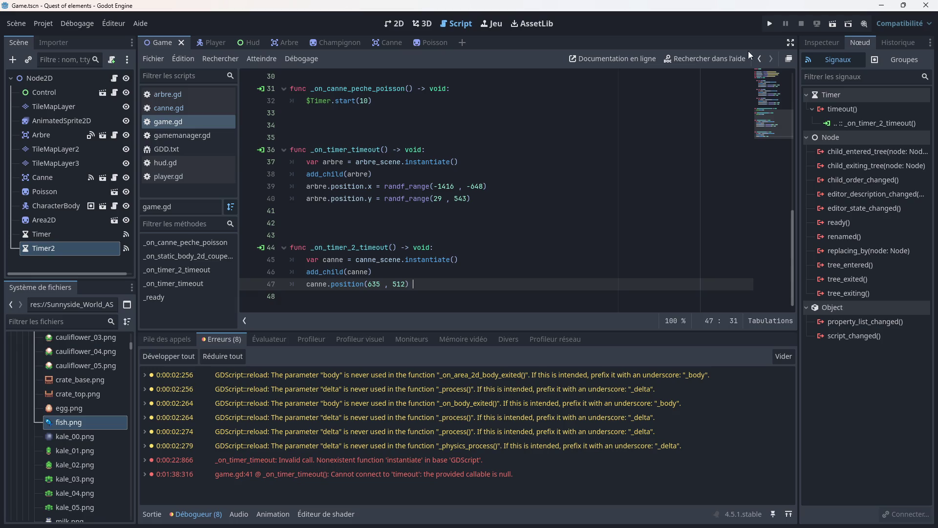
pyautogui.click(768, 23)
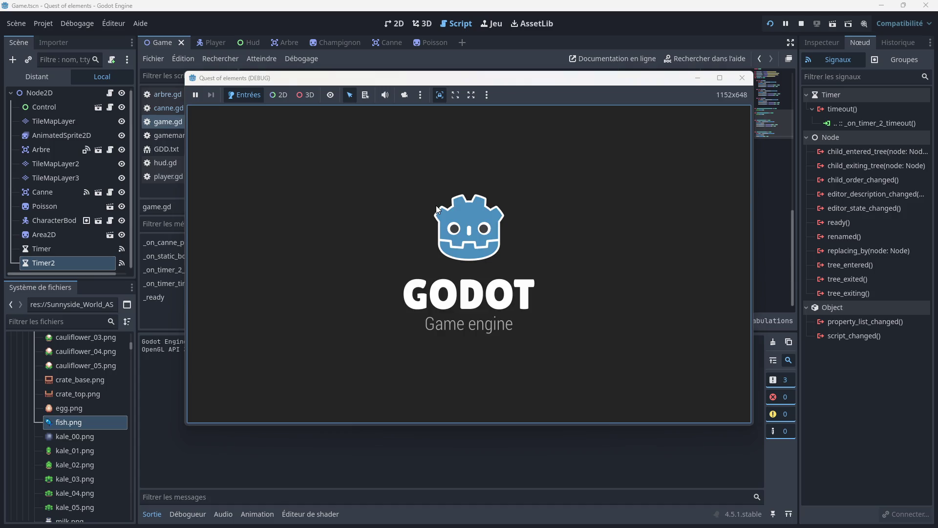
# - Walk the player down, then right along the path toward the beach
pyautogui.press('Down')
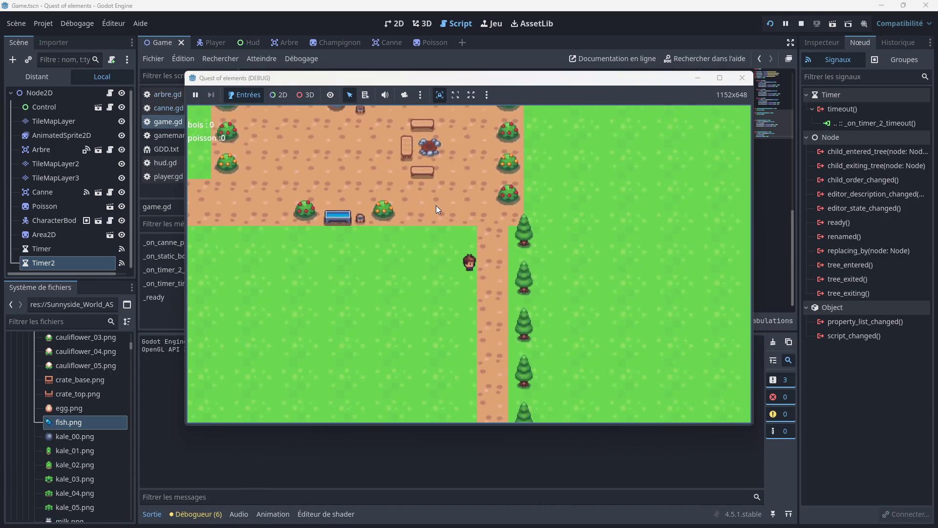
pyautogui.press('Right')
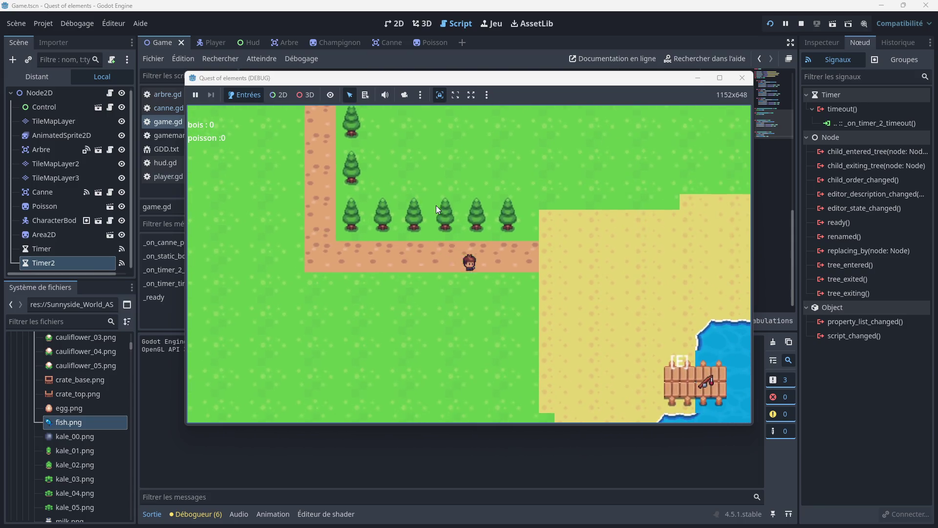
pyautogui.press('Right')
# - Close the game, swap $Timer for Timer2 with duration 1 on line 32, save, and relaunch
pyautogui.click(743, 78)
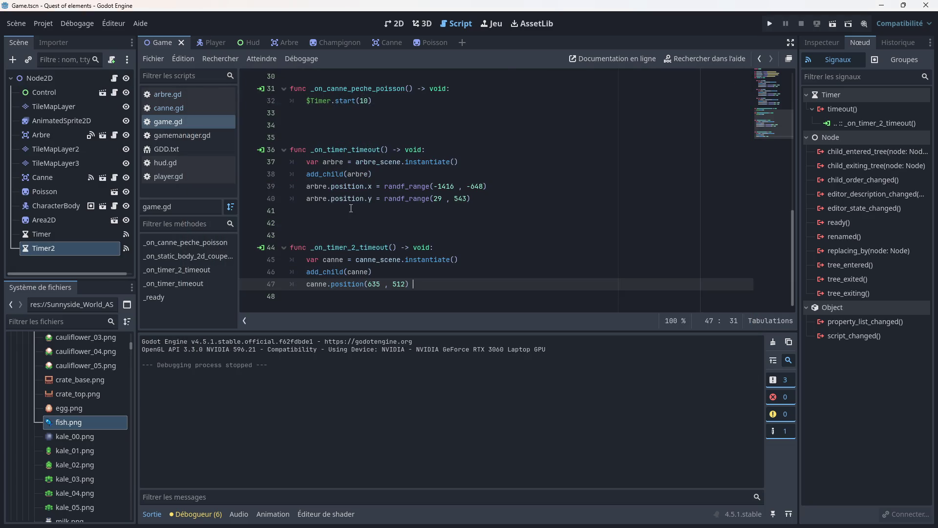
pyautogui.scroll(2, 351, 208)
pyautogui.click(307, 174)
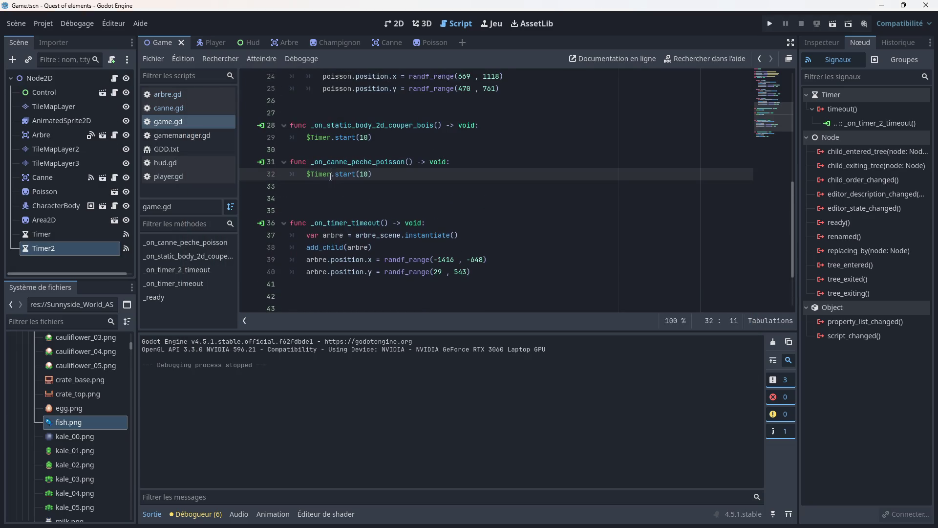
pyautogui.press('BackSpace')
pyautogui.moveTo(95, 250); pyautogui.dragTo(307, 175)
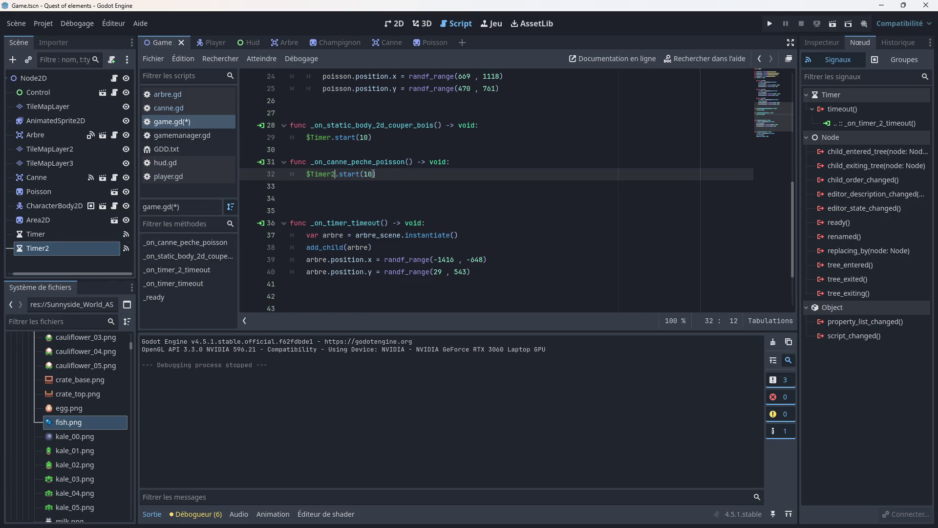
pyautogui.press('BackSpace')
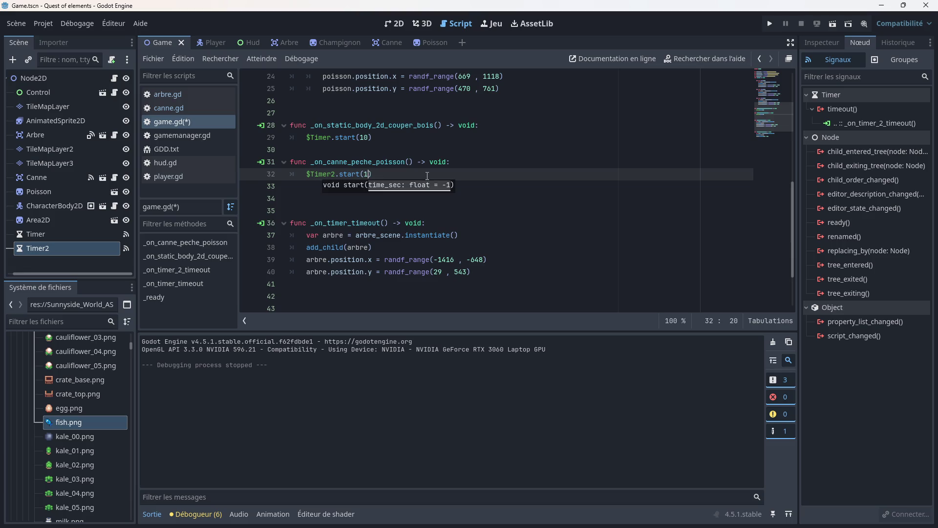
pyautogui.click(515, 194)
pyautogui.hotkey('ctrl', 's')
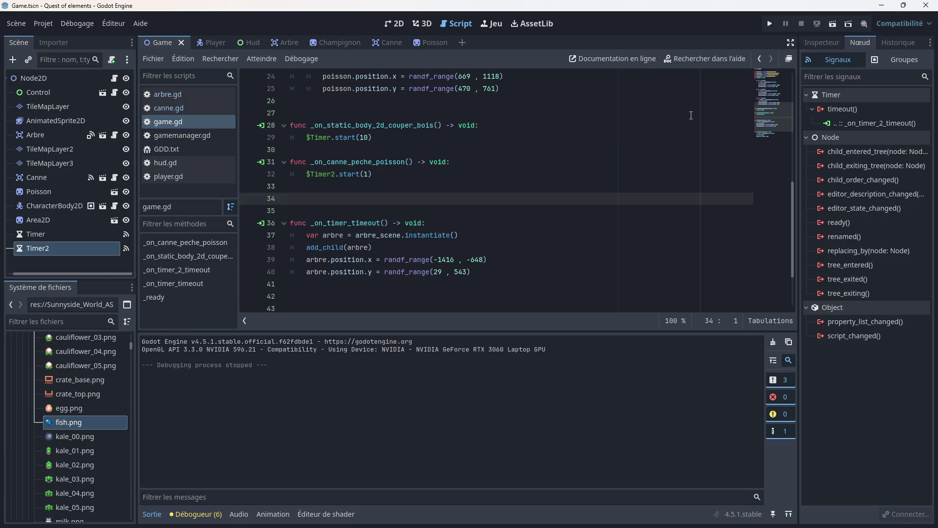
pyautogui.click(769, 25)
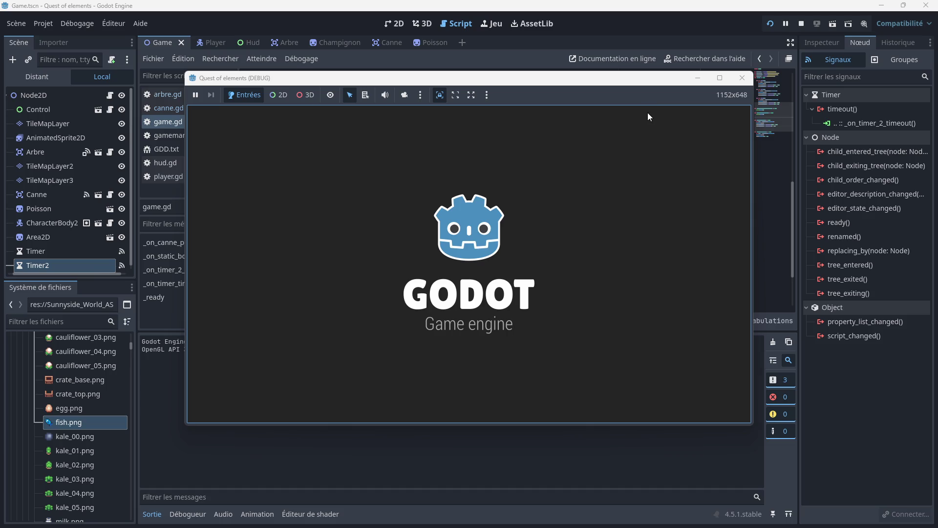
# - Walk the player down and right onto the dock and press E to cast the fishing line
pyautogui.press('Down')
pyautogui.press('Right')
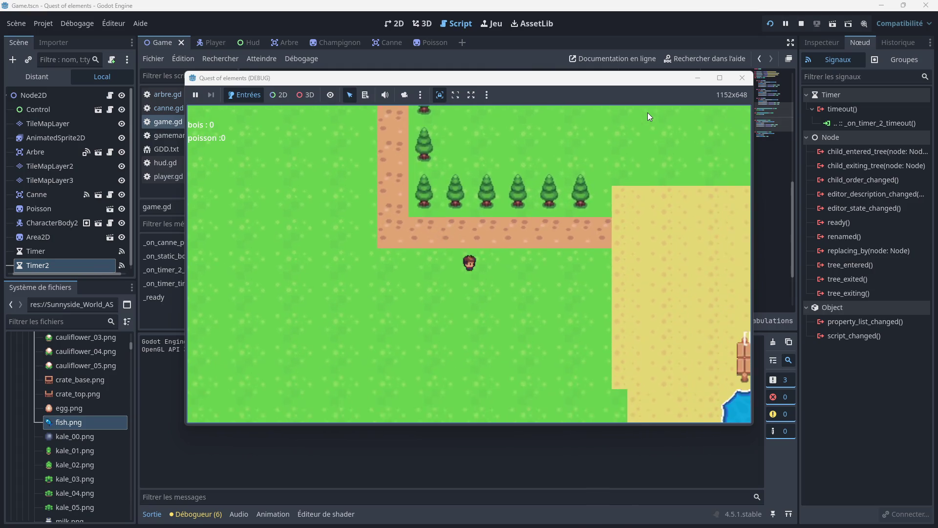
pyautogui.press('Right')
pyautogui.press('Down')
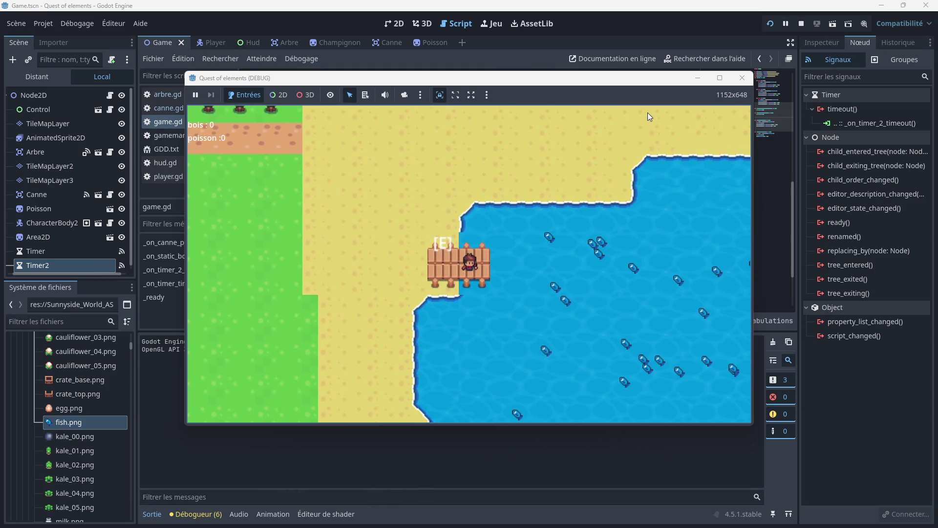
pyautogui.press('e')
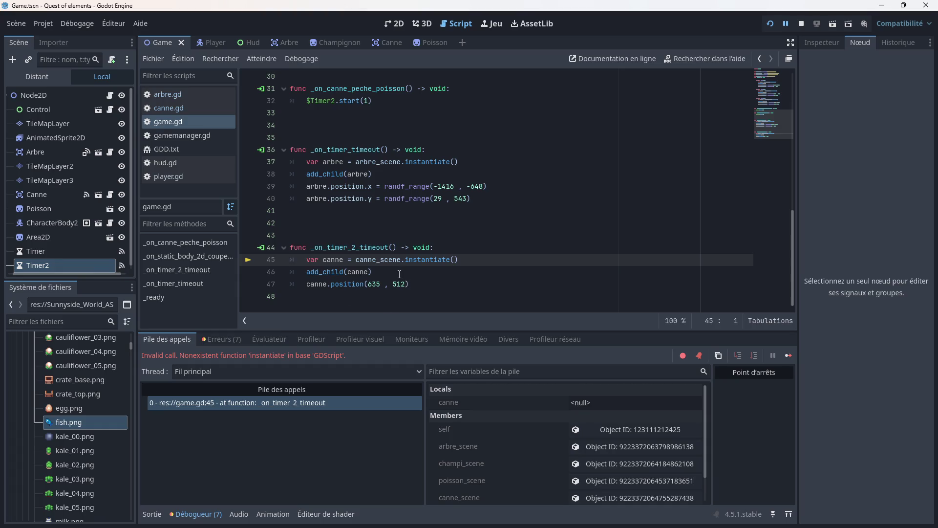
# - Inspect the failing instantiate call on line 45, then show the debugger's Erreurs list
pyautogui.scroll(1, 389, 264)
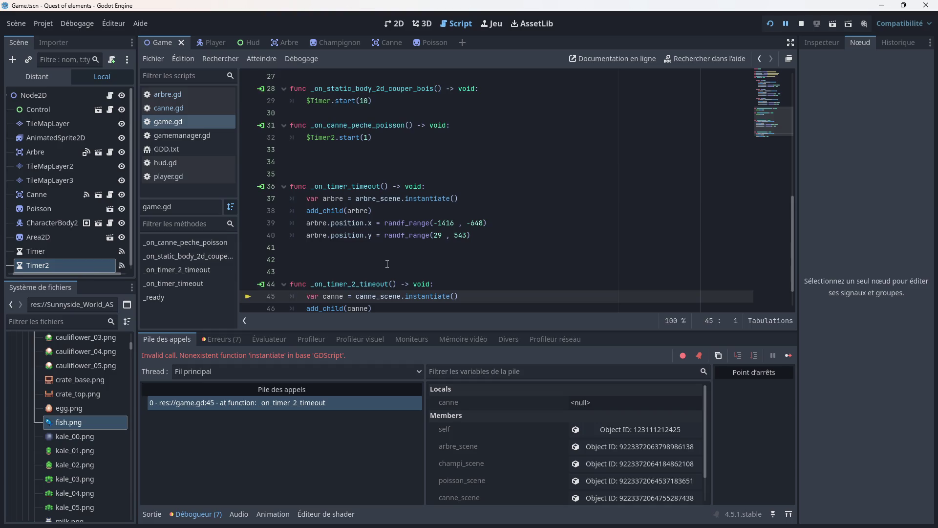
pyautogui.scroll(-1, 388, 264)
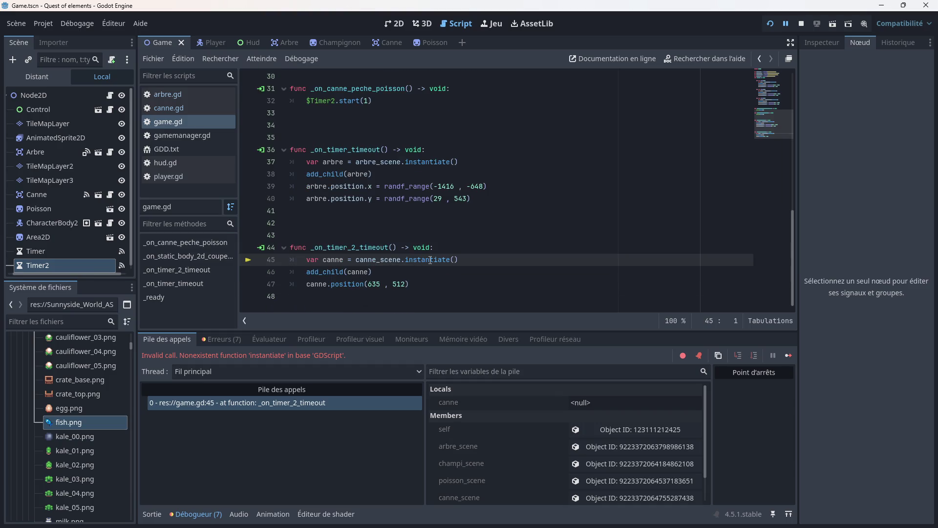
pyautogui.scroll(-1, 74, 225)
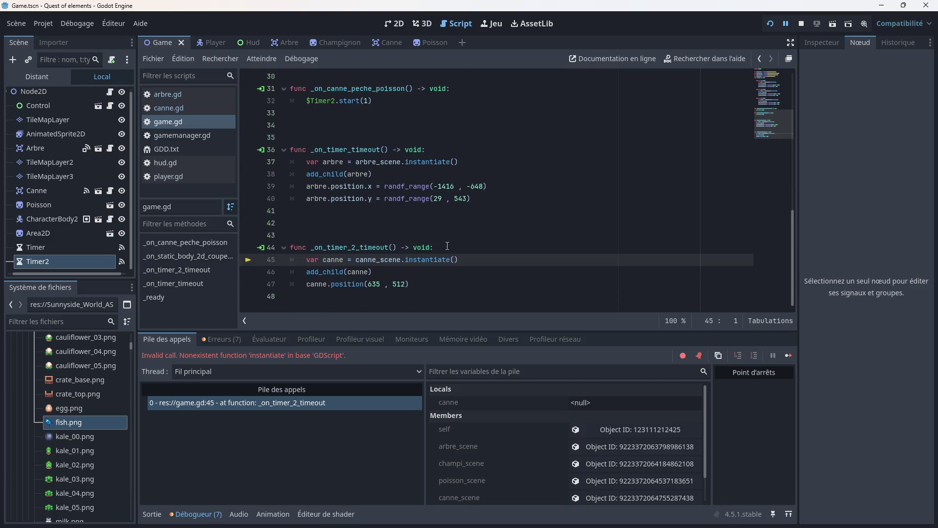
pyautogui.moveTo(466, 259); pyautogui.dragTo(298, 260)
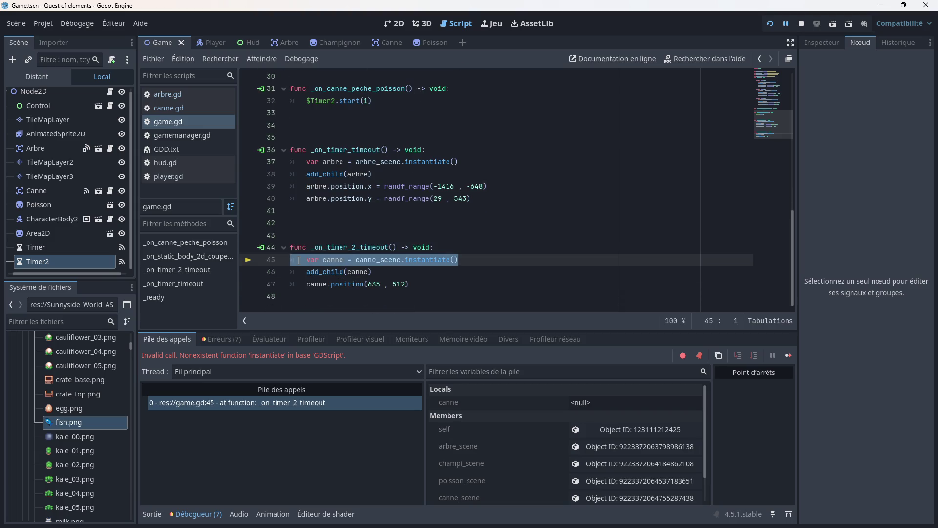
pyautogui.doubleClick(423, 259)
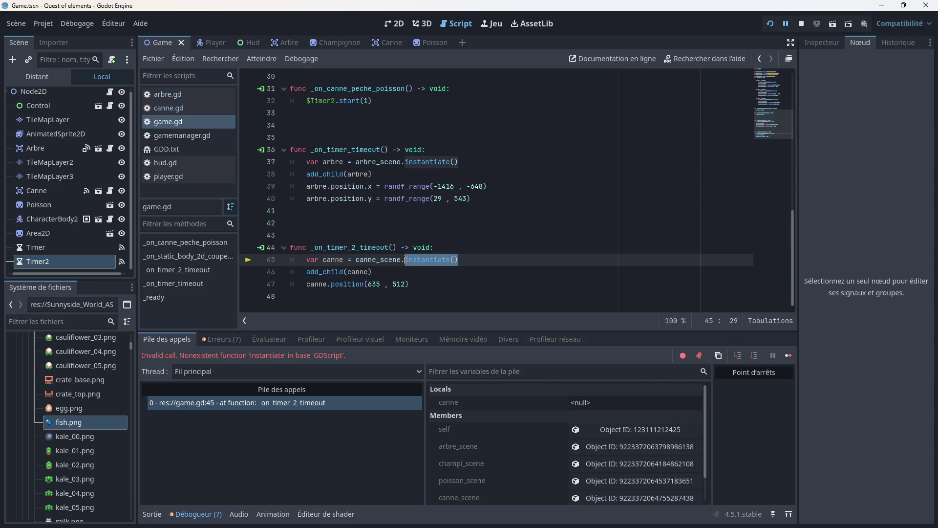
pyautogui.click(423, 259)
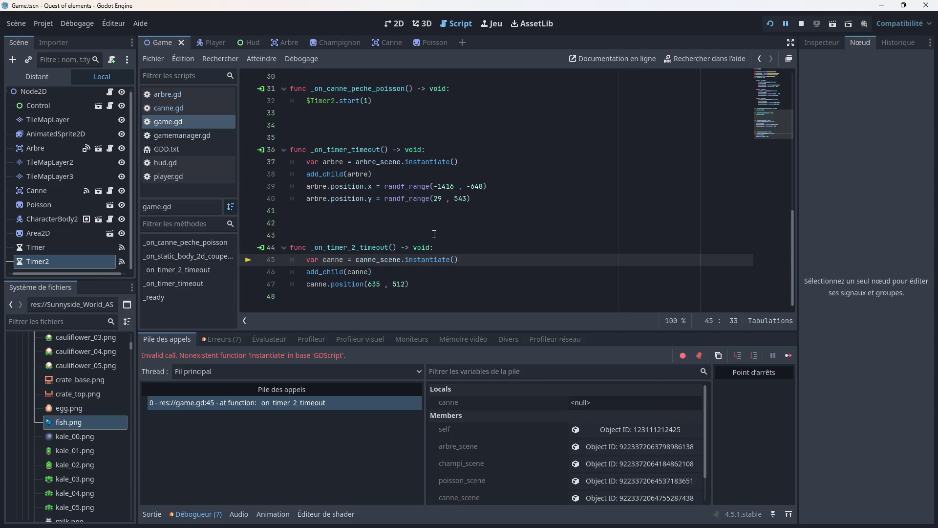
pyautogui.click(228, 338)
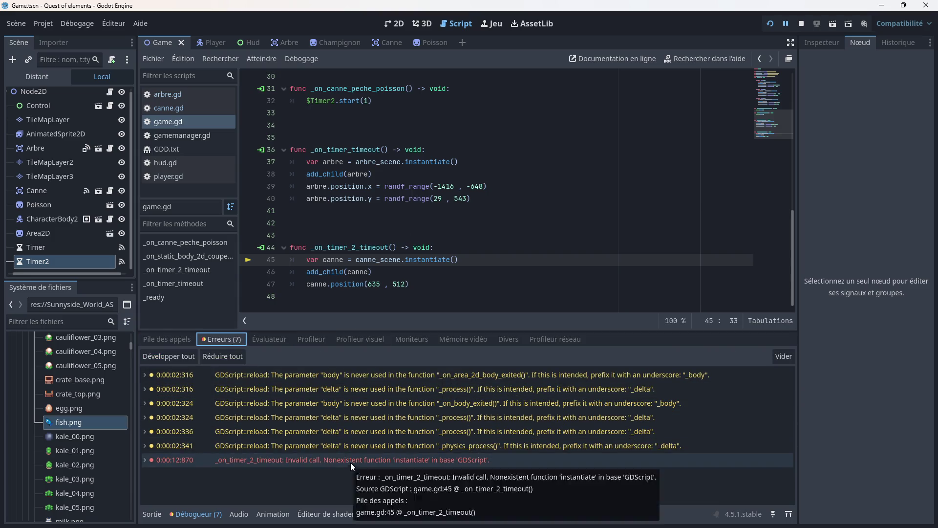
# - Replace the call on line 45 with canne_scene from autocomplete, leaving the method unfinished
pyautogui.moveTo(458, 259); pyautogui.dragTo(357, 268)
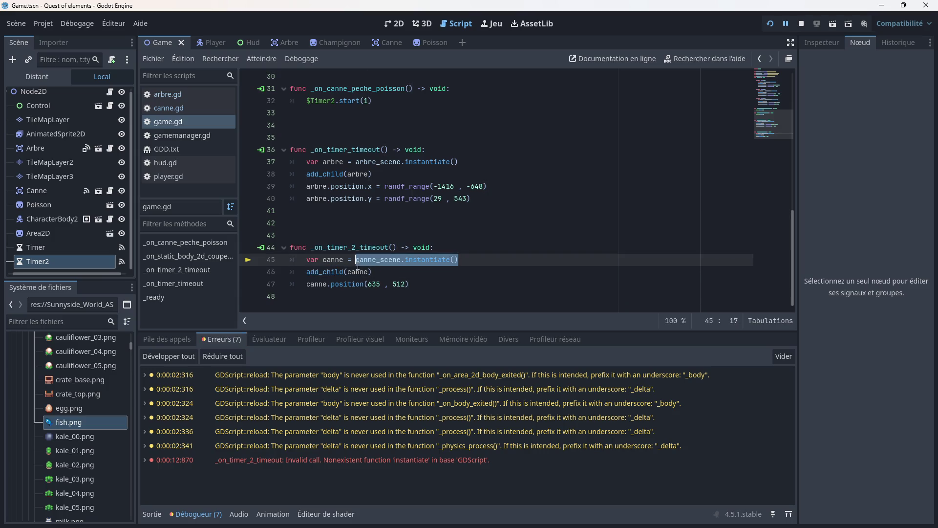
pyautogui.write('canne = cann')
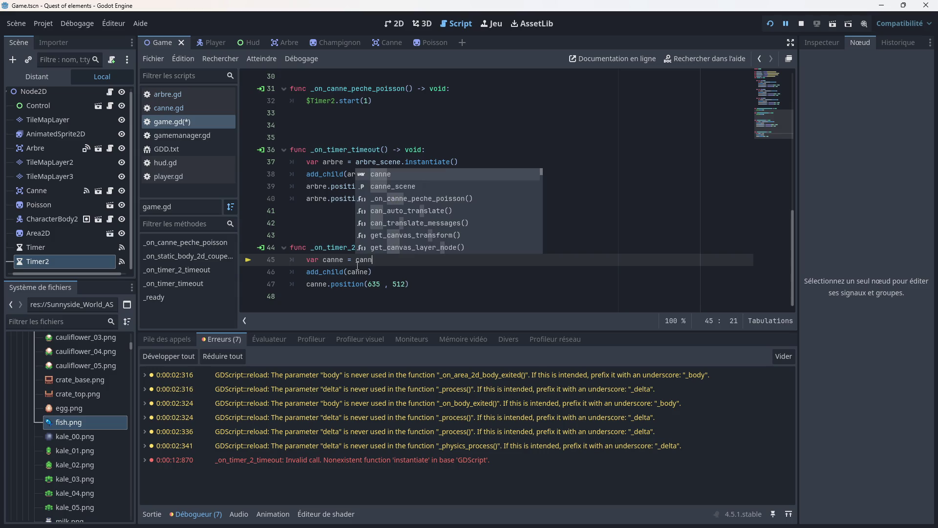
pyautogui.press('Down')
pyautogui.press('Return')
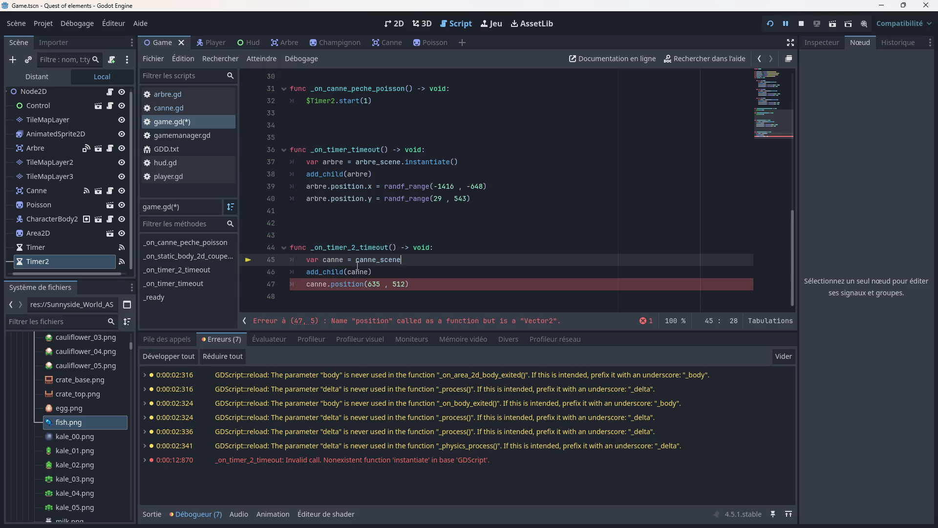
pyautogui.write('.ins')
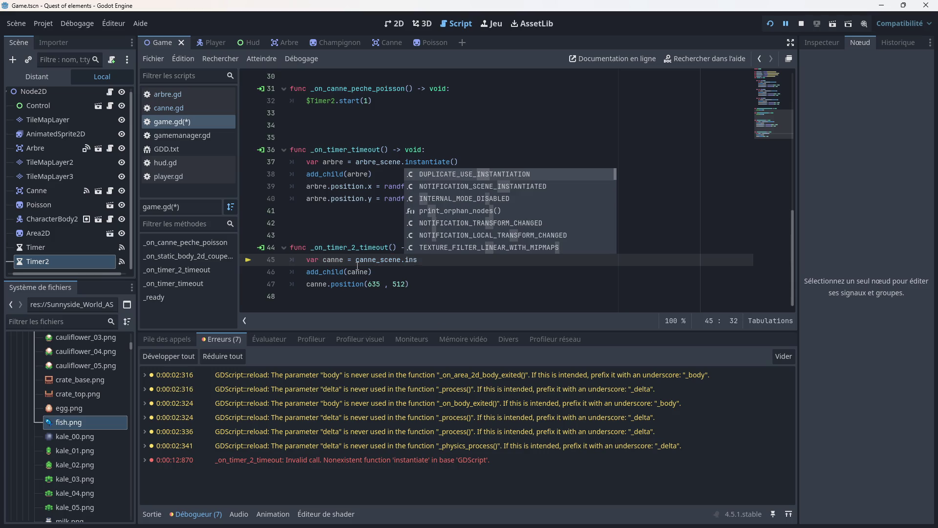
pyautogui.write('ta')
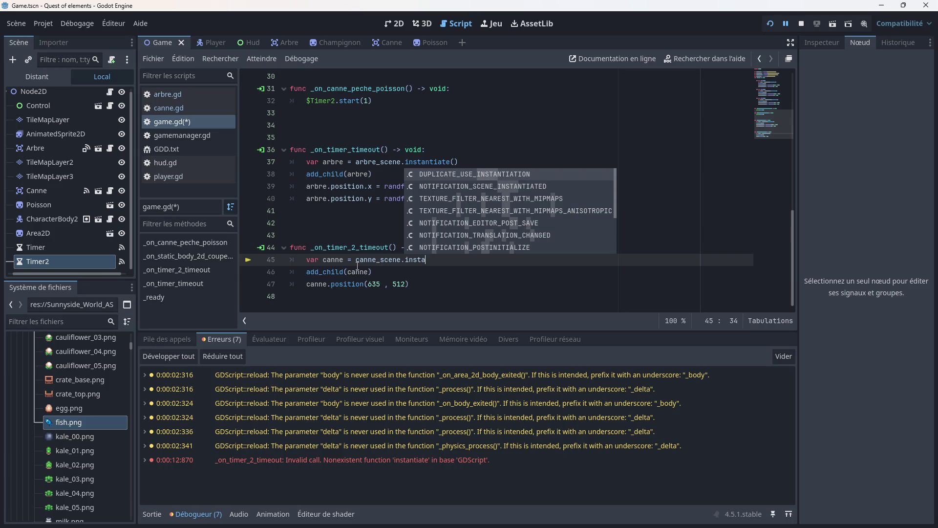
pyautogui.press('BackSpace')
pyautogui.press('BackSpace')
pyautogui.press('BackSpace')
pyautogui.press('BackSpace')
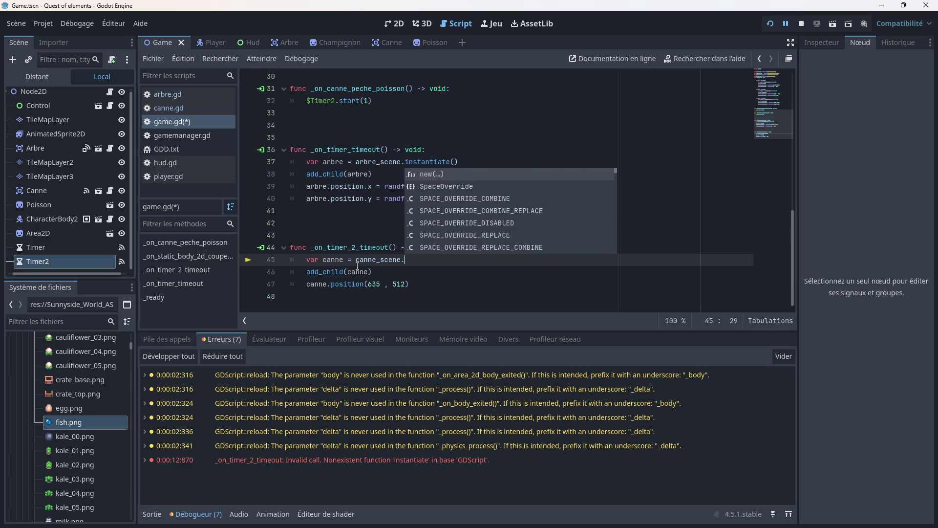
pyautogui.press('BackSpace')
pyautogui.press('BackSpace')
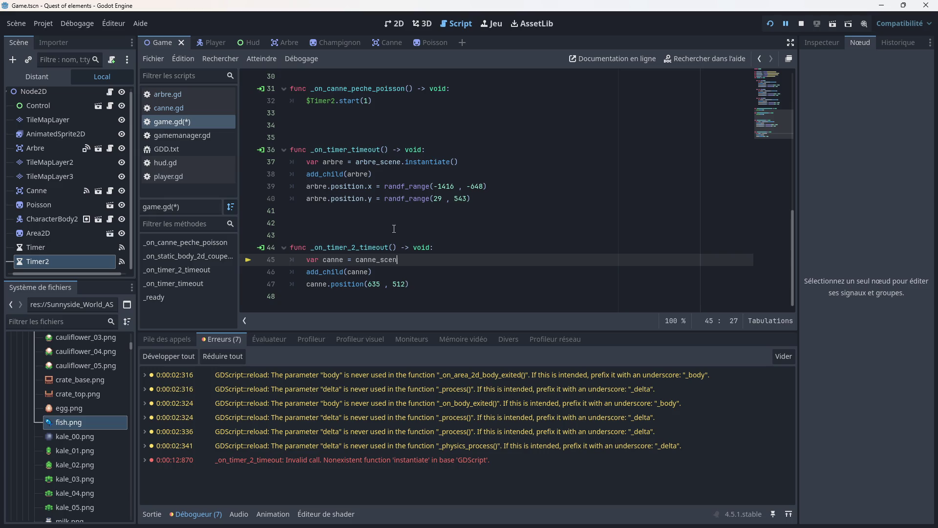
# - Change the line 6 preload from canne.gd to "res://Canne.tscn"
pyautogui.click(394, 228)
pyautogui.scroll(10, 394, 228)
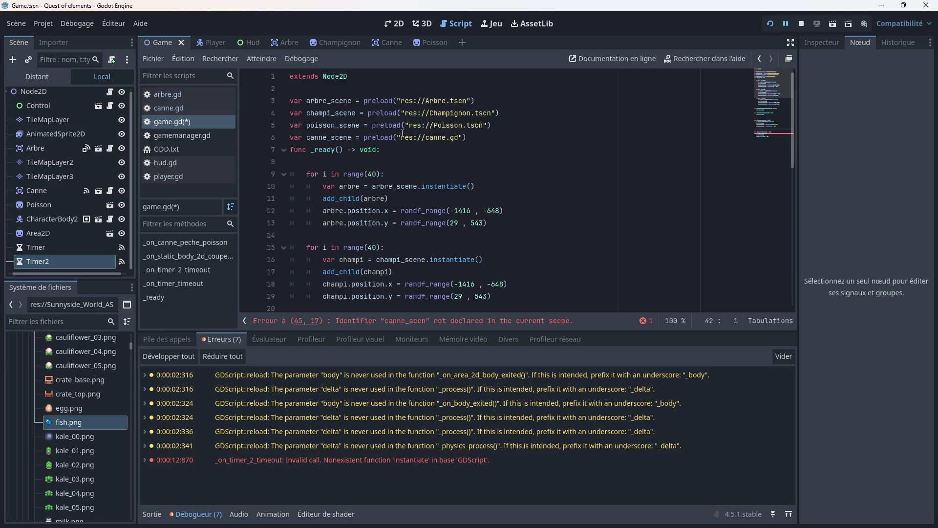
pyautogui.click(459, 137)
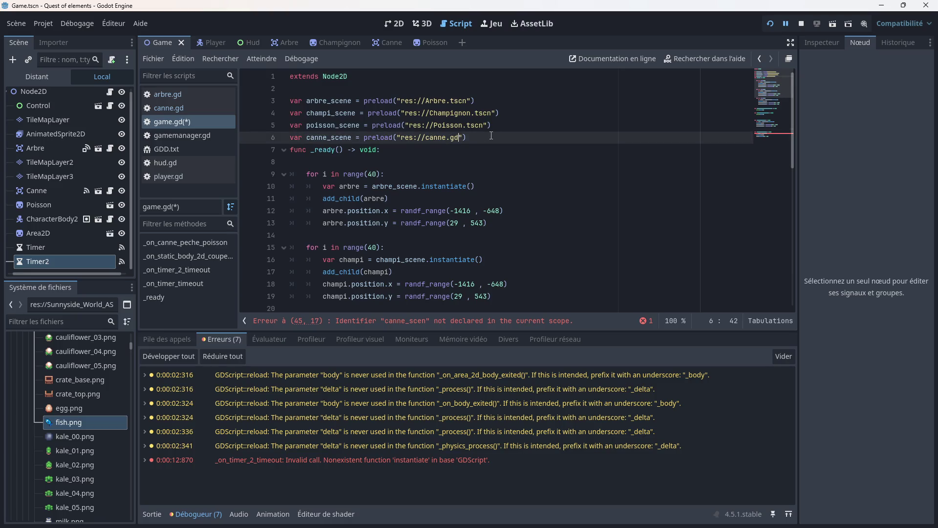
pyautogui.press('BackSpace')
pyautogui.press('BackSpace')
pyautogui.press('BackSpace')
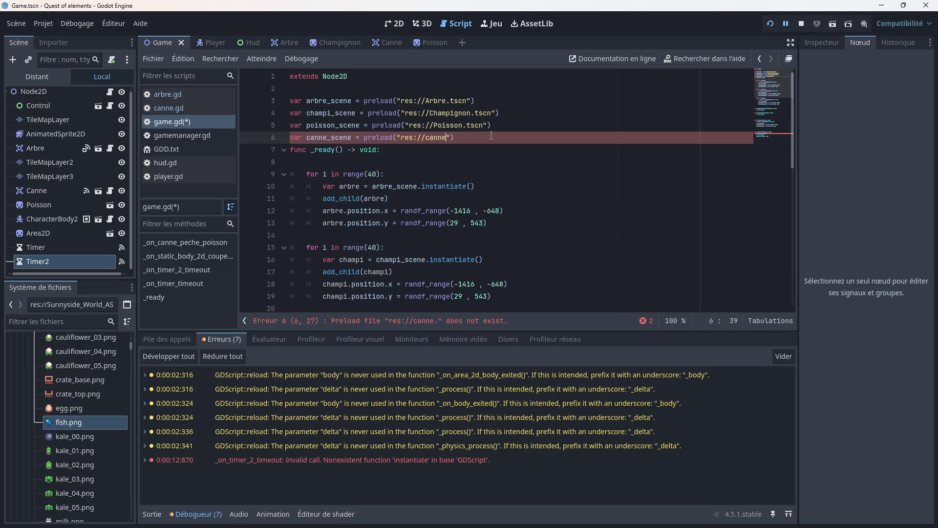
pyautogui.press('BackSpace')
pyautogui.press('BackSpace')
pyautogui.press('BackSpace')
pyautogui.write('ca')
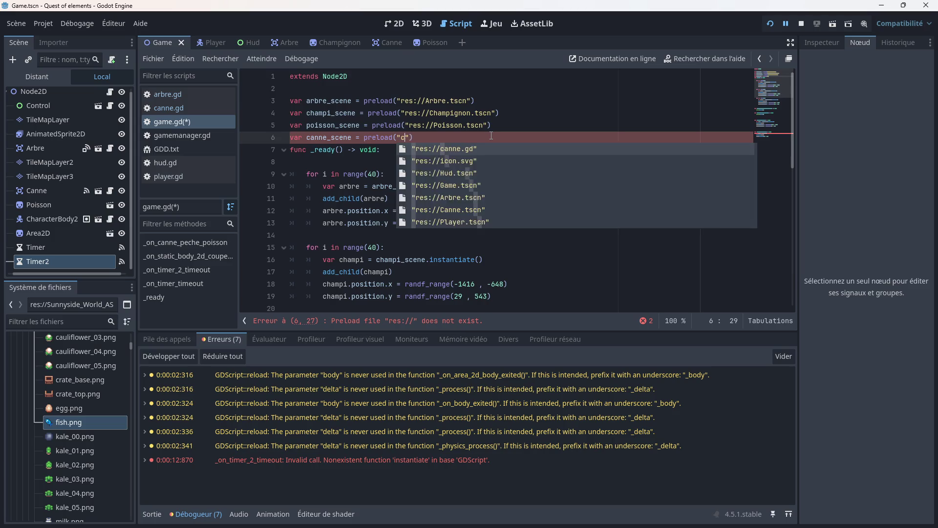
pyautogui.press('Down')
pyautogui.press('Return')
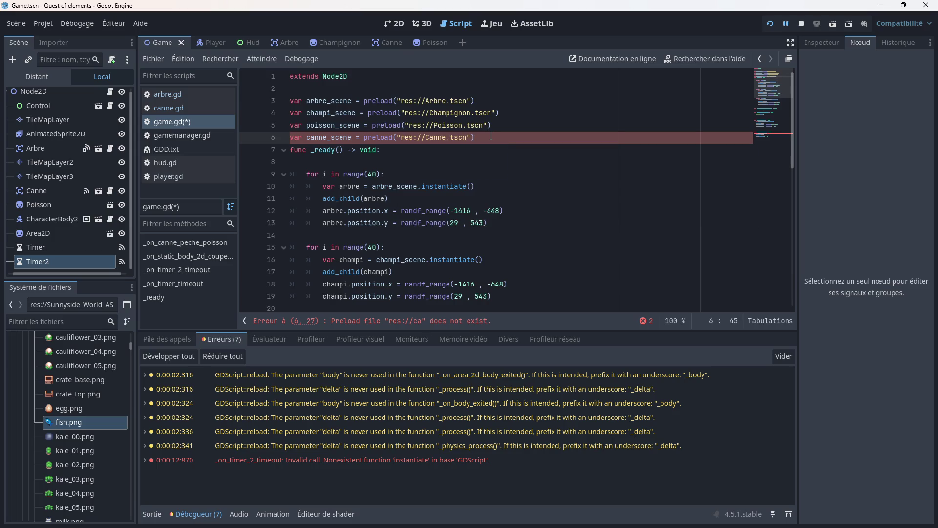
# - Complete line 45 as canne_scene.instantiate() and save the script
pyautogui.scroll(-8, 488, 140)
pyautogui.scroll(-2, 437, 218)
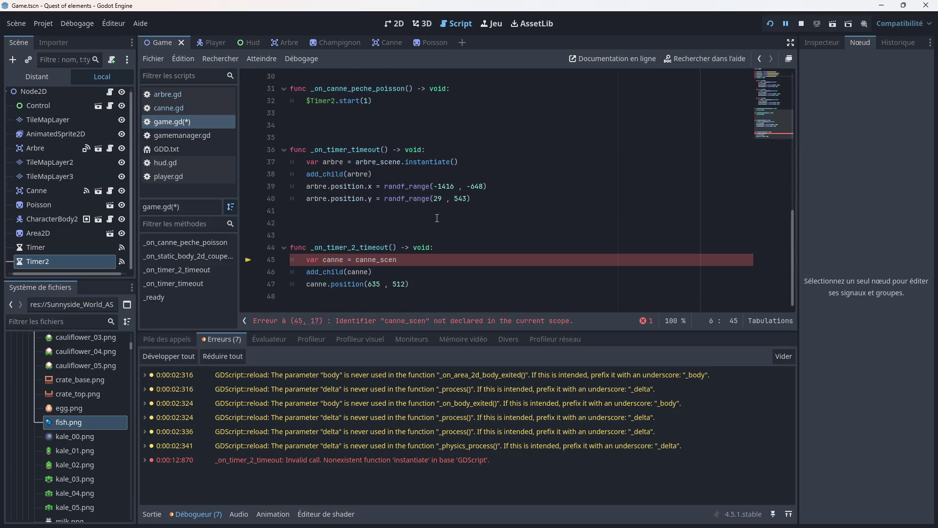
pyautogui.click(408, 258)
pyautogui.write('e')
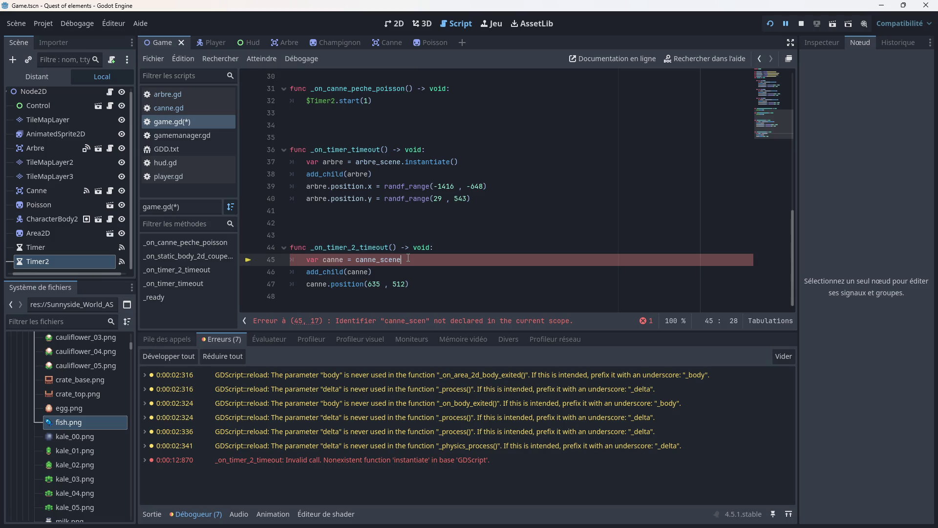
pyautogui.write('.in')
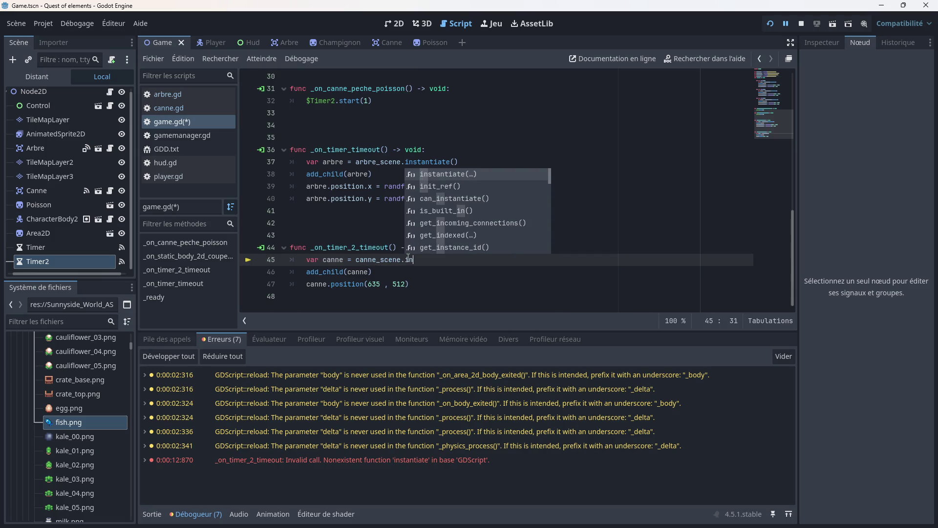
pyautogui.press('Return')
pyautogui.click(433, 232)
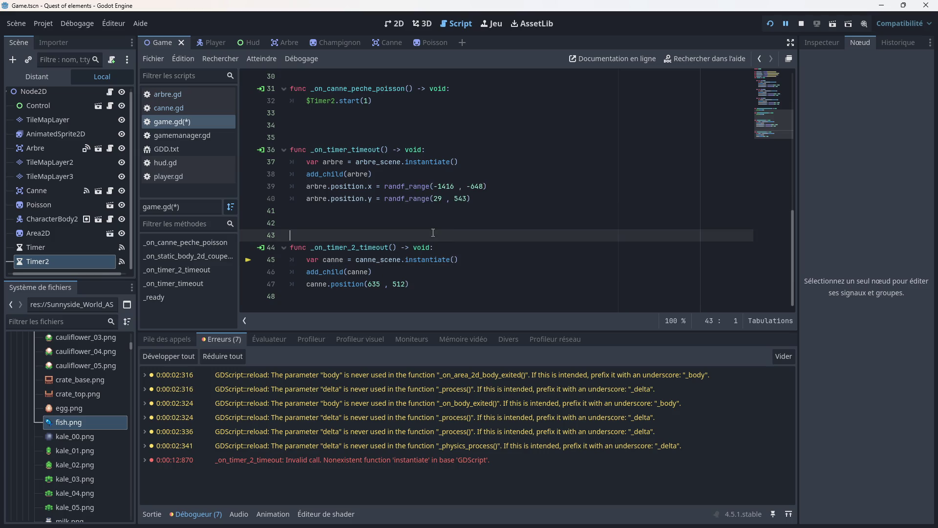
pyautogui.hotkey('ctrl', 's')
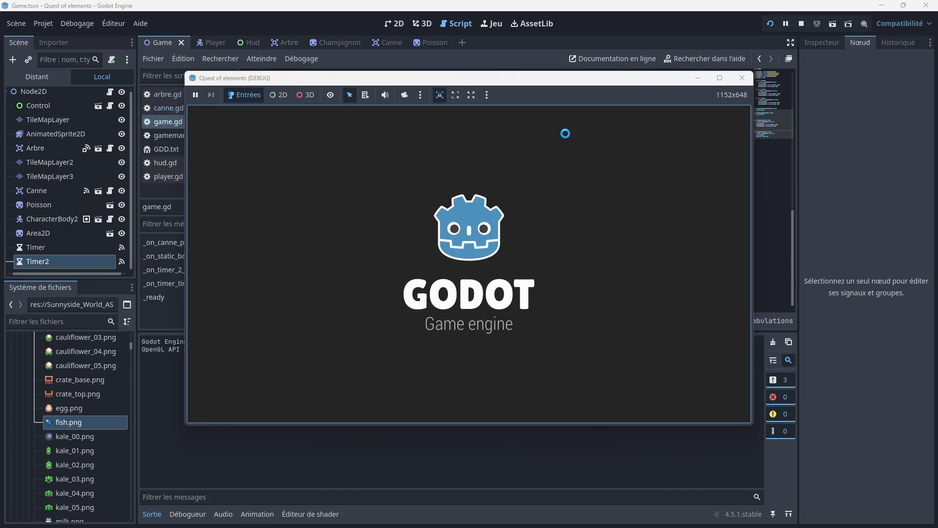
# - Walk the player down and right onto the dock to fish, hitting the line 47 position error
pyautogui.press('Down')
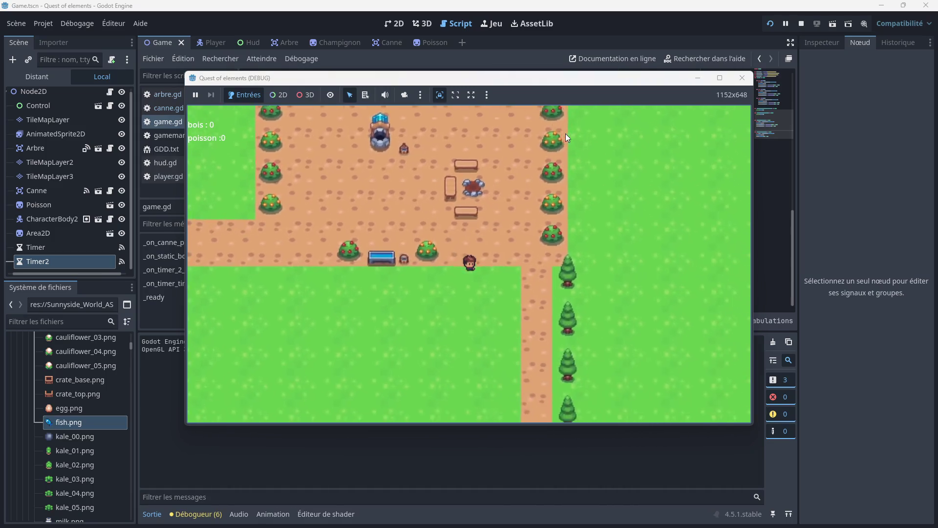
pyautogui.press('Right')
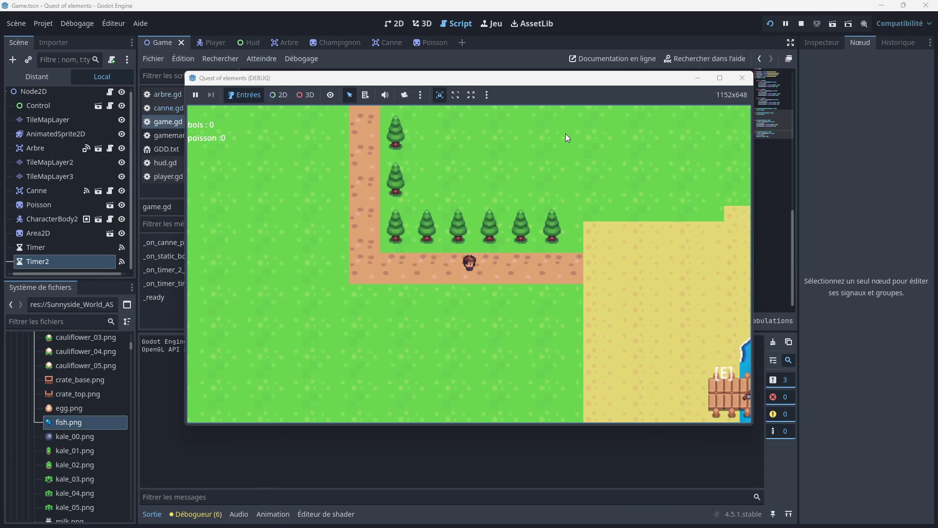
pyautogui.press('Down')
pyautogui.press('Right')
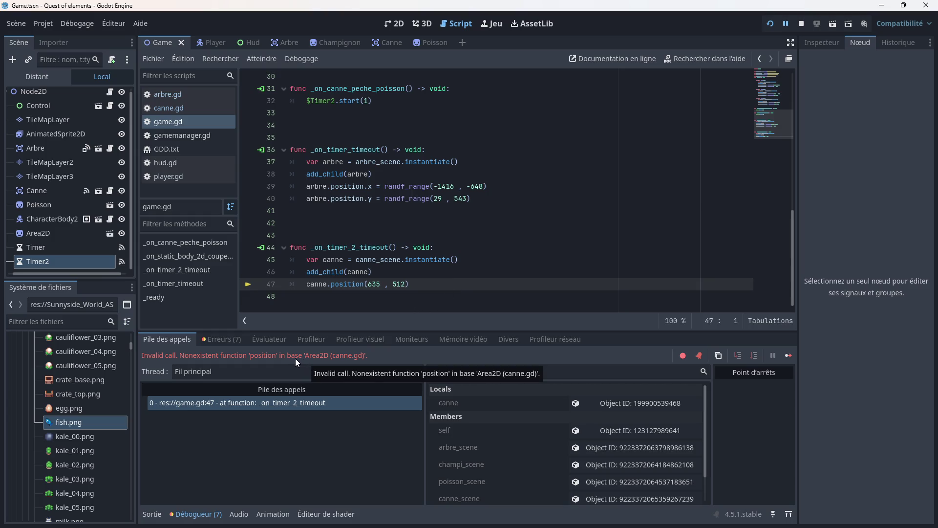
# - Delete the canne.position(635 , 512) line, save, and restart the game
pyautogui.moveTo(411, 285); pyautogui.dragTo(287, 298)
pyautogui.press('BackSpace')
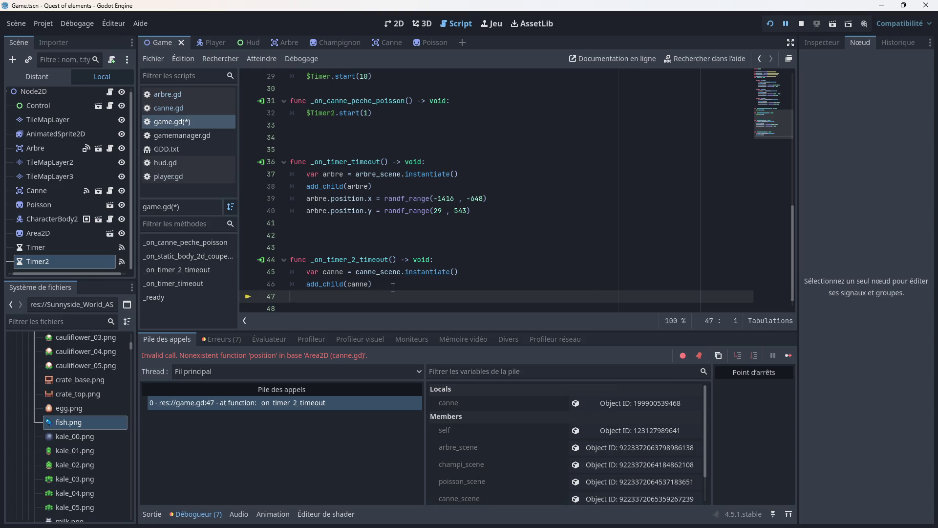
pyautogui.hotkey('ctrl', 's')
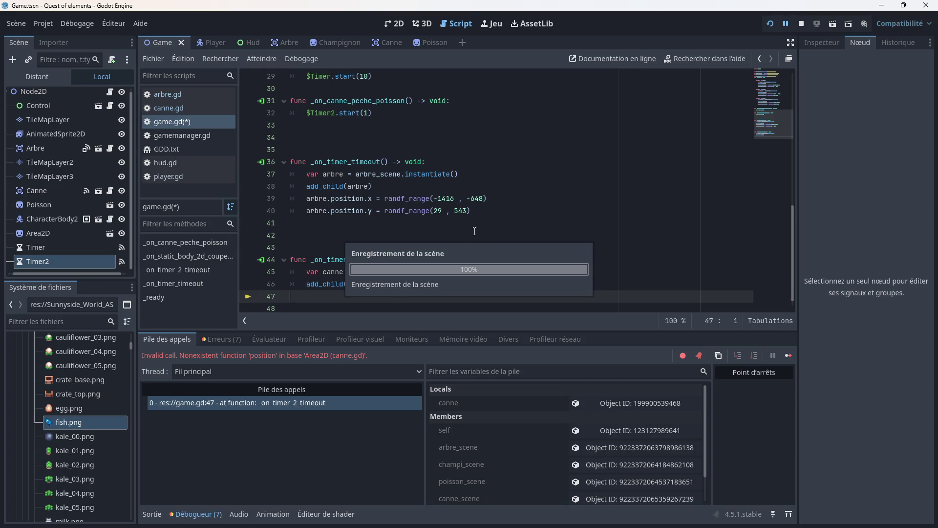
pyautogui.click(772, 23)
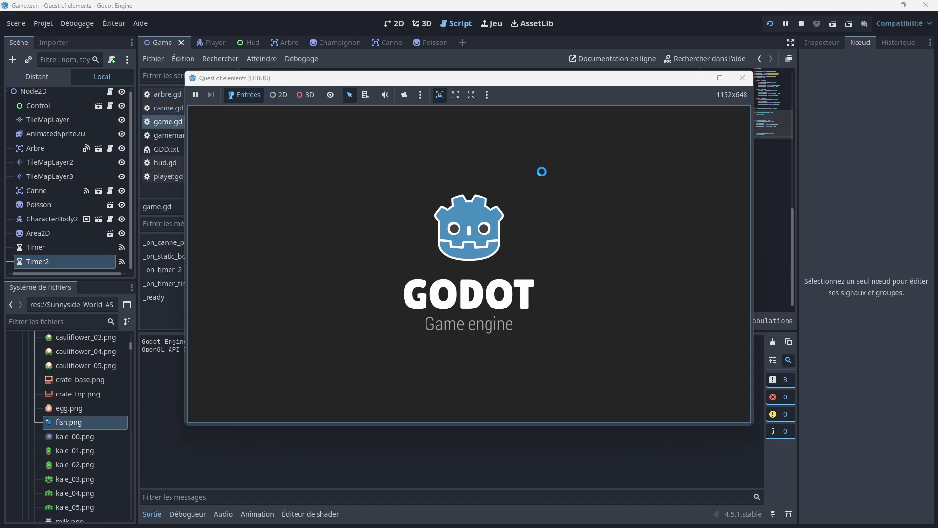
# - Walk the player to the dock, fish until a catch, step back onto the sand, and stop the game
pyautogui.press('Down')
pyautogui.press('Right')
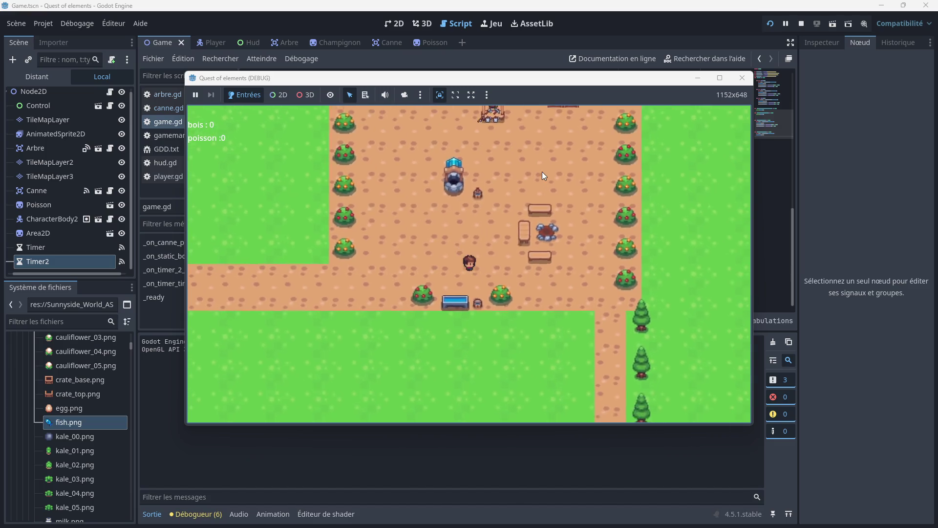
pyautogui.press('Down')
pyautogui.press('Right')
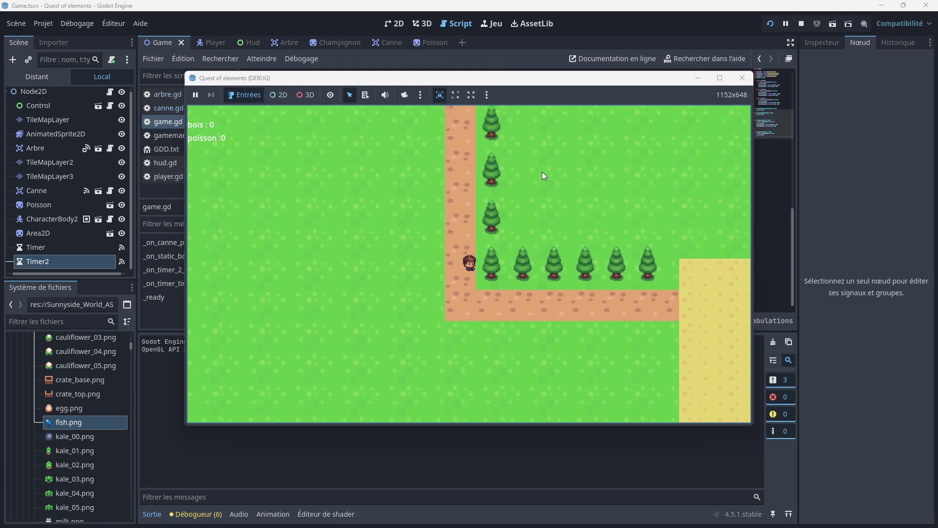
pyautogui.press('Right')
pyautogui.press('Down')
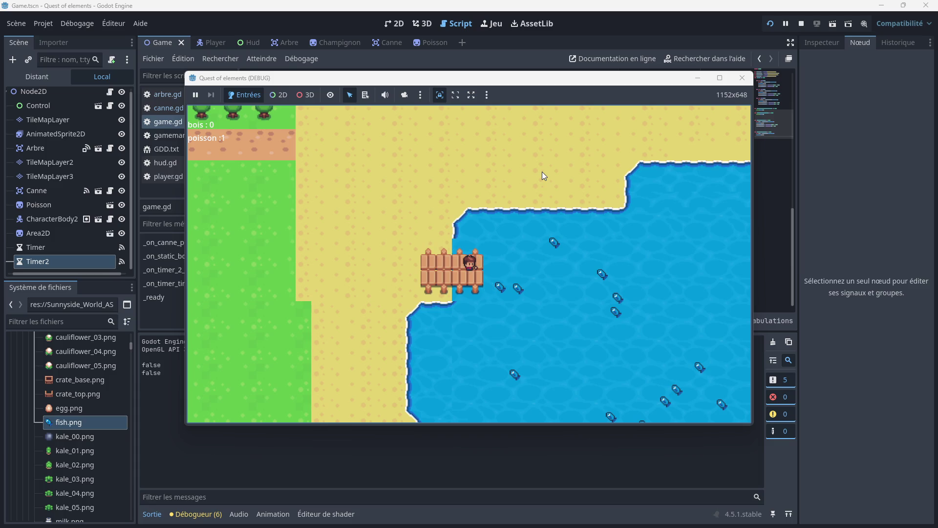
pyautogui.press('Left')
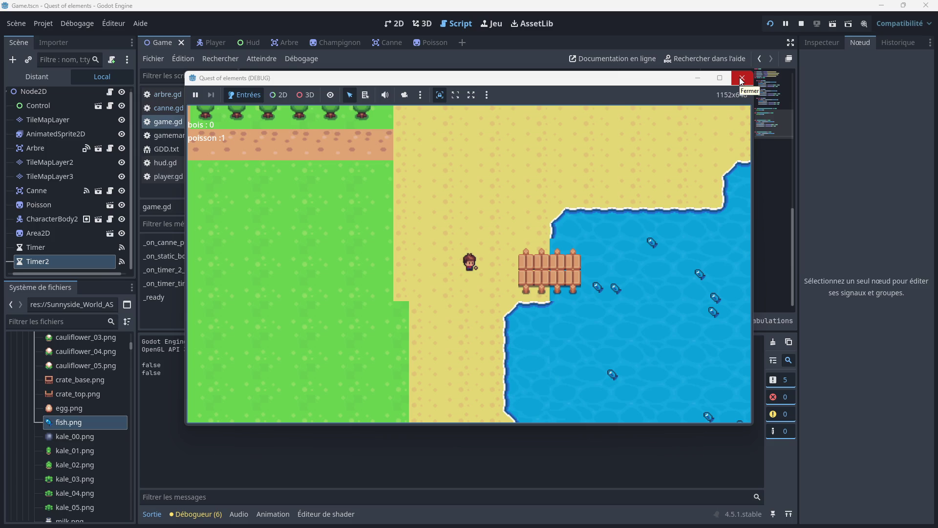
pyautogui.press('Right')
pyautogui.press('Left')
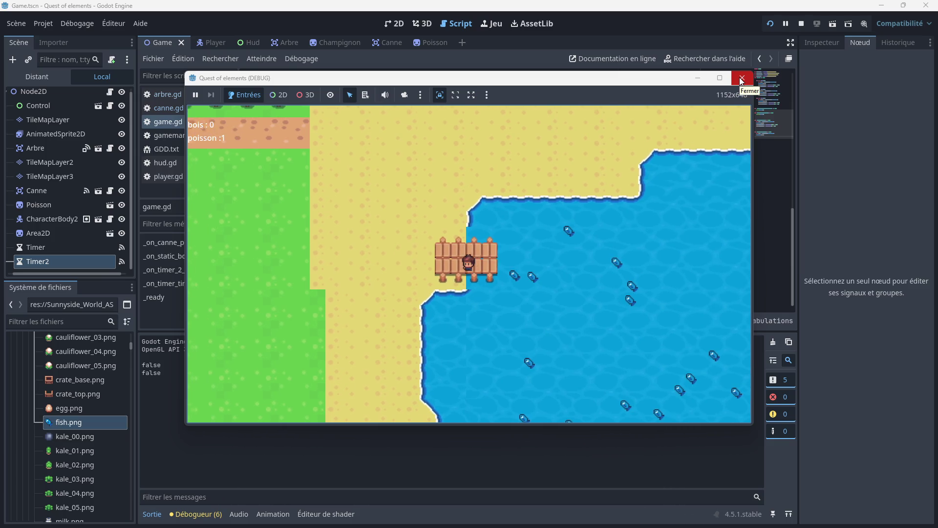
pyautogui.press('Left')
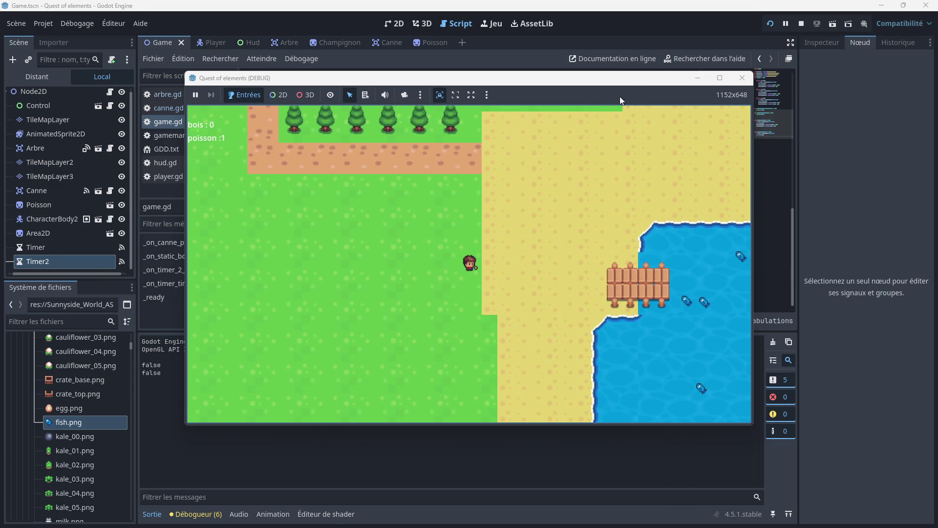
pyautogui.click(741, 78)
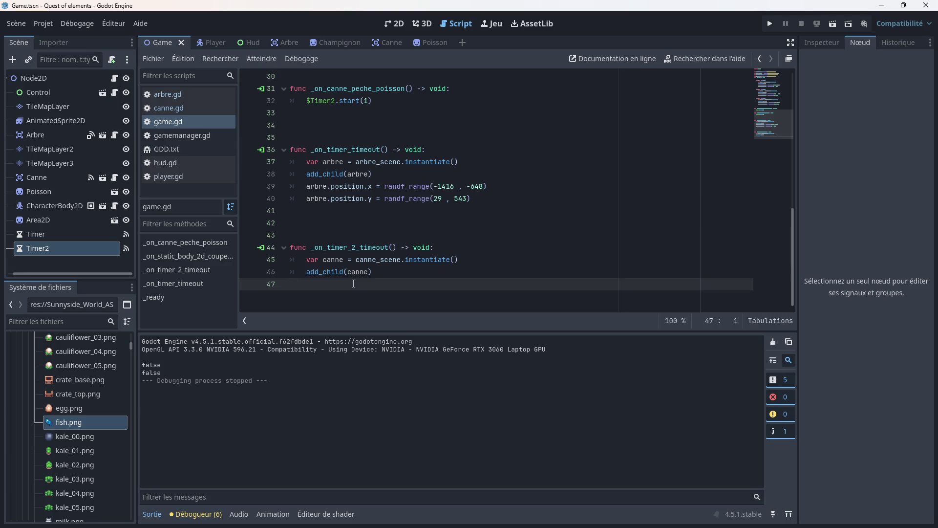
# - Write canne.position.x = position on line 47 and save
pyautogui.press('Tab')
pyautogui.write('canne')
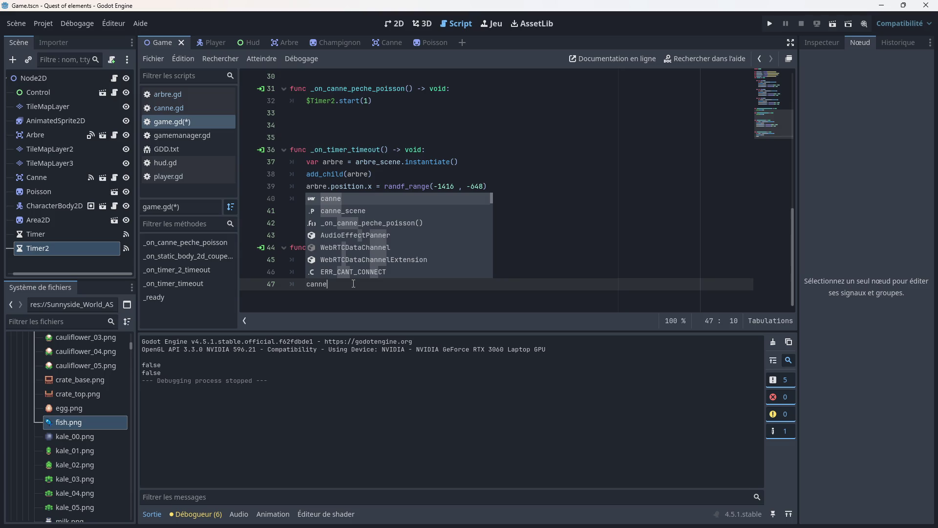
pyautogui.press('Escape')
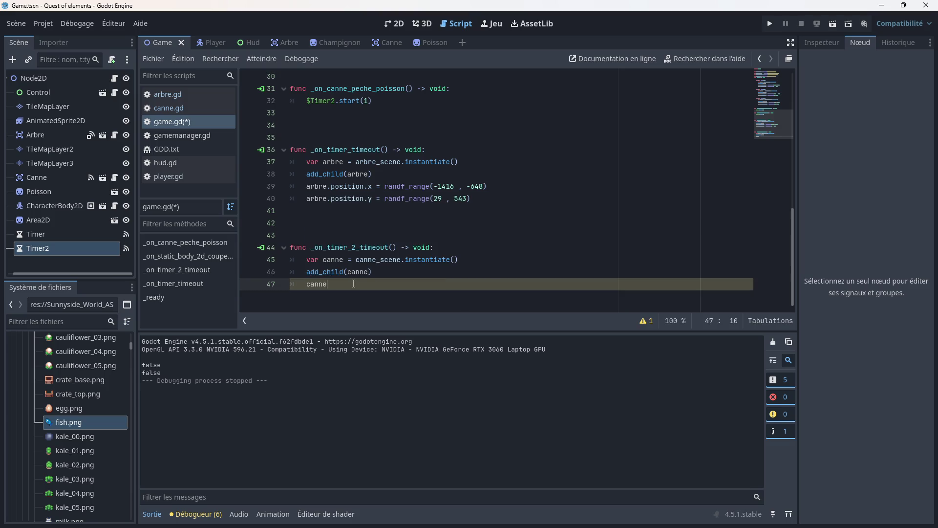
pyautogui.write('.posi')
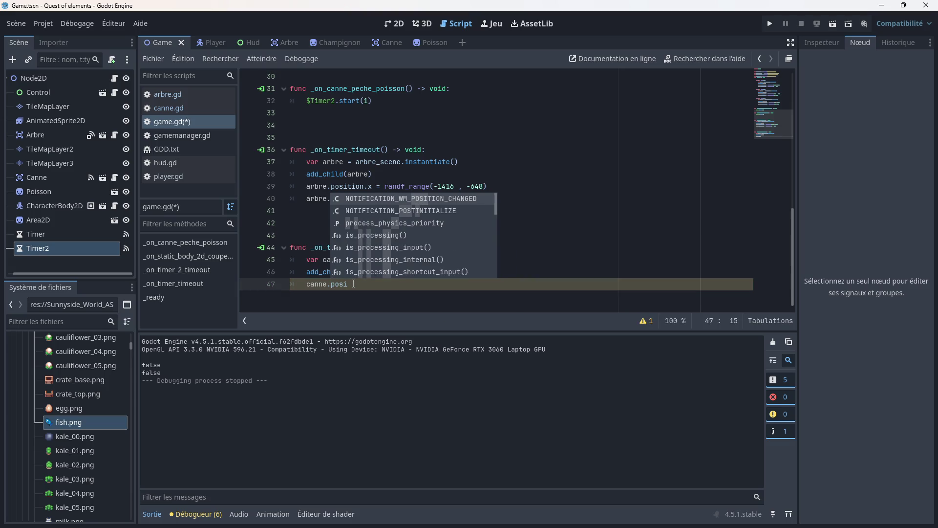
pyautogui.write('tio')
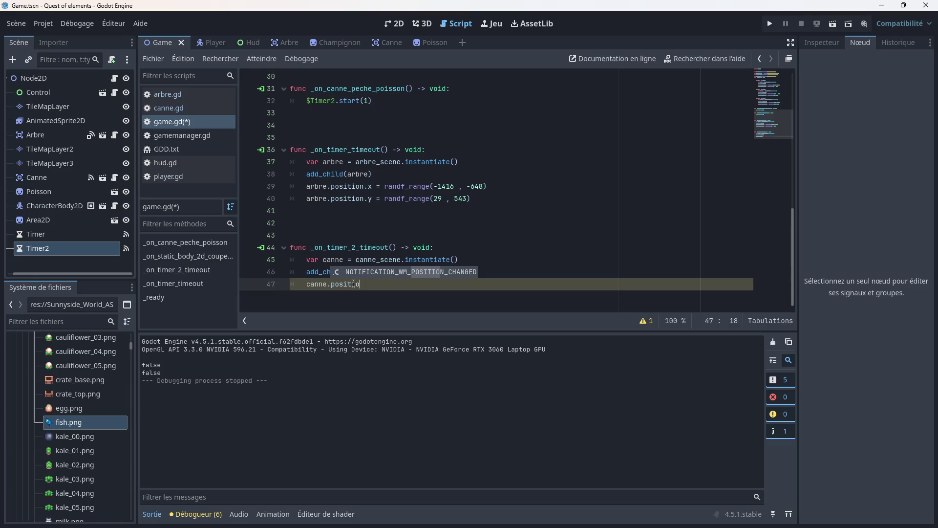
pyautogui.write('n')
pyautogui.write('.x =')
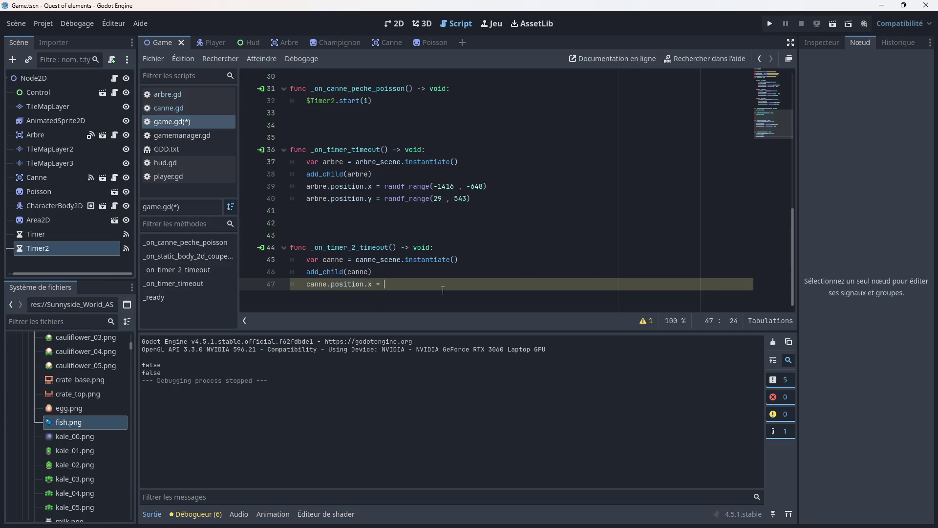
pyautogui.hotkey('ctrl', 'space')
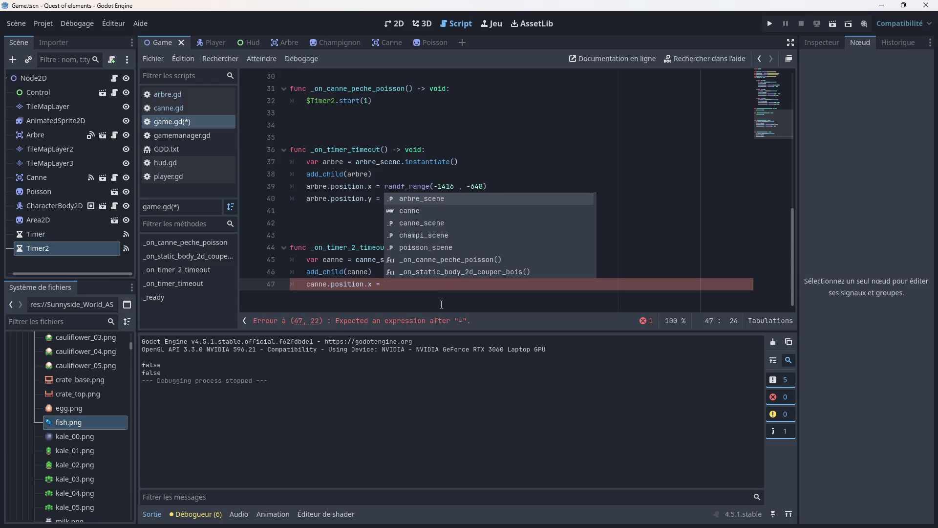
pyautogui.write('po')
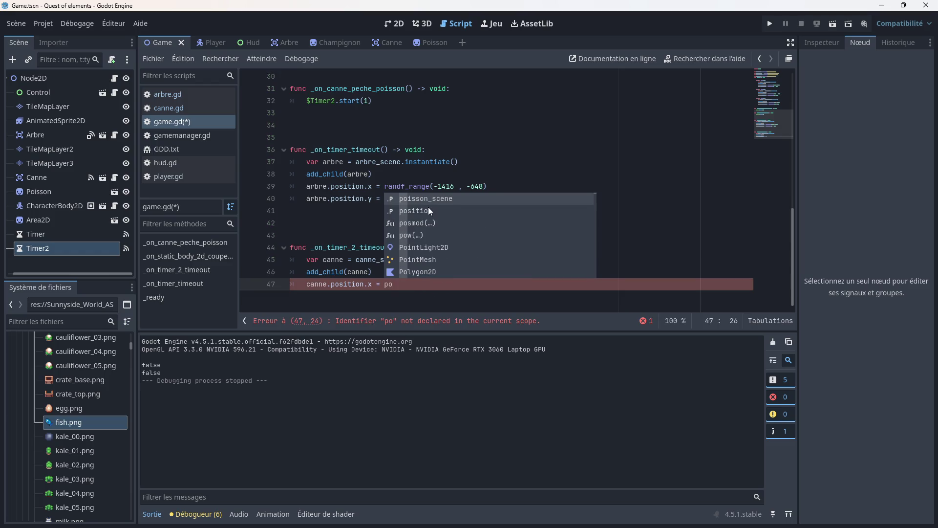
pyautogui.click(429, 210)
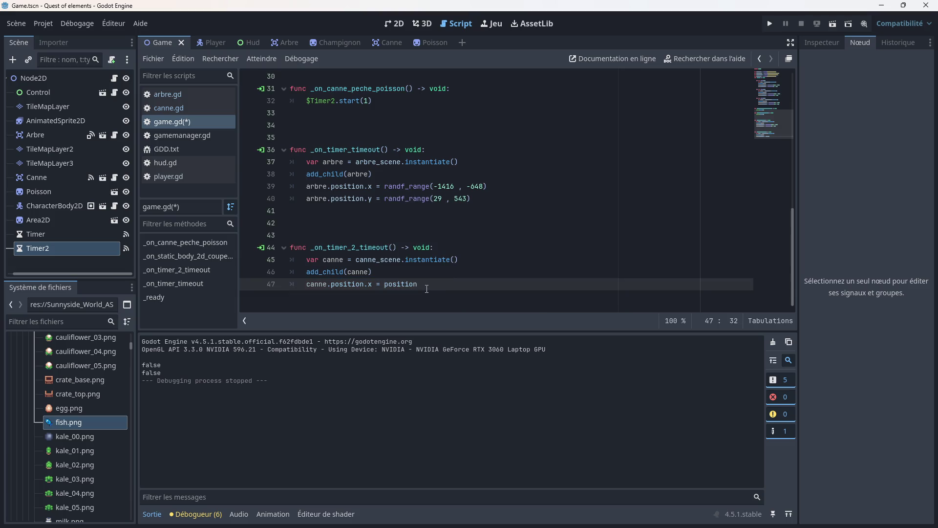
pyautogui.hotkey('ctrl', 's')
# - Add a new line after line 47 starting a canne.position.y assignment
pyautogui.scroll(1, 355, 293)
pyautogui.keyDown('shift'); pyautogui.click(355, 291); pyautogui.keyUp('shift')
pyautogui.click(432, 296)
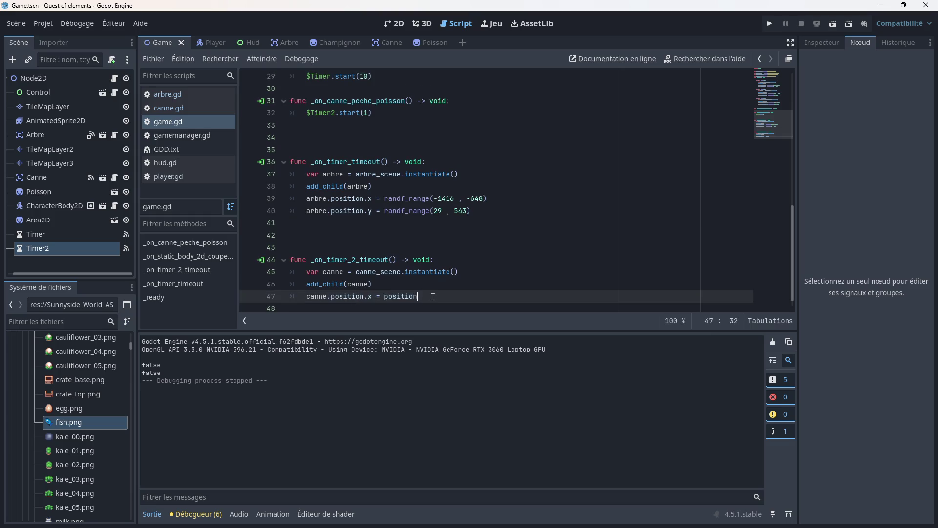
pyautogui.scroll(-1, 433, 297)
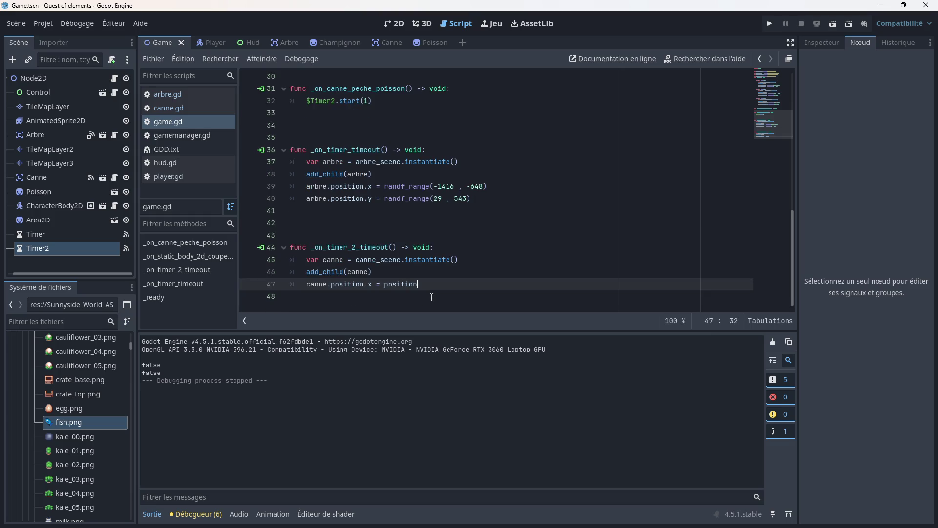
pyautogui.press('Return')
pyautogui.scroll(1, 431, 297)
pyautogui.write('canne')
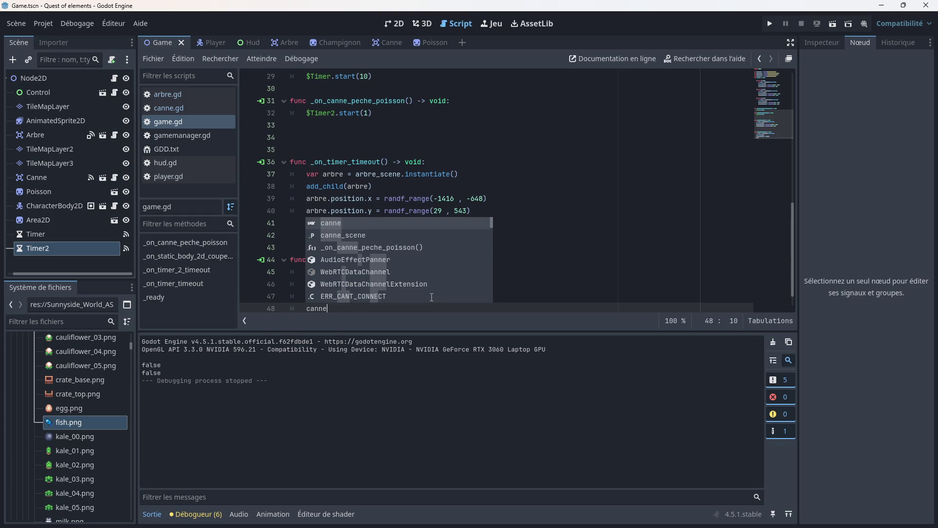
pyautogui.write('.position.')
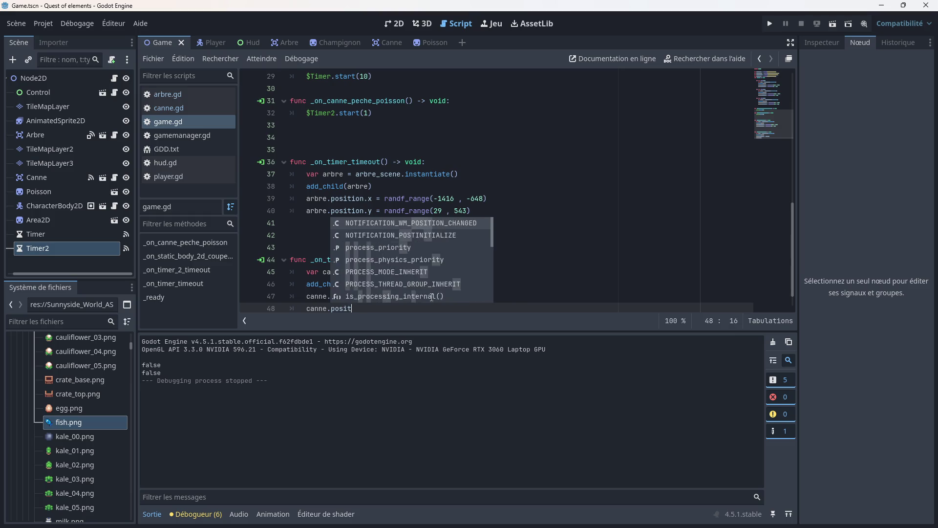
pyautogui.write('y')
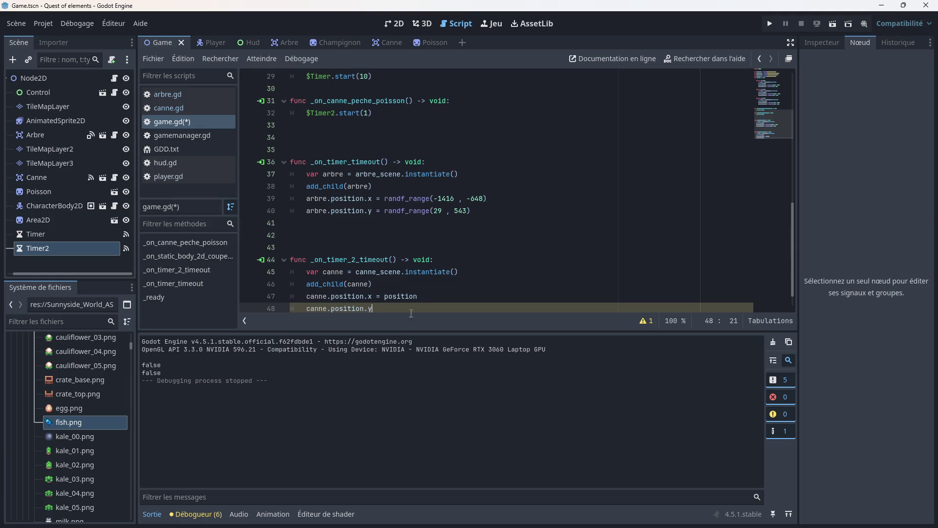
# - Delete the x assignment and unfinished y line, save, and start a canne.position( call
pyautogui.moveTo(378, 312); pyautogui.dragTo(370, 297)
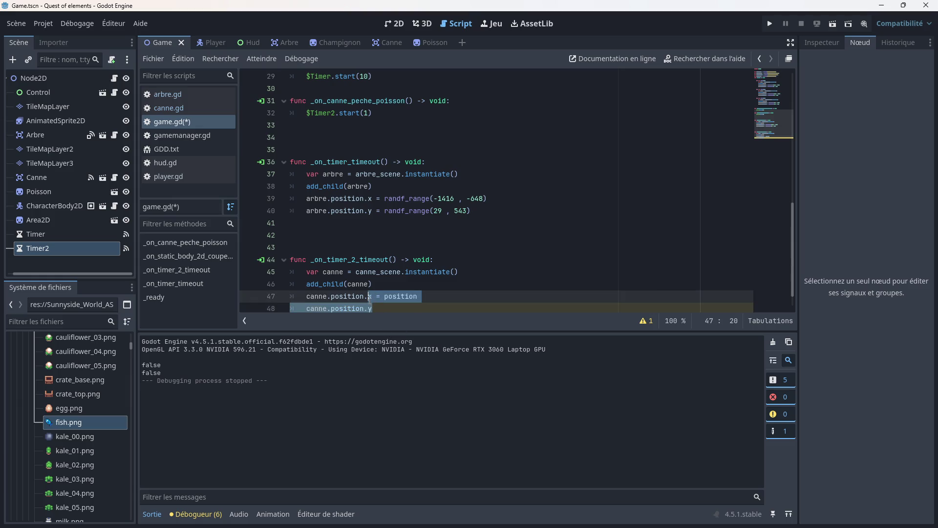
pyautogui.press('BackSpace')
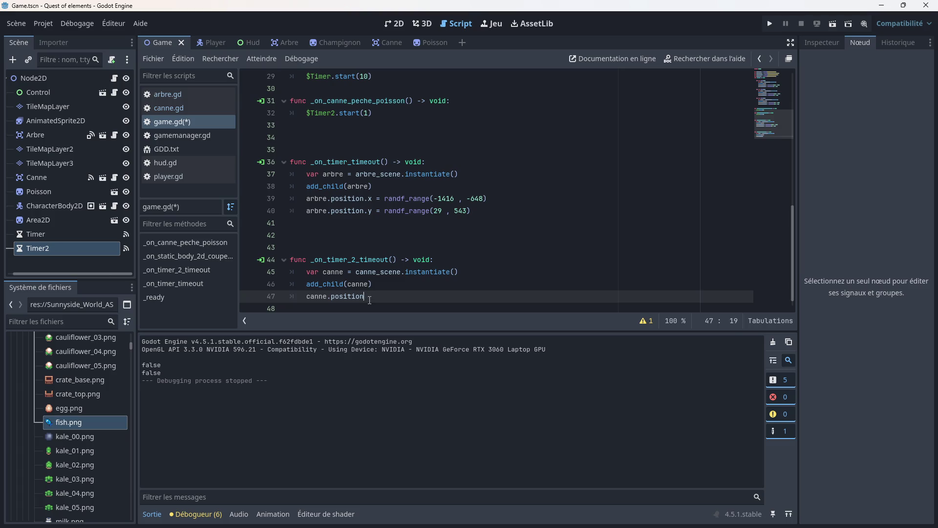
pyautogui.hotkey('ctrl', 's')
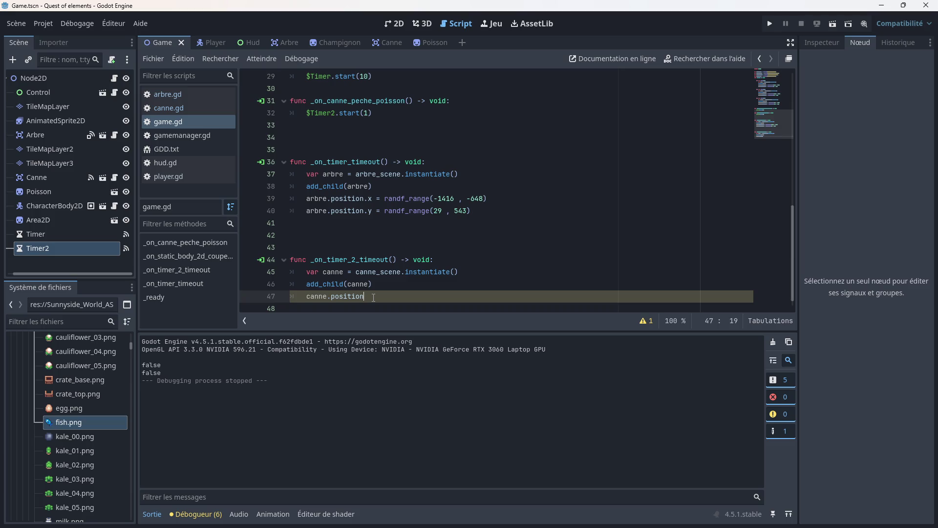
pyautogui.write('(')
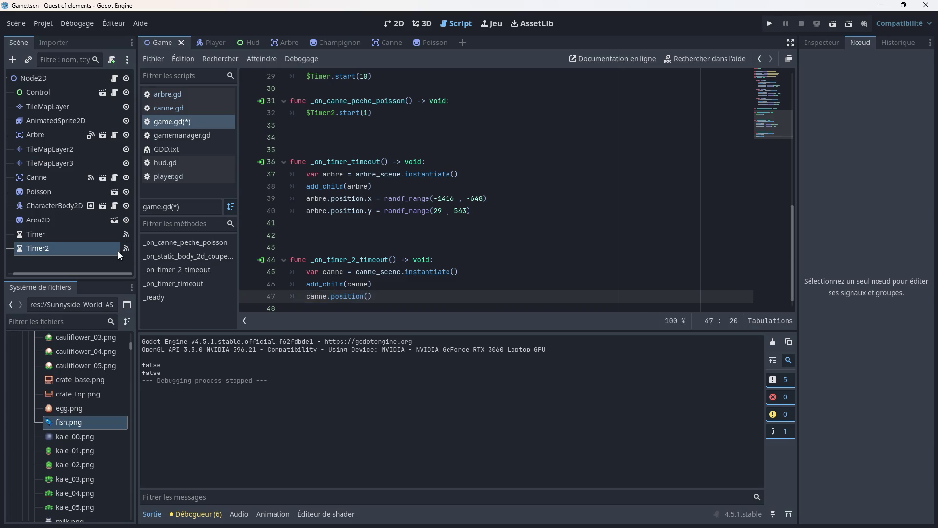
pyautogui.moveTo(451, 275)
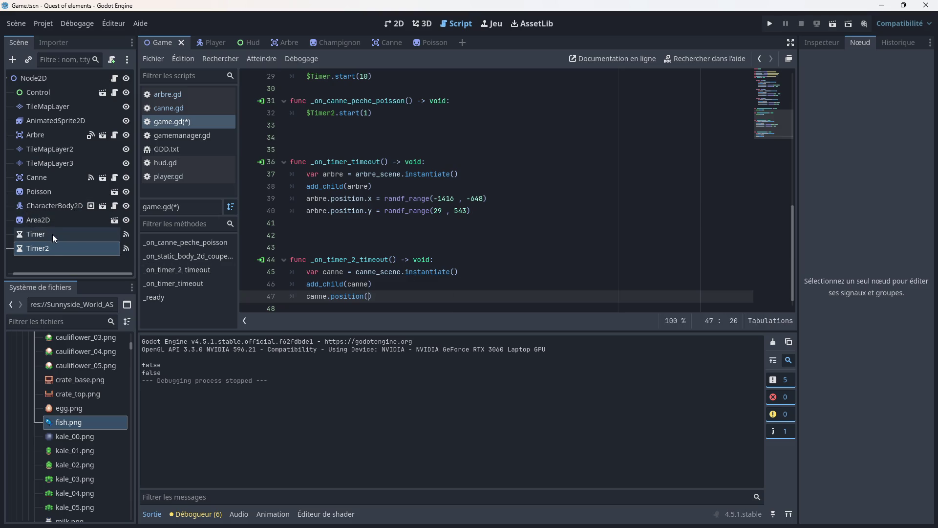
# - Read Canne's Inspector position, write canne.position(635,512) on line 47, save, and run
pyautogui.click(59, 178)
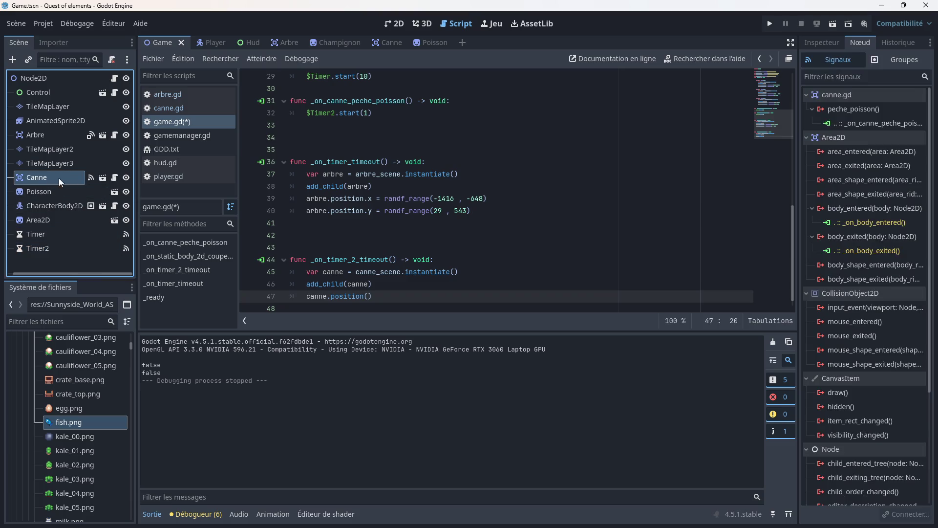
pyautogui.scroll(-5, 838, 249)
pyautogui.scroll(5, 839, 277)
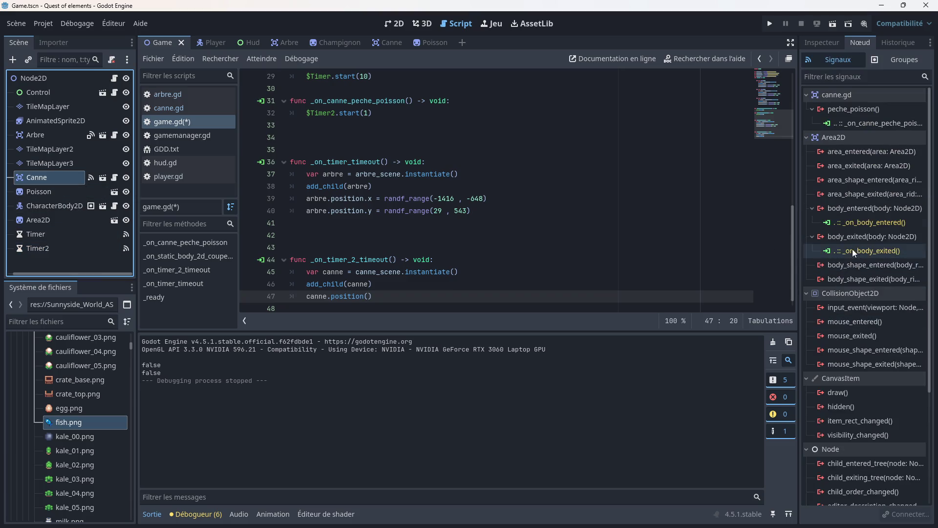
pyautogui.click(828, 42)
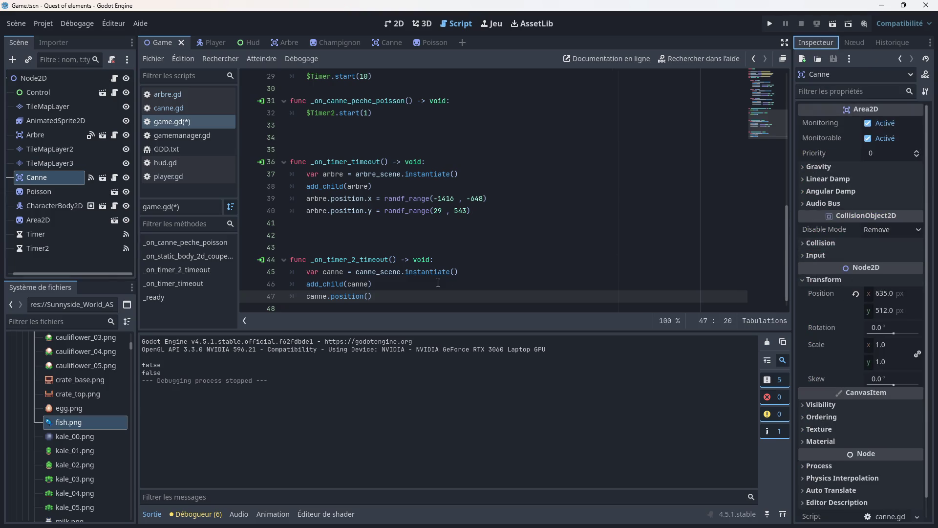
pyautogui.click(370, 296)
pyautogui.write('635,512')
pyautogui.hotkey('ctrl', 's')
pyautogui.click(770, 24)
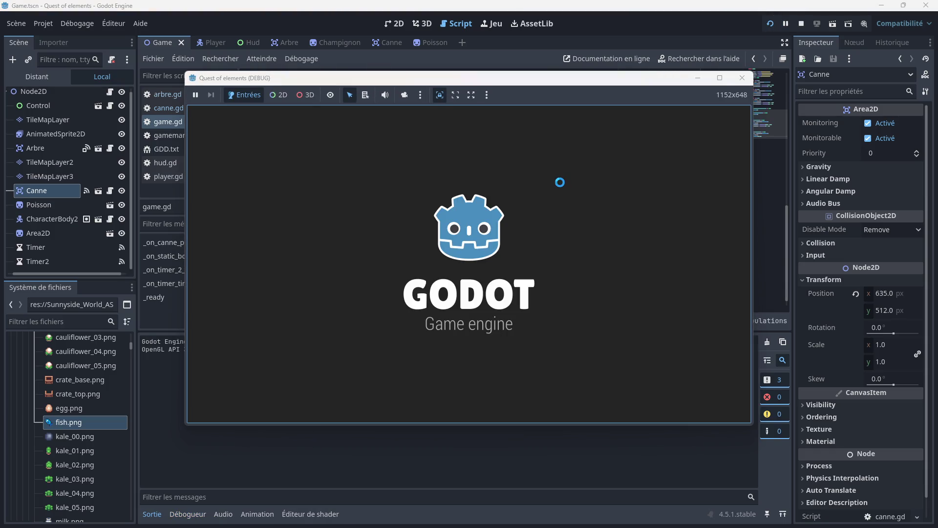
# - Walk the character right and down across the beach onto the fishing dock
pyautogui.press('Right')
pyautogui.press('Down')
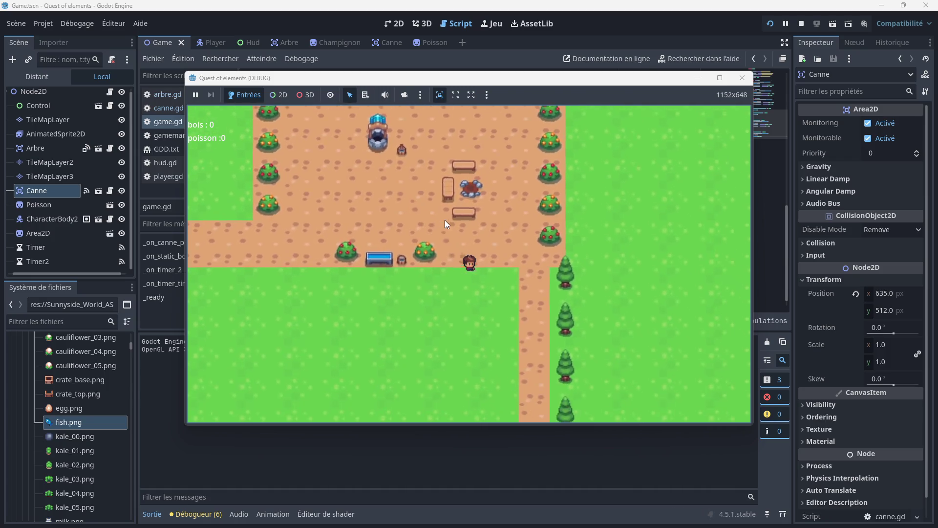
pyautogui.press('Right')
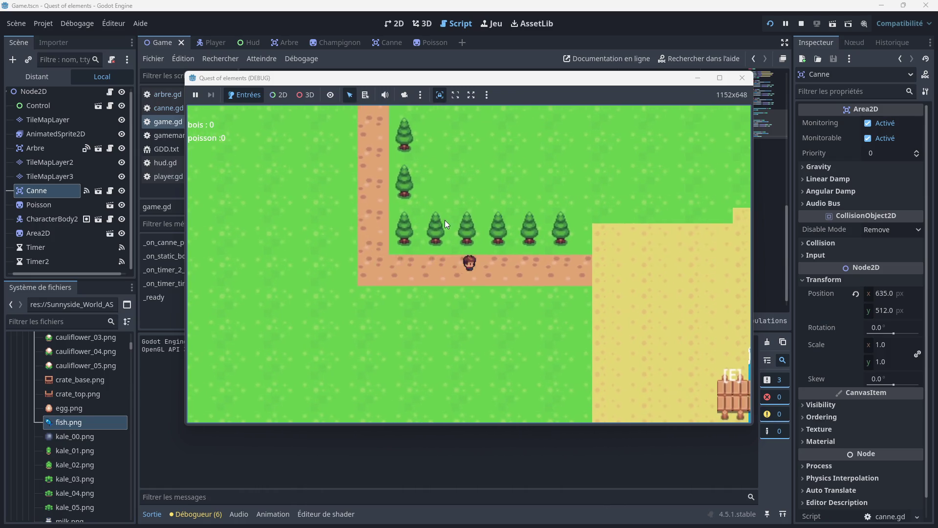
pyautogui.press('Right')
pyautogui.press('Down')
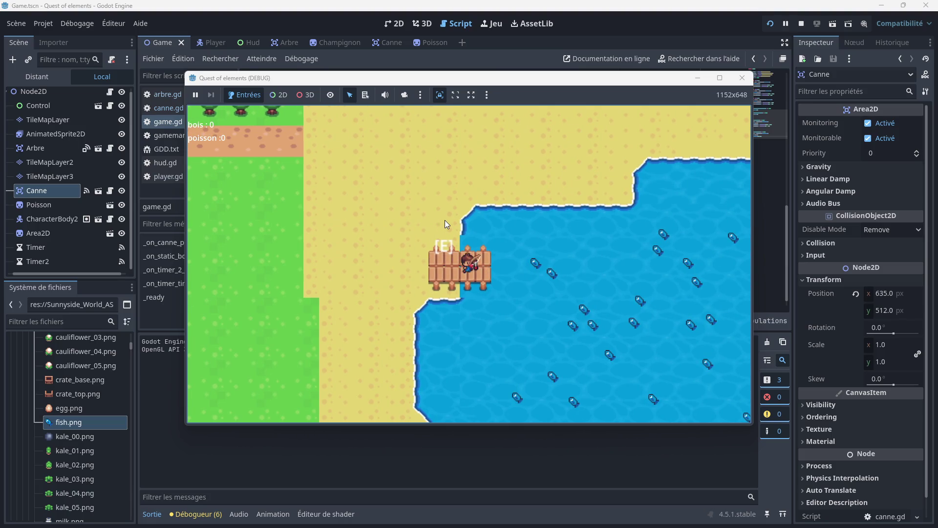
# - Delete position(635,512), the stray q and trial text, then remove the empty line 47
pyautogui.write('q')
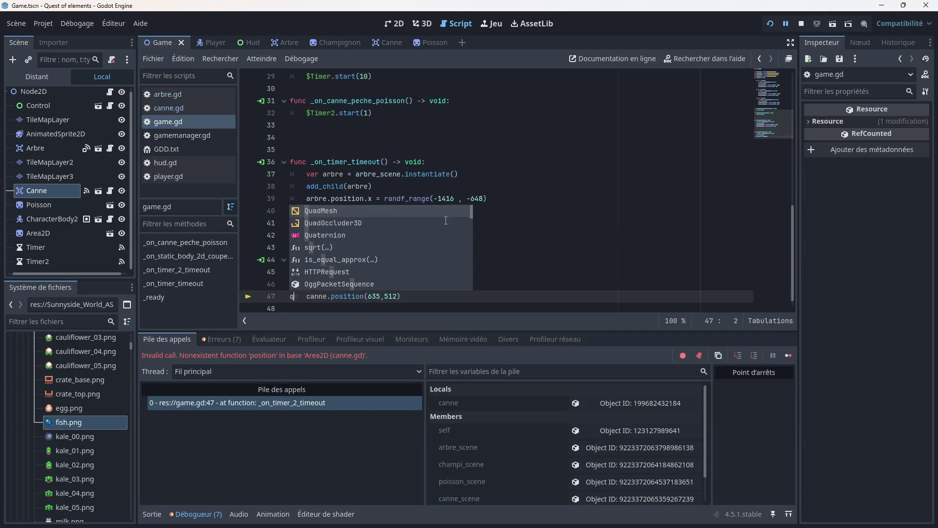
pyautogui.click(500, 276)
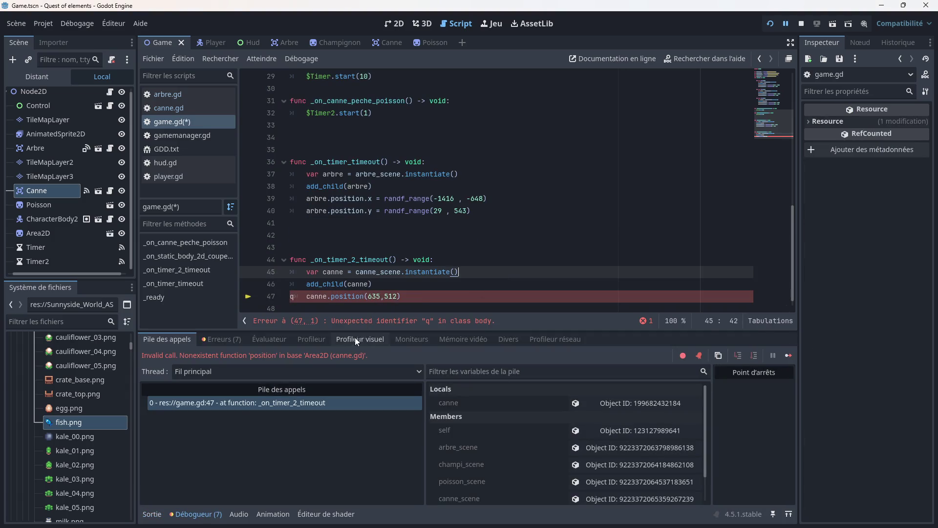
pyautogui.moveTo(404, 297); pyautogui.dragTo(332, 296)
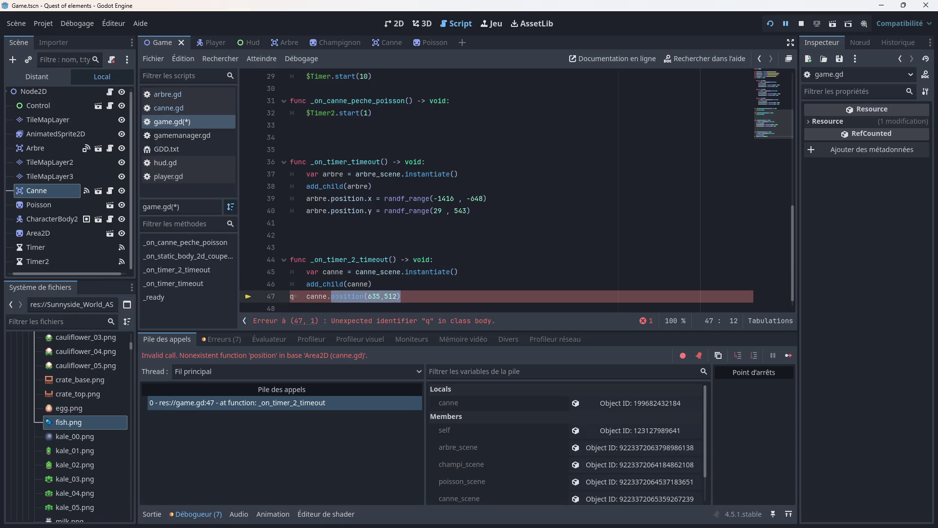
pyautogui.press('BackSpace')
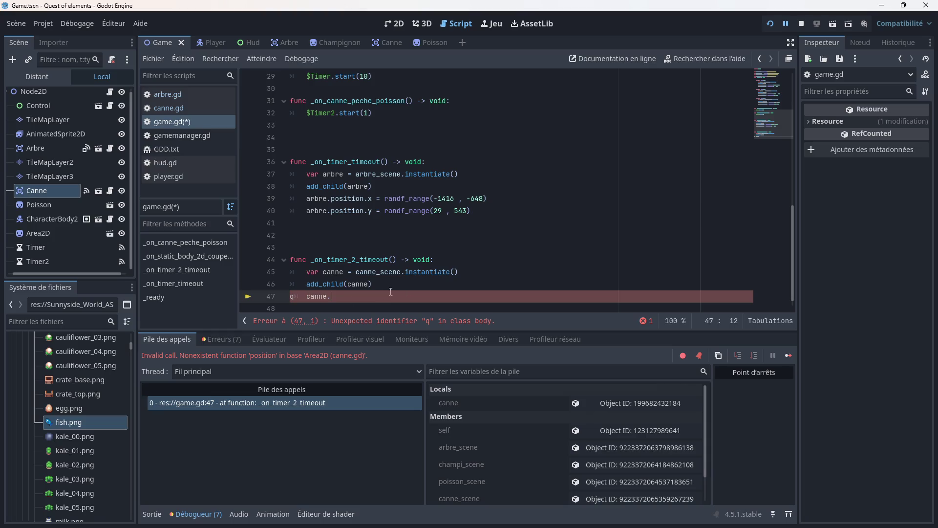
pyautogui.click(294, 301)
pyautogui.press('BackSpace')
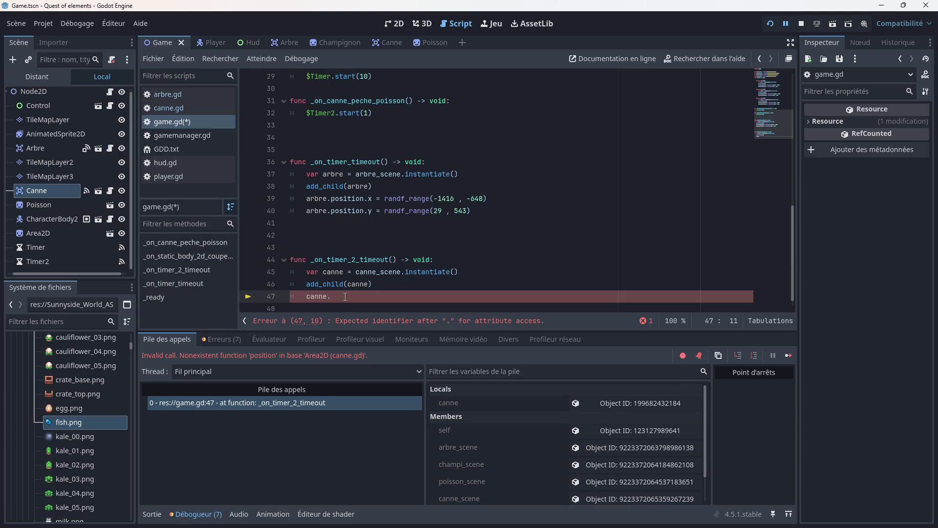
pyautogui.write('posi')
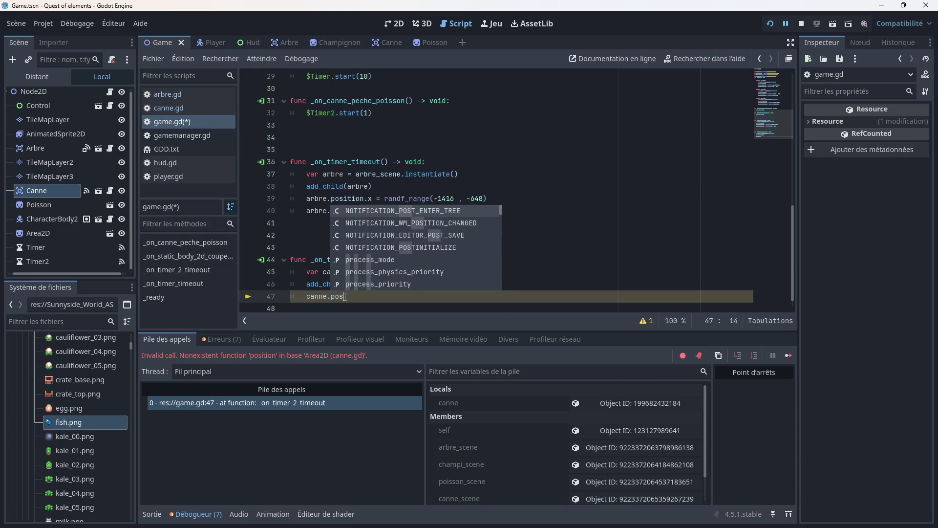
pyautogui.press('BackSpace')
pyautogui.press('BackSpace')
pyautogui.press('BackSpace')
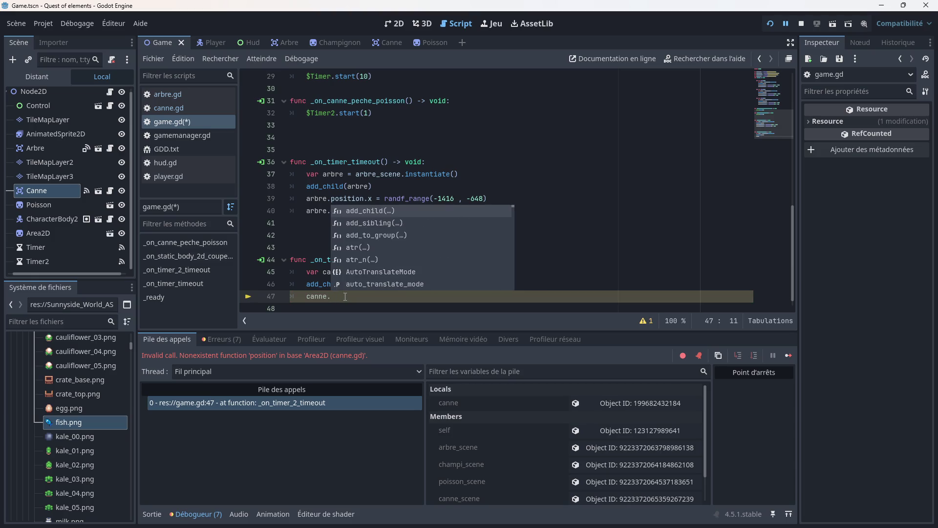
pyautogui.write('spa')
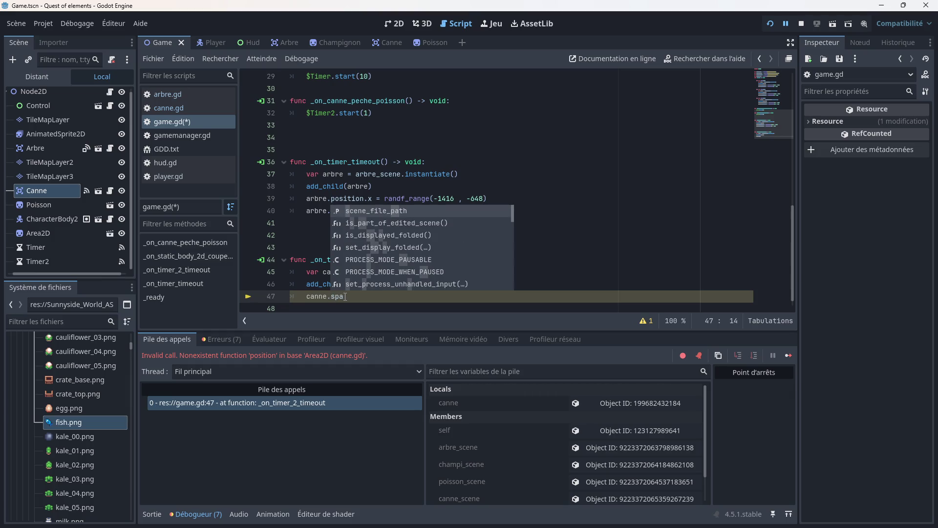
pyautogui.write('w')
pyautogui.press('BackSpace')
pyautogui.press('BackSpace')
pyautogui.press('BackSpace')
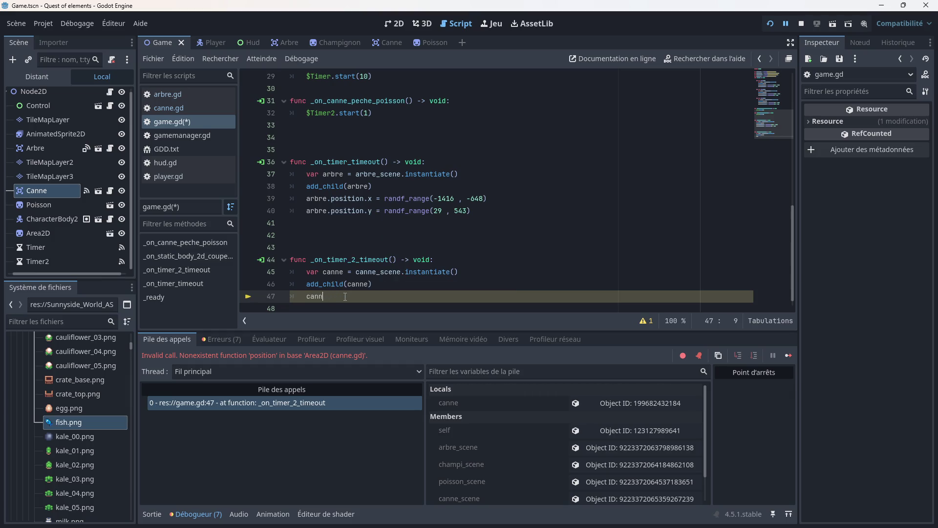
pyautogui.press('BackSpace')
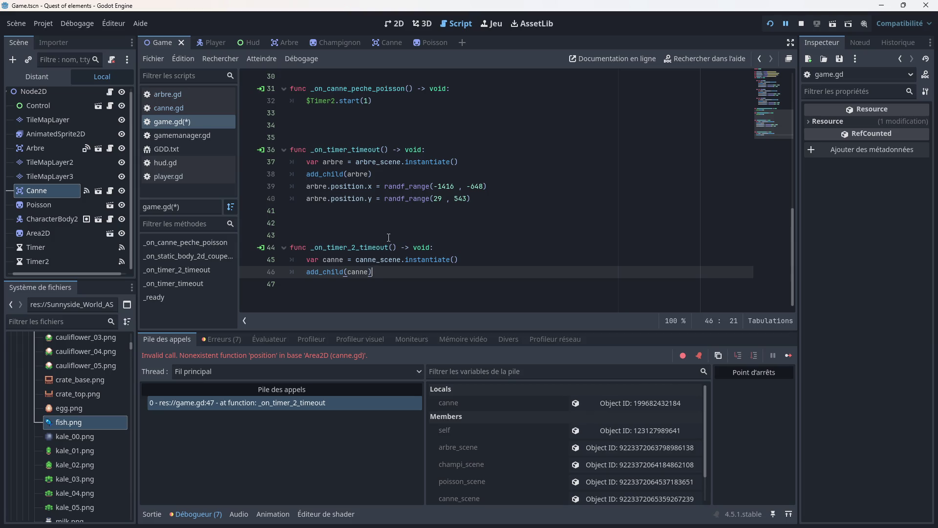
# - Save the script and launch the game for a test run
pyautogui.hotkey('ctrl', 's')
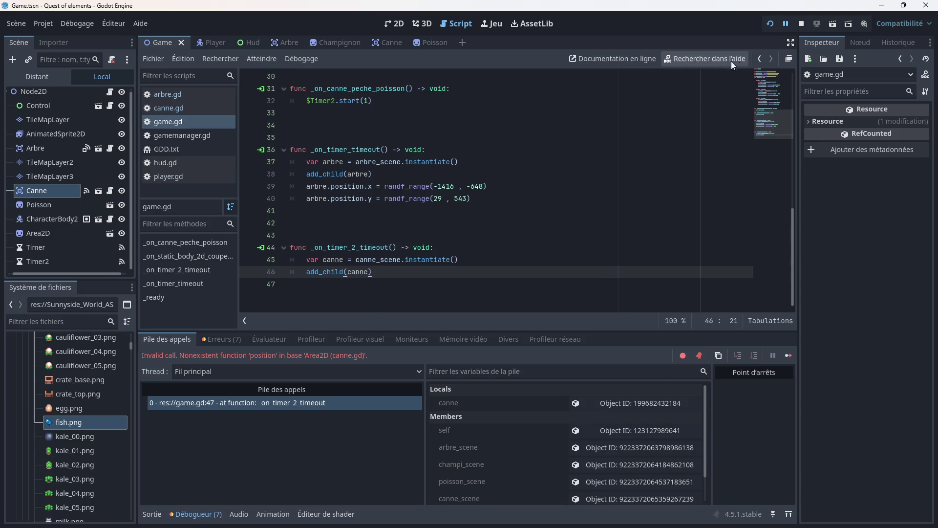
pyautogui.click(802, 25)
pyautogui.press('F5')
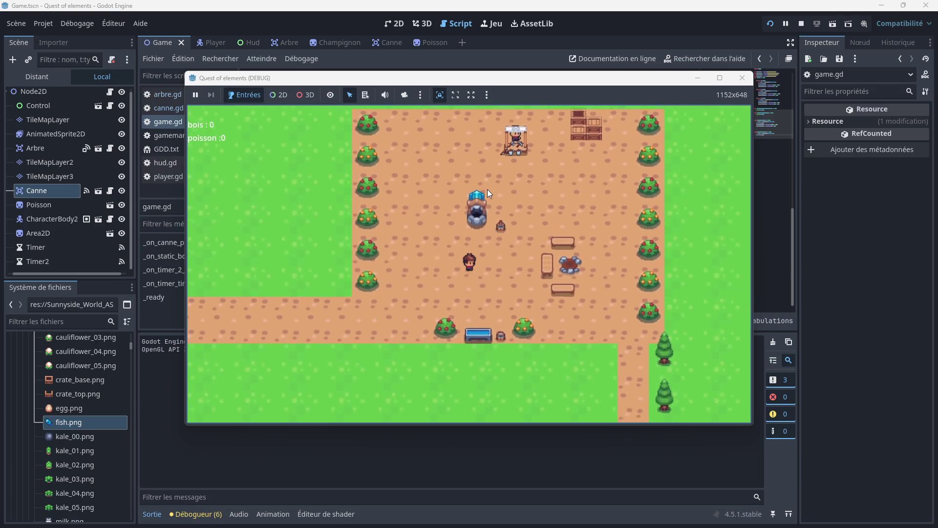
# - Walk the player onto the wooden dock and cast the fishing line
pyautogui.press('Down')
pyautogui.press('Right')
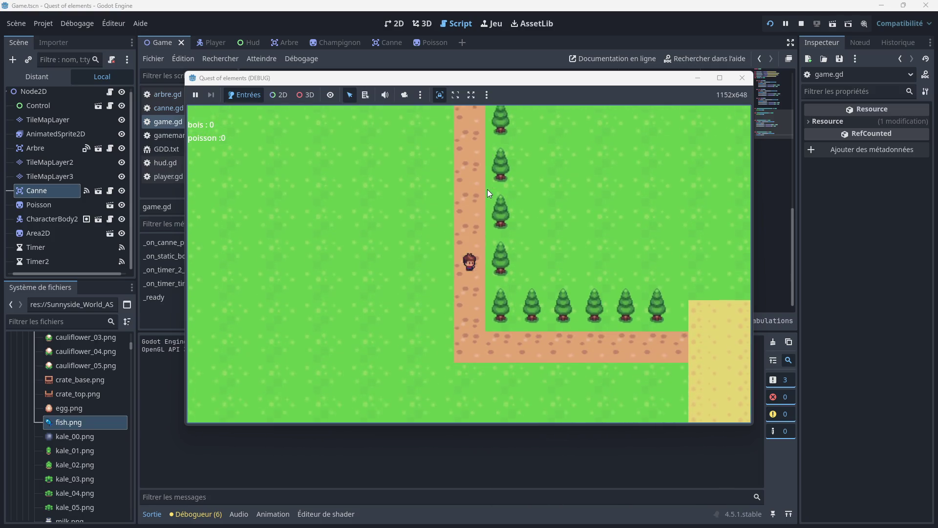
pyautogui.press('Right')
pyautogui.press('Down')
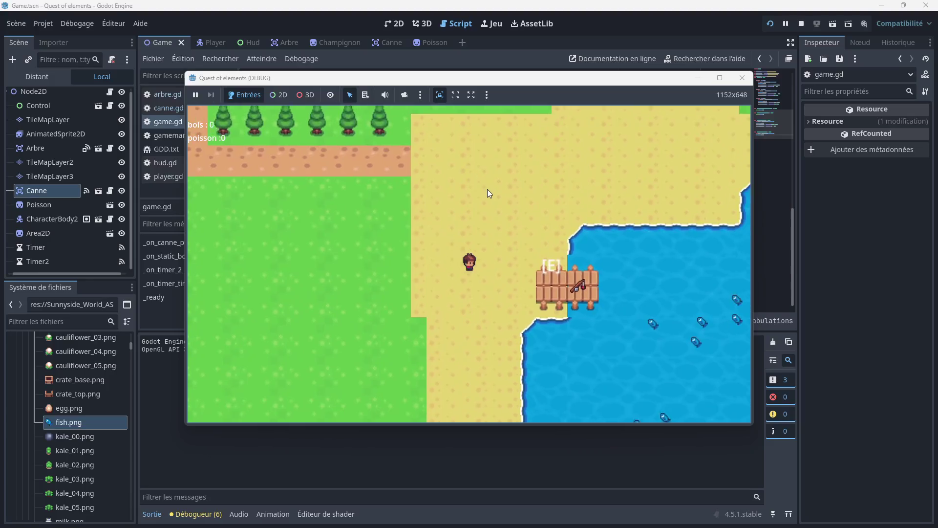
pyautogui.press('Right')
pyautogui.press('e')
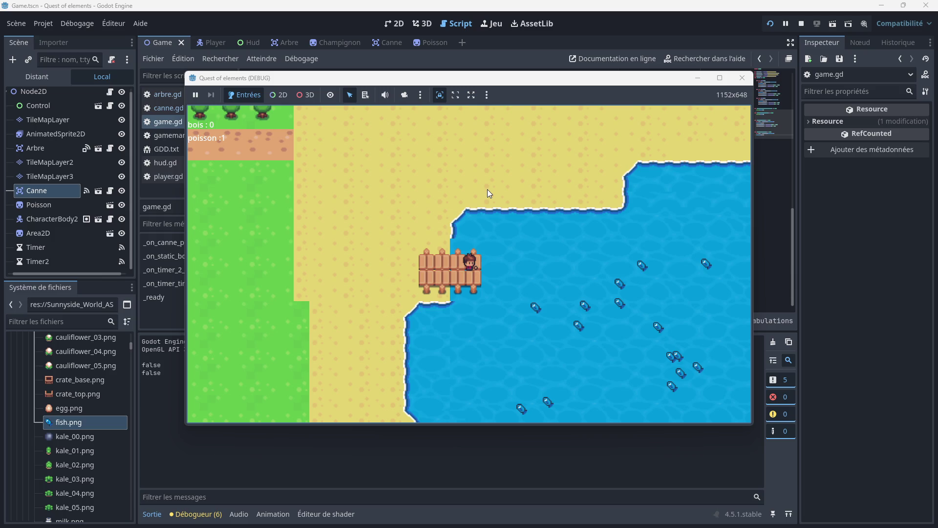
# - Return to the village and fish with the respawned rod until poisson reads 21
pyautogui.press('Left')
pyautogui.press('Up')
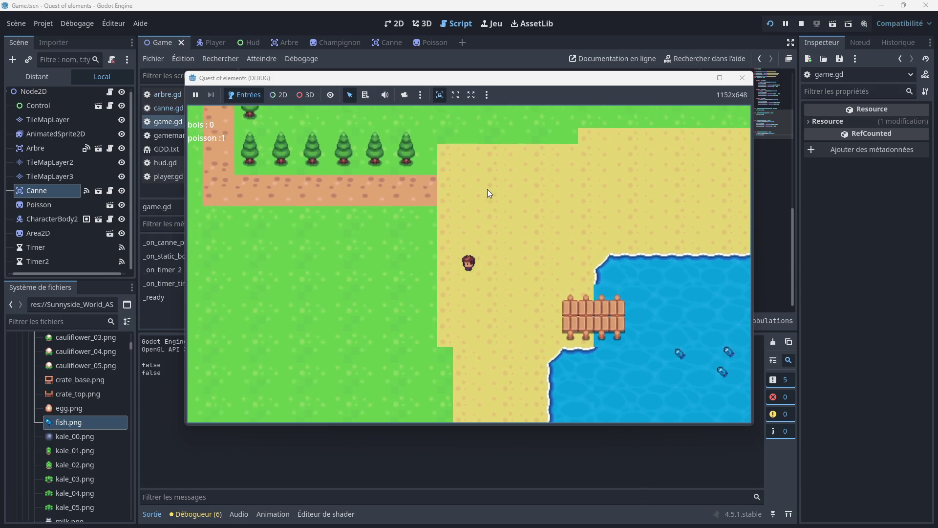
pyautogui.press('Left')
pyautogui.press('Up')
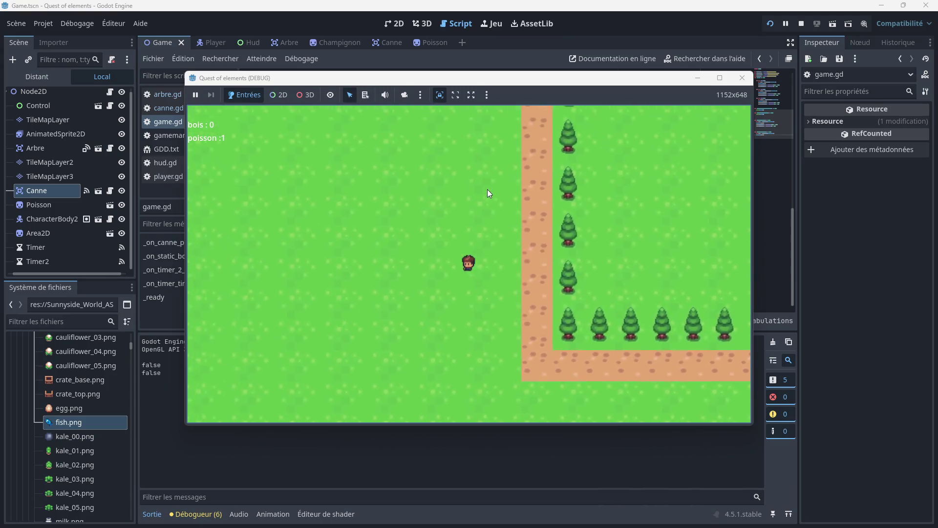
pyautogui.press('Up')
pyautogui.press('Left')
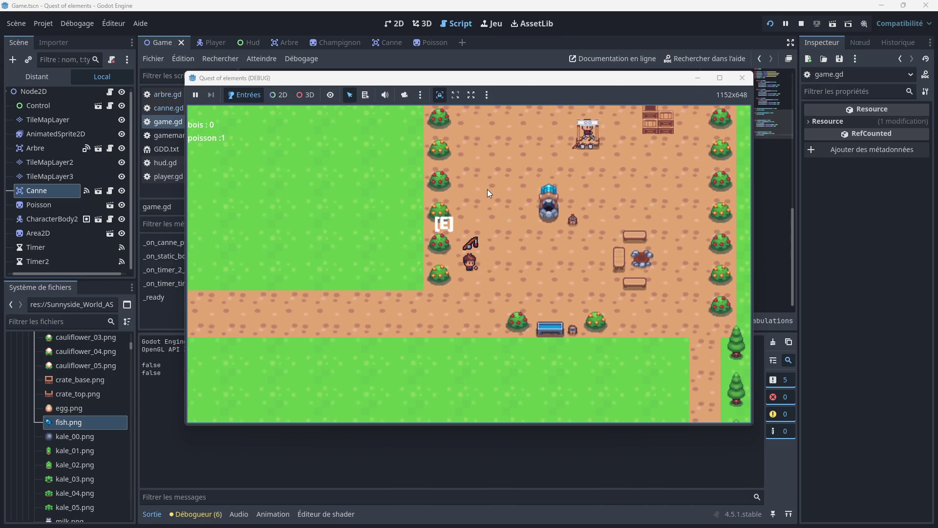
pyautogui.press('e')
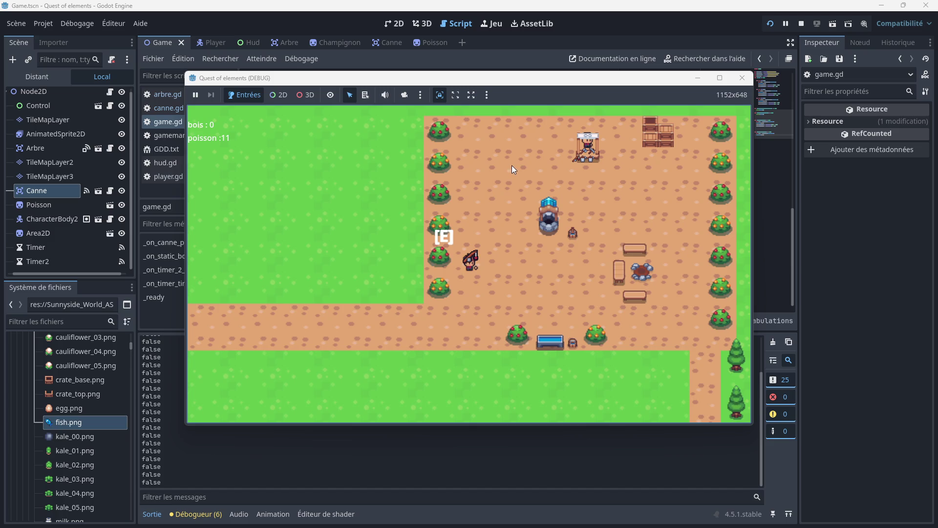
pyautogui.press('e')
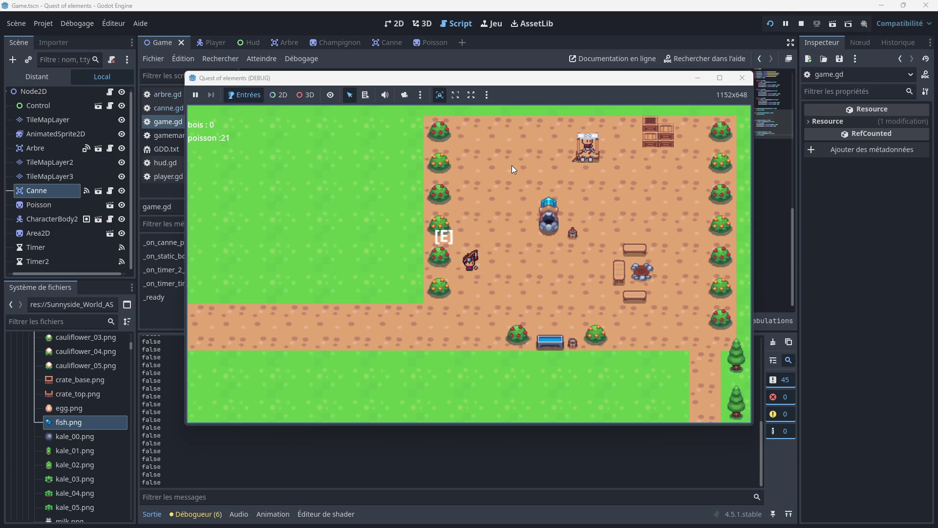
# - Close the test run, zoom around the 2D map, then go back to game.gd
pyautogui.click(737, 82)
pyautogui.click(395, 24)
pyautogui.scroll(-3, 323, 153)
pyautogui.scroll(4, 444, 255)
pyautogui.scroll(5, 444, 255)
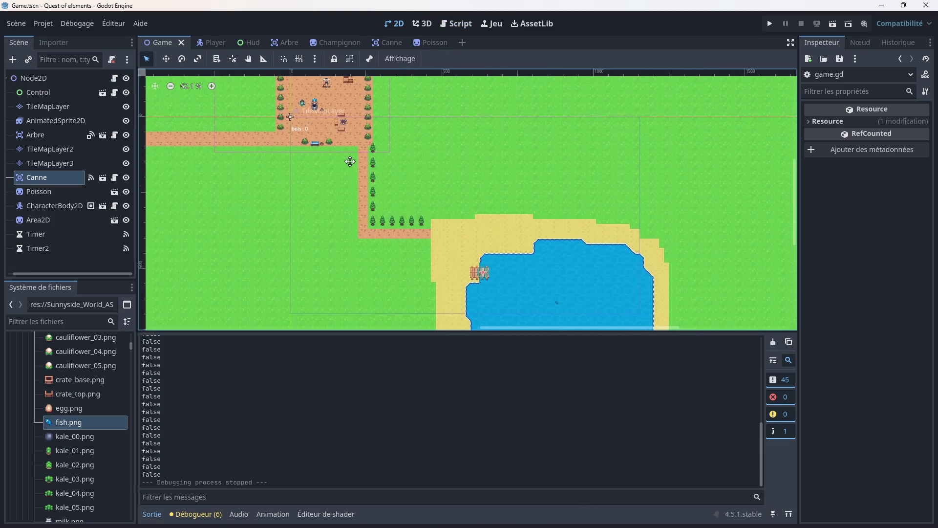
pyautogui.scroll(2, 333, 153)
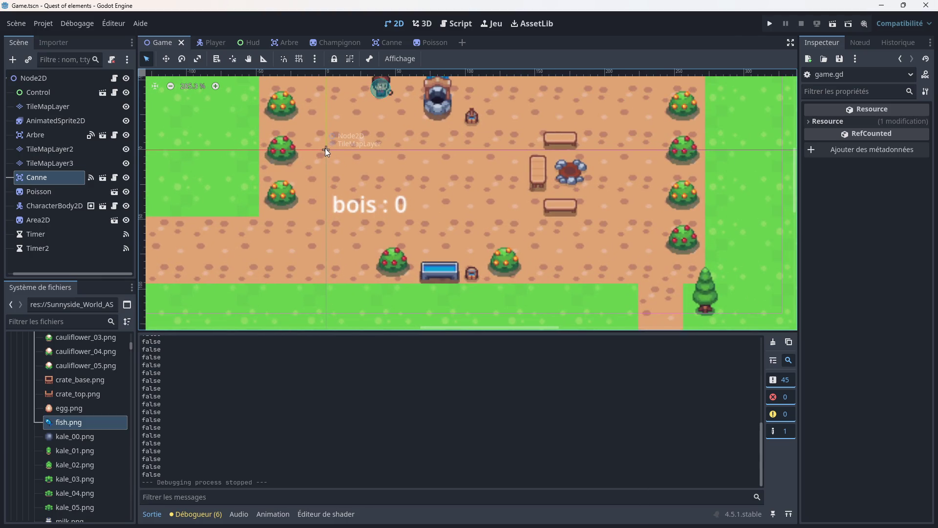
pyautogui.scroll(-3, 251, 193)
pyautogui.click(449, 25)
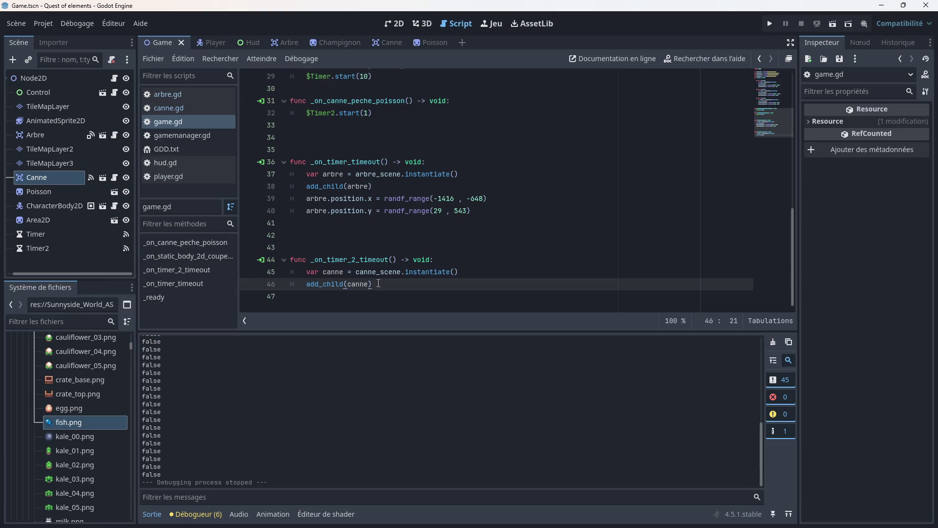
# - Start a new line after add_child(canne) and begin typing canne.position.x = ra
pyautogui.press('Return')
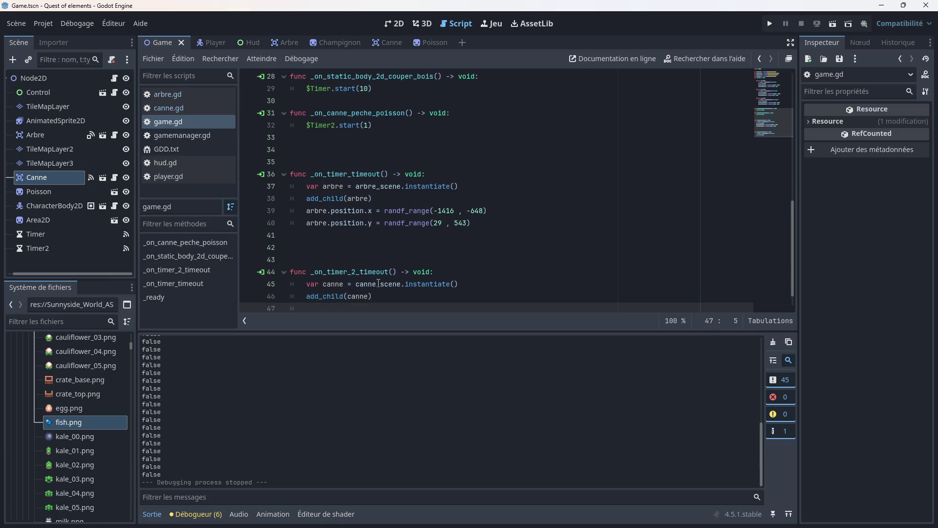
pyautogui.write('canne')
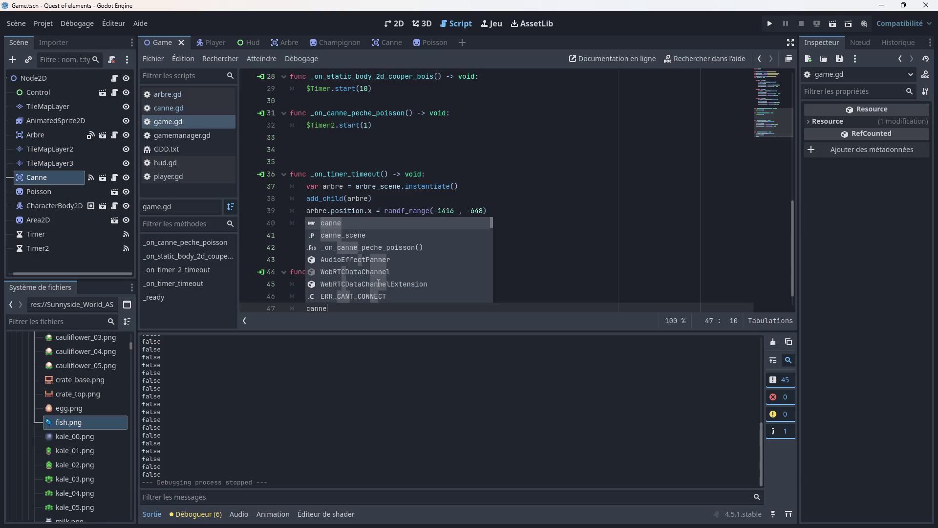
pyautogui.write('.')
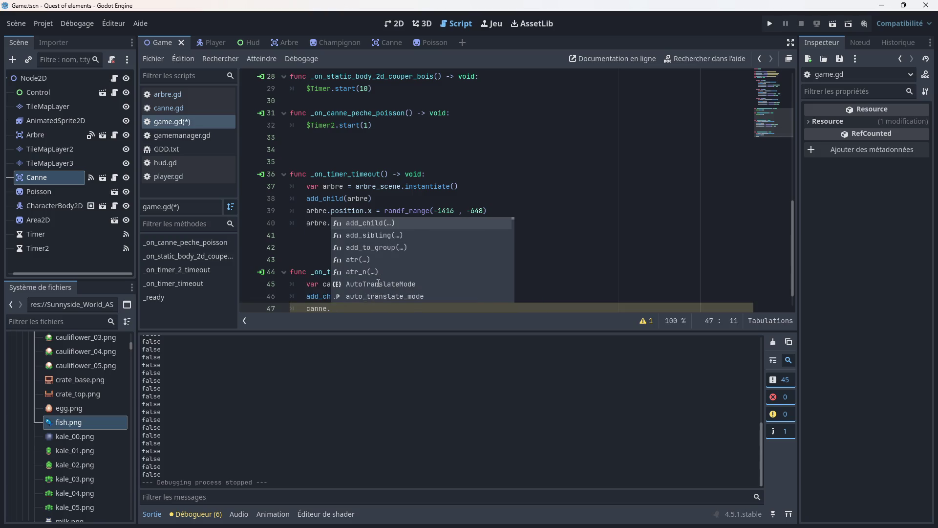
pyautogui.write('posi')
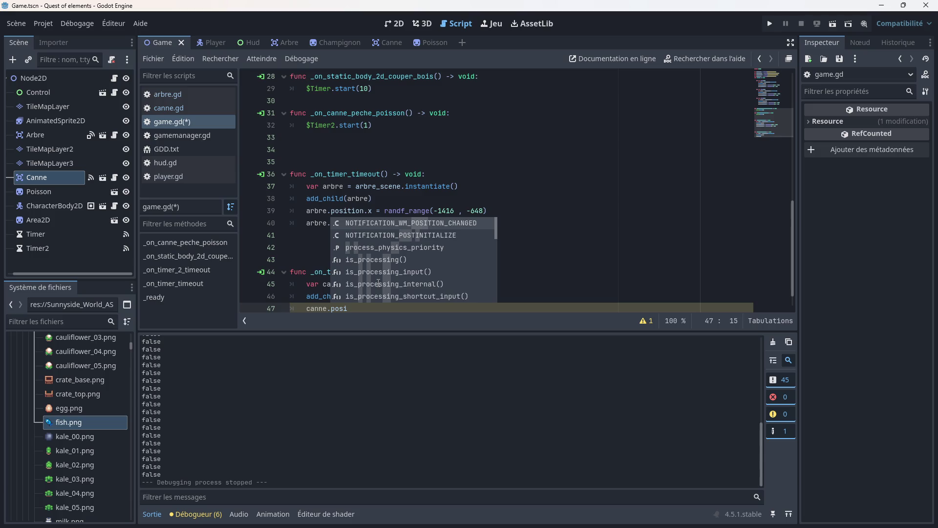
pyautogui.write('tion')
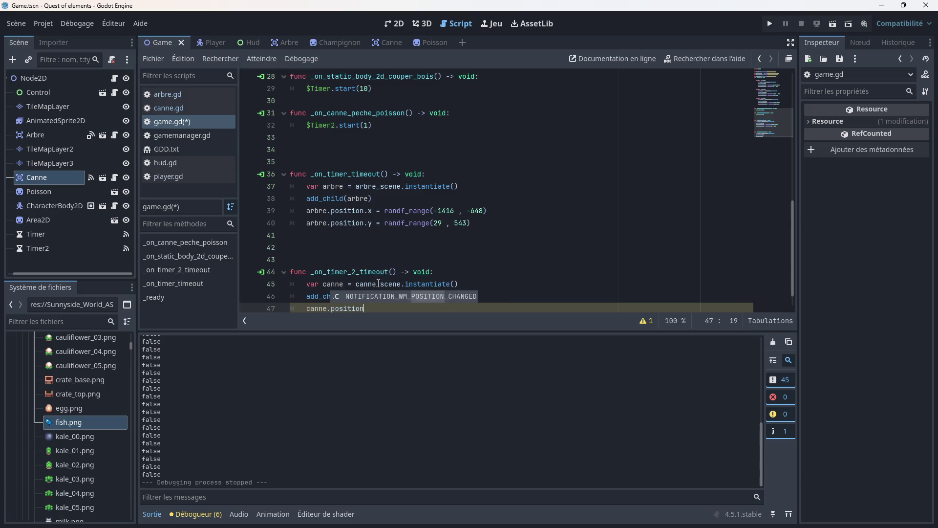
pyautogui.write('.x ')
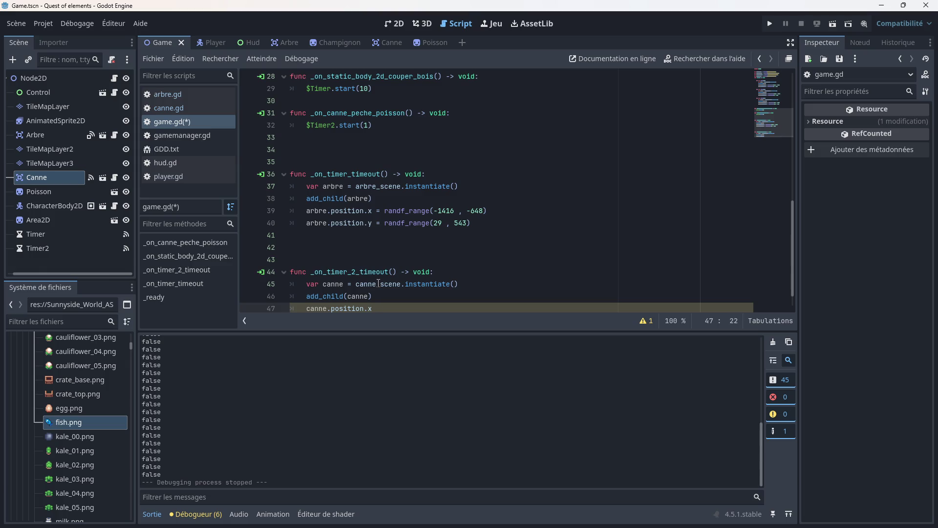
pyautogui.write('= ra')
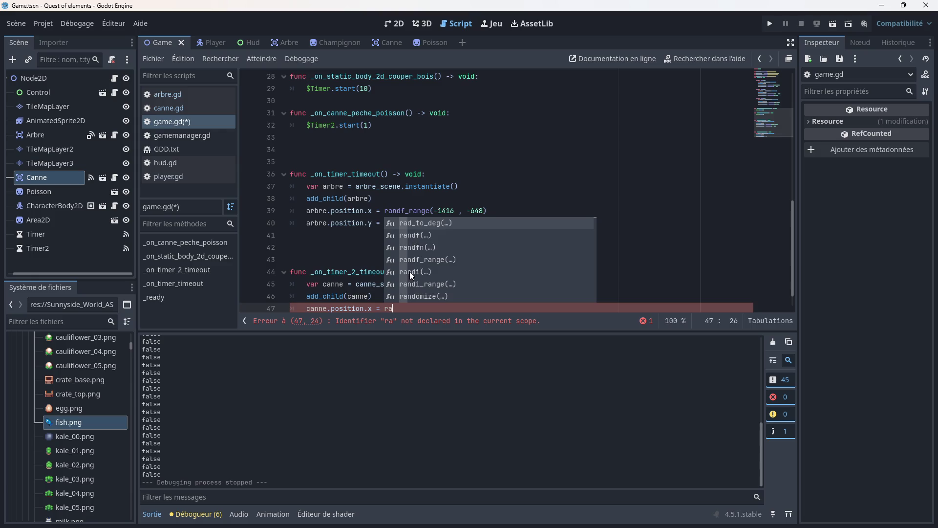
pyautogui.scroll(-9, 410, 271)
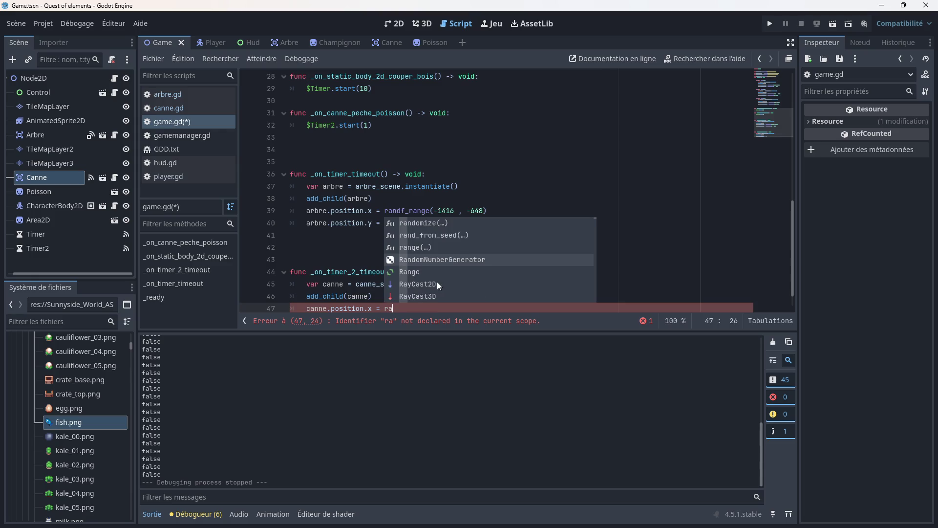
pyautogui.scroll(-4, 438, 281)
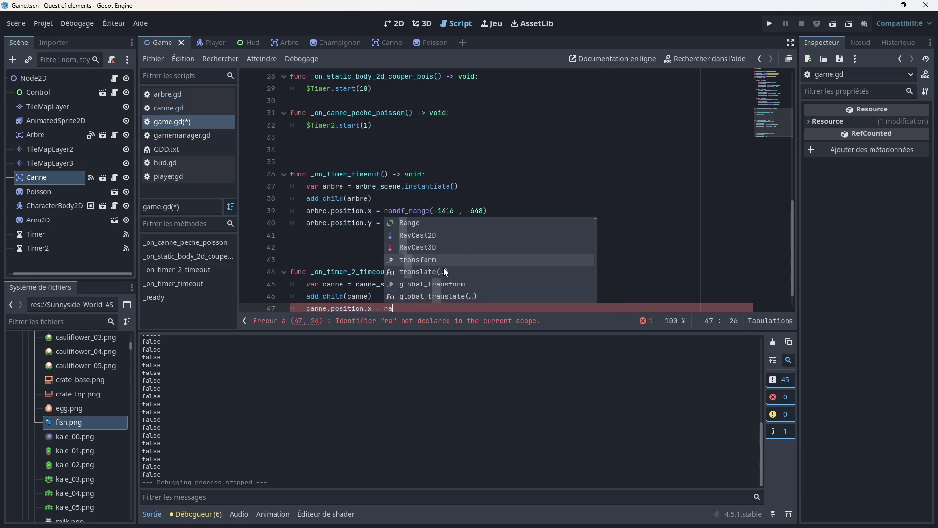
pyautogui.scroll(13, 450, 277)
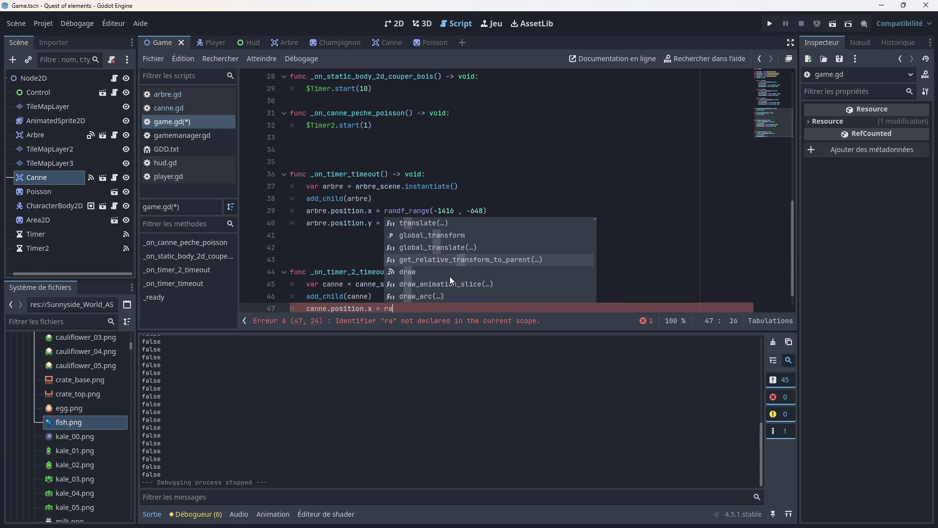
pyautogui.click(342, 248)
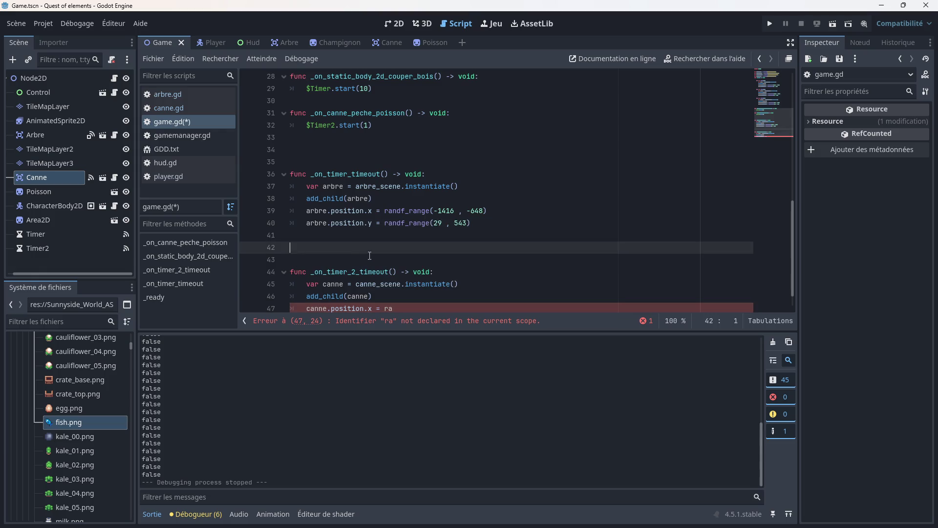
pyautogui.scroll(-1, 390, 277)
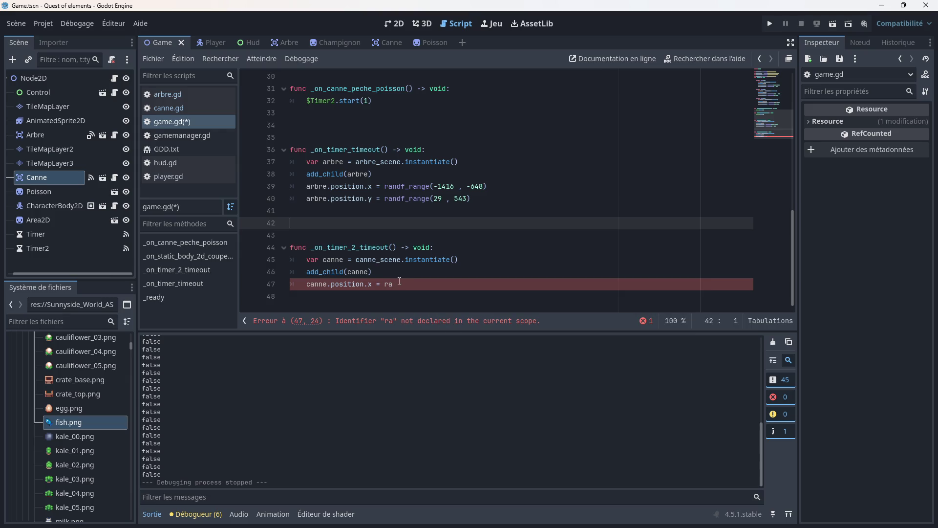
# - Replace that unfinished code on line 47 with canne = position() via autocomplete
pyautogui.moveTo(394, 284)
pyautogui.mouseDown()
pyautogui.moveTo(354, 274)
pyautogui.moveTo(359, 285)
pyautogui.moveTo(329, 288)
pyautogui.mouseUp()
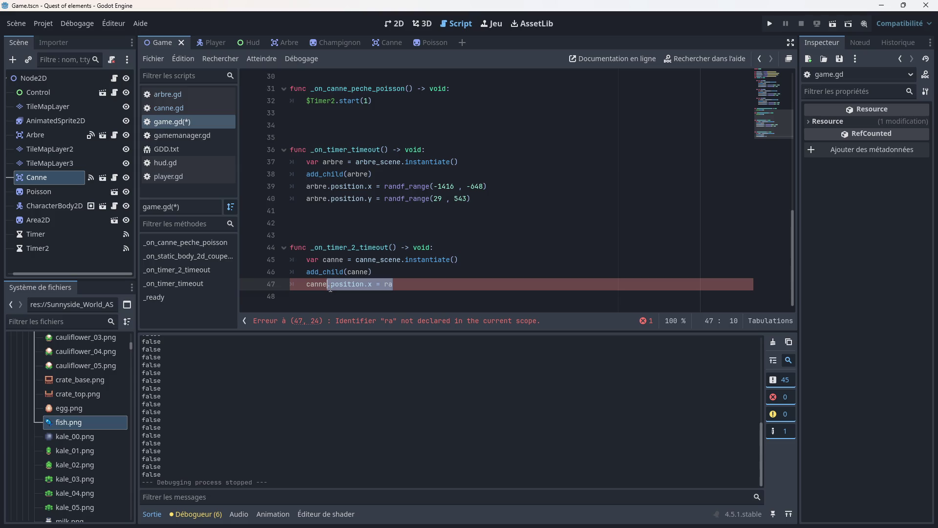
pyautogui.write('= ')
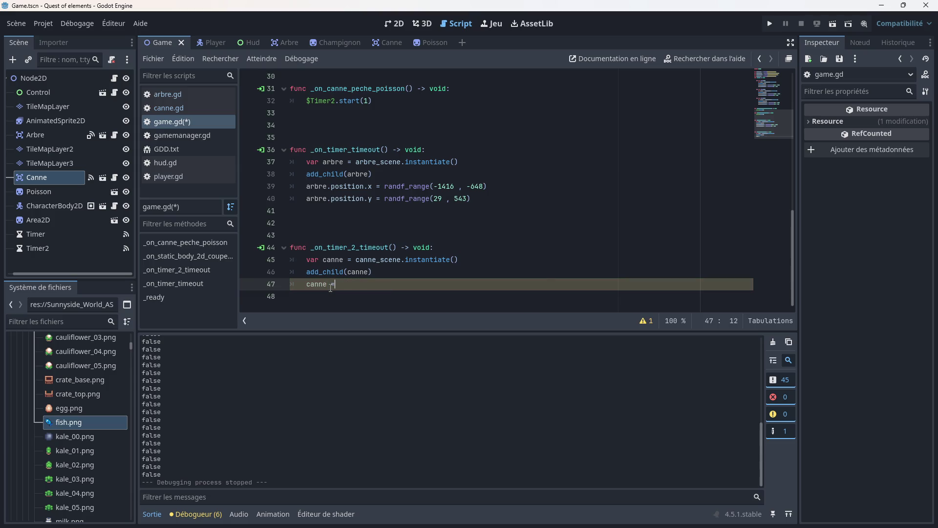
pyautogui.write('po')
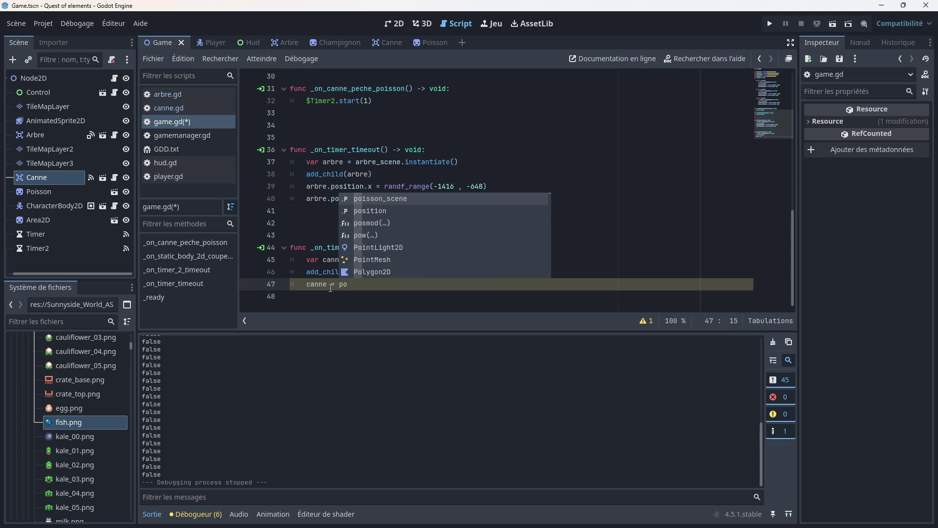
pyautogui.press('Down')
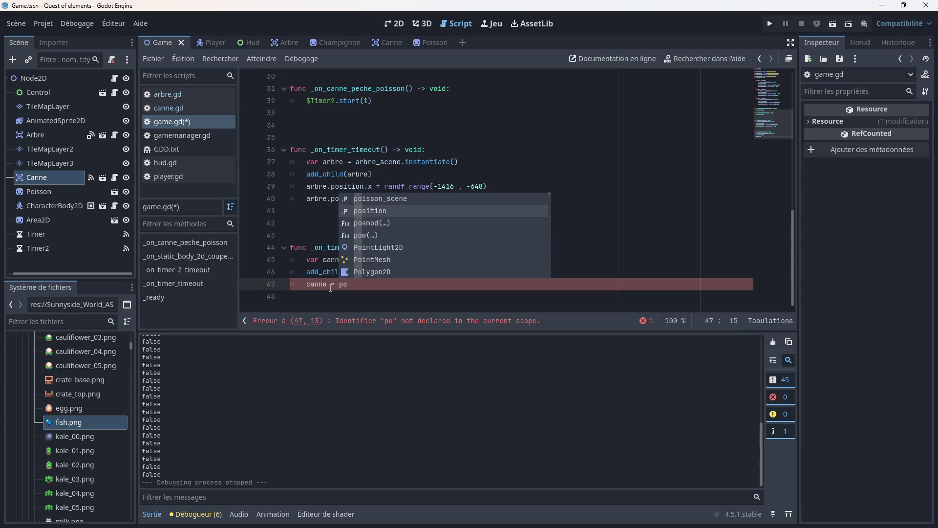
pyautogui.press('Return')
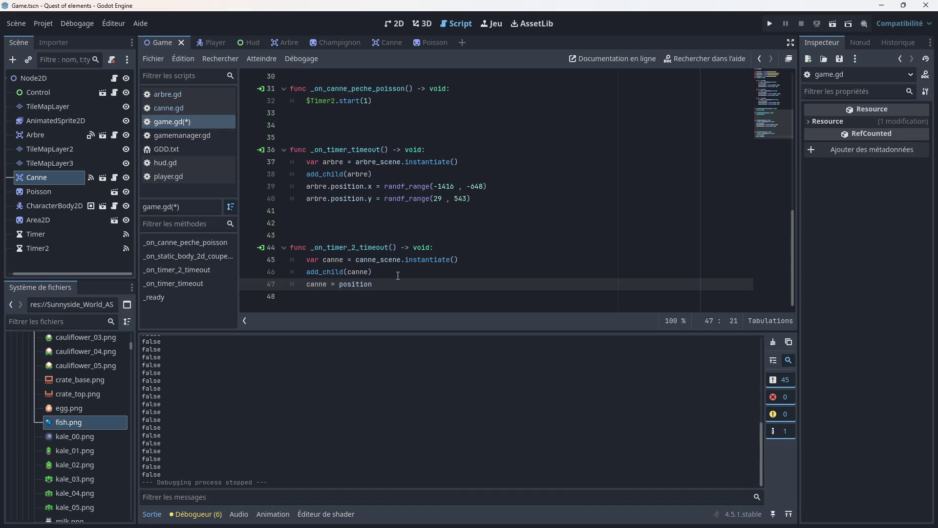
pyautogui.write('(')
pyautogui.click(394, 24)
pyautogui.scroll(-4, 403, 187)
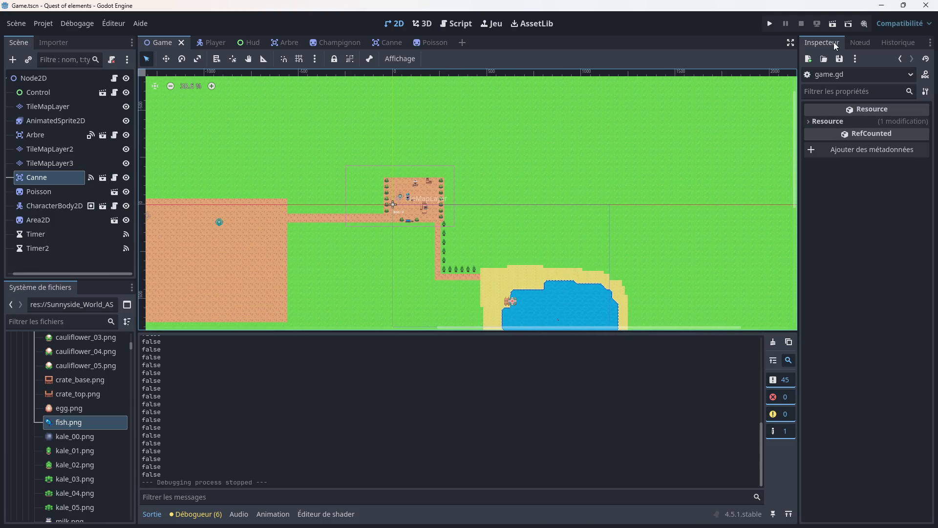
# - Check the Canne node's properties, then enter 635,512 on line 47 and save
pyautogui.click(65, 183)
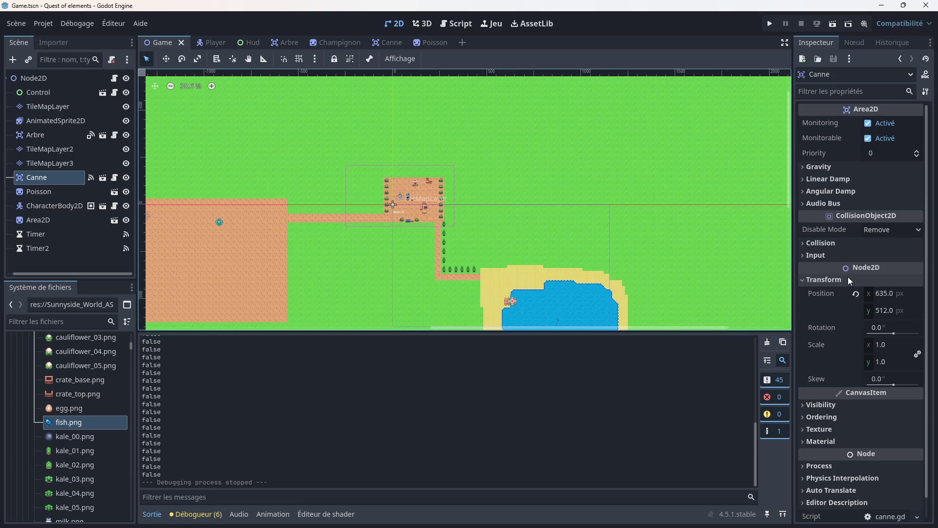
pyautogui.click(454, 22)
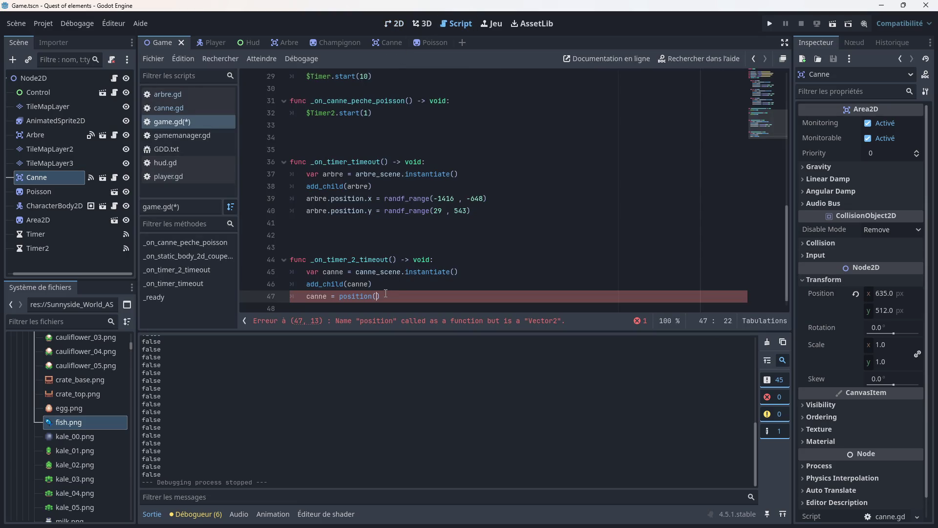
pyautogui.write('635')
pyautogui.write(',512')
pyautogui.click(464, 285)
pyautogui.hotkey('ctrl', 's')
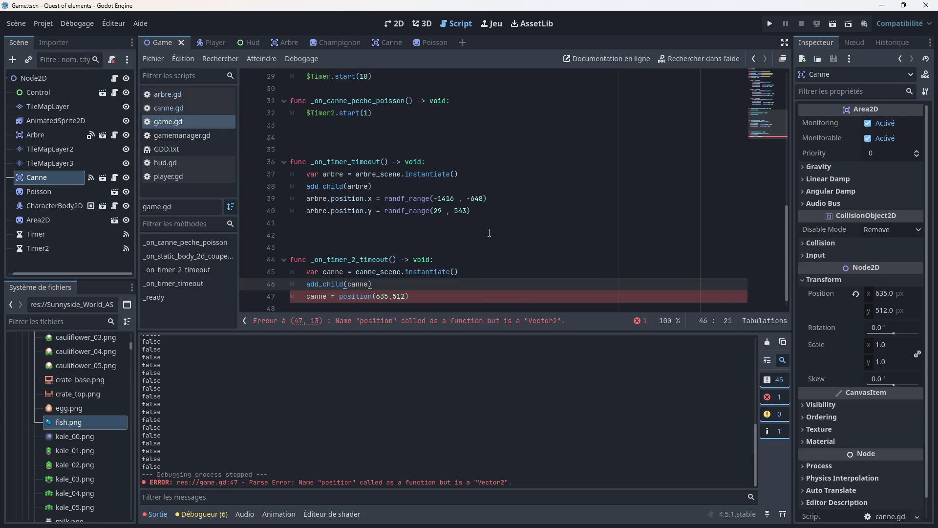
pyautogui.scroll(-1, 433, 262)
pyautogui.scroll(1, 433, 263)
pyautogui.scroll(-1, 410, 273)
# - Make line 47 read canne = Vector2(635 , 512), save, and launch a test run
pyautogui.click(376, 283)
pyautogui.write('vect')
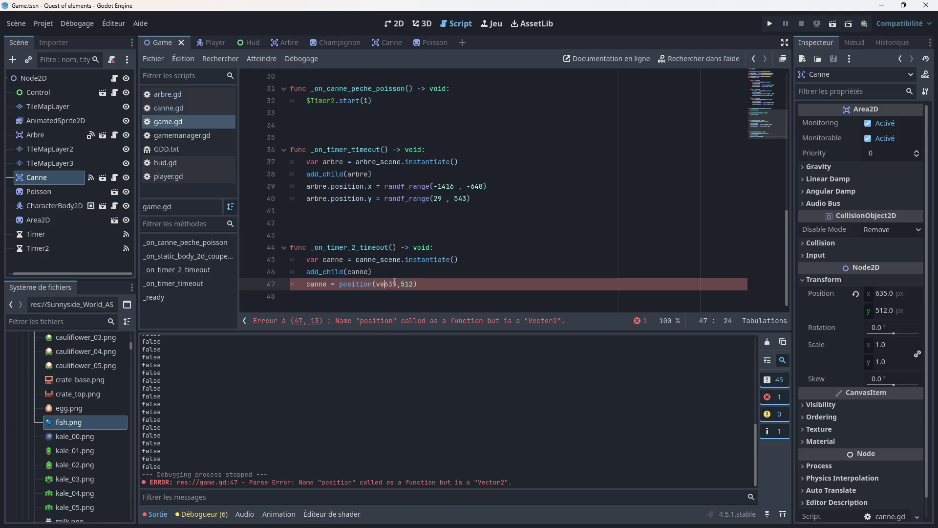
pyautogui.press('Return')
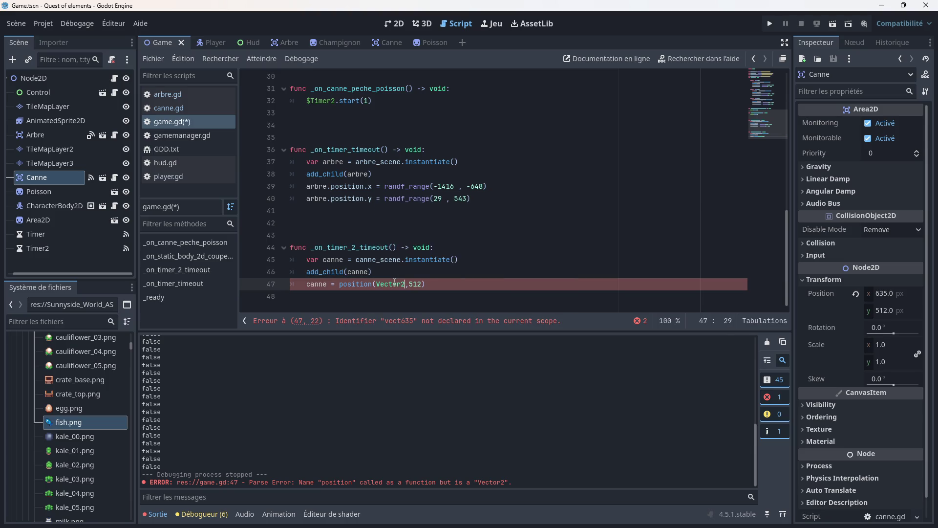
pyautogui.write('635')
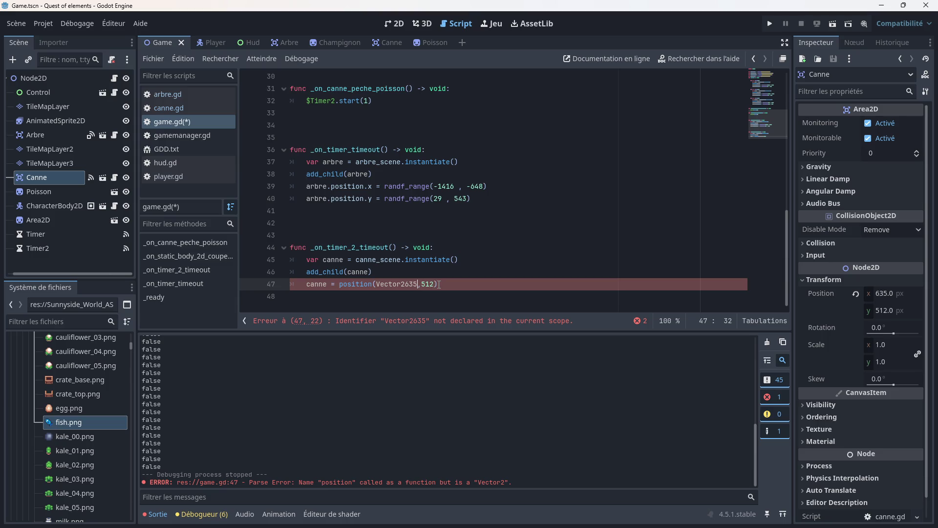
pyautogui.hotkey('ctrl', 'z')
pyautogui.hotkey('ctrl', 'z')
pyautogui.hotkey('ctrl', 'z')
pyautogui.write('(')
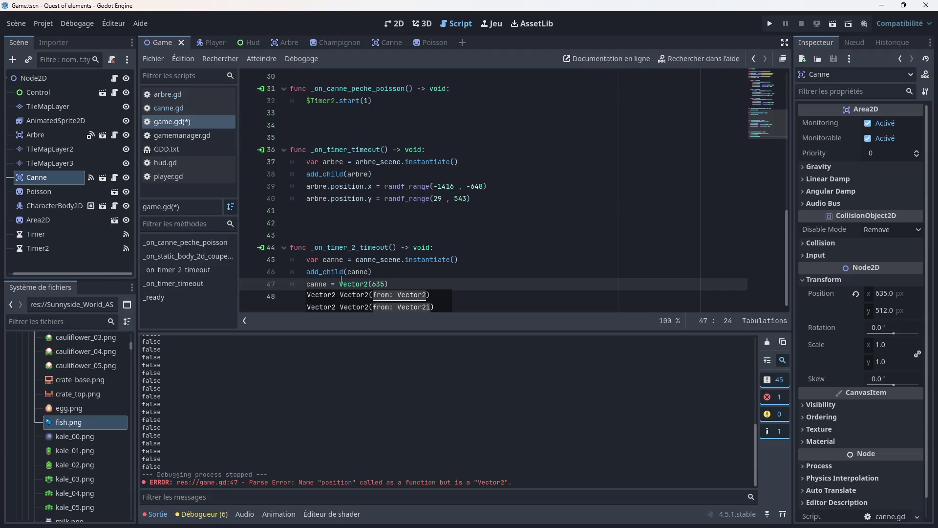
pyautogui.write(', 512')
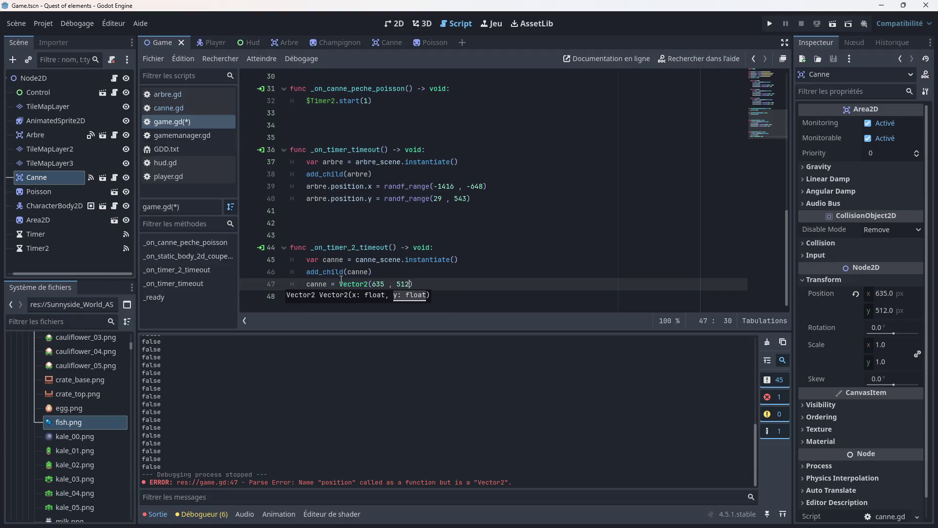
pyautogui.click(429, 276)
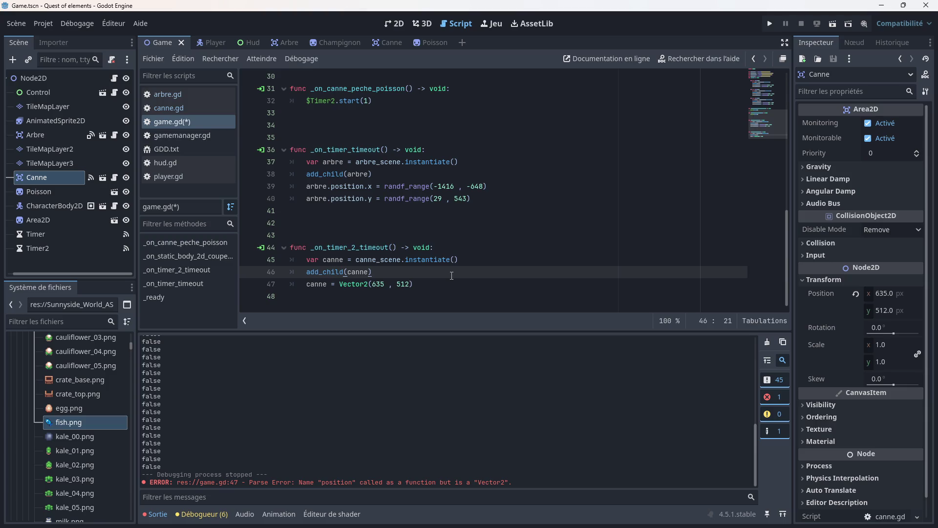
pyautogui.hotkey('ctrl', 's')
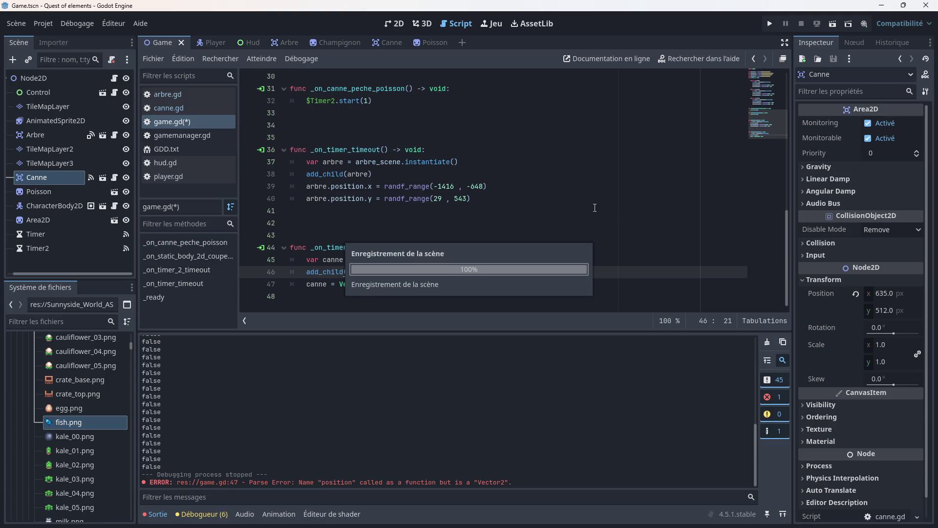
pyautogui.click(770, 24)
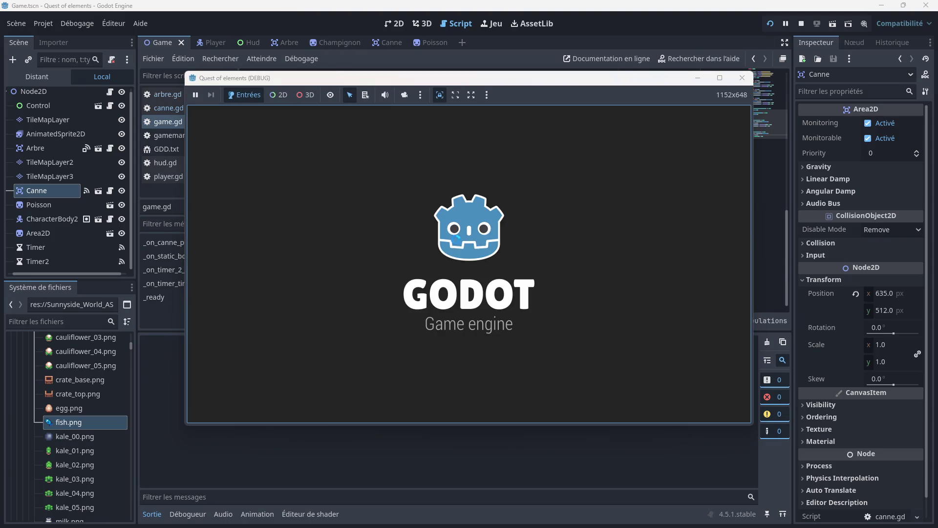
# - Walk the player down to the dock and cast the fishing line
pyautogui.press('Down')
pyautogui.press('Right')
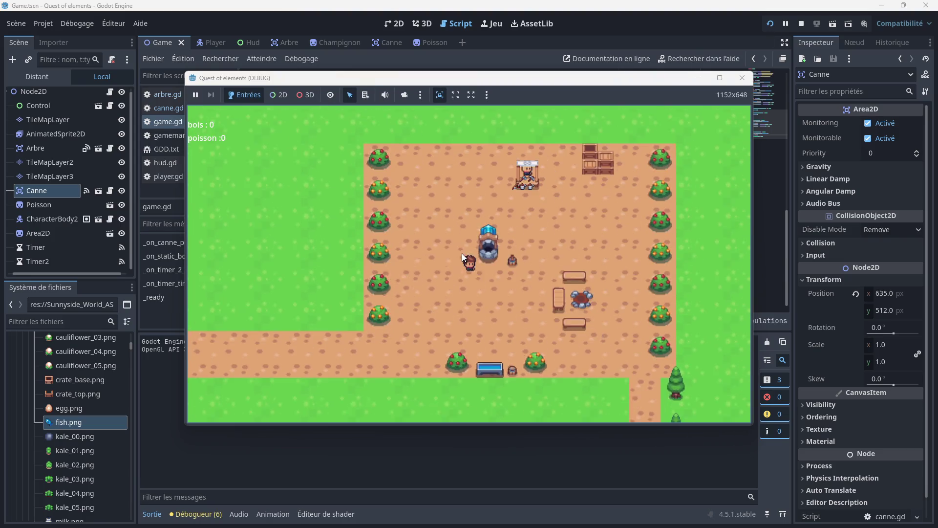
pyautogui.press('Down')
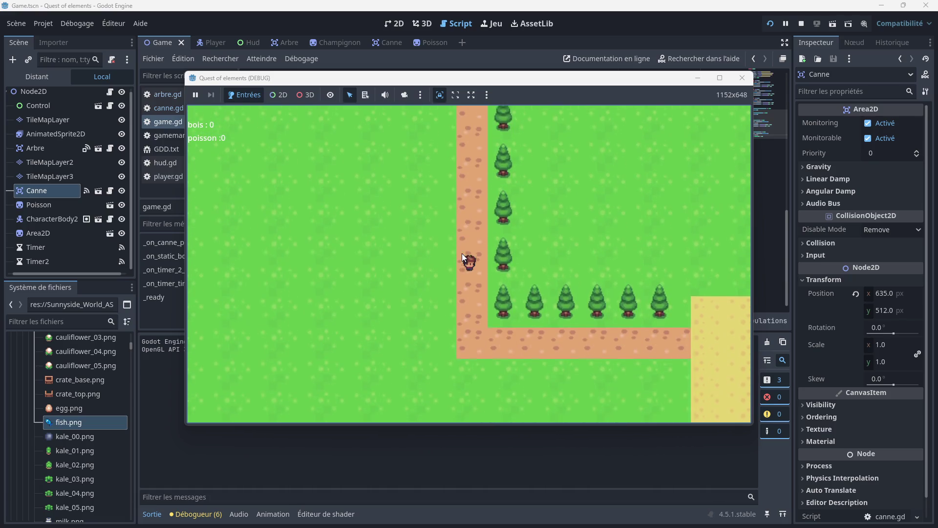
pyautogui.press('Right')
pyautogui.press('Right')
pyautogui.press('Down')
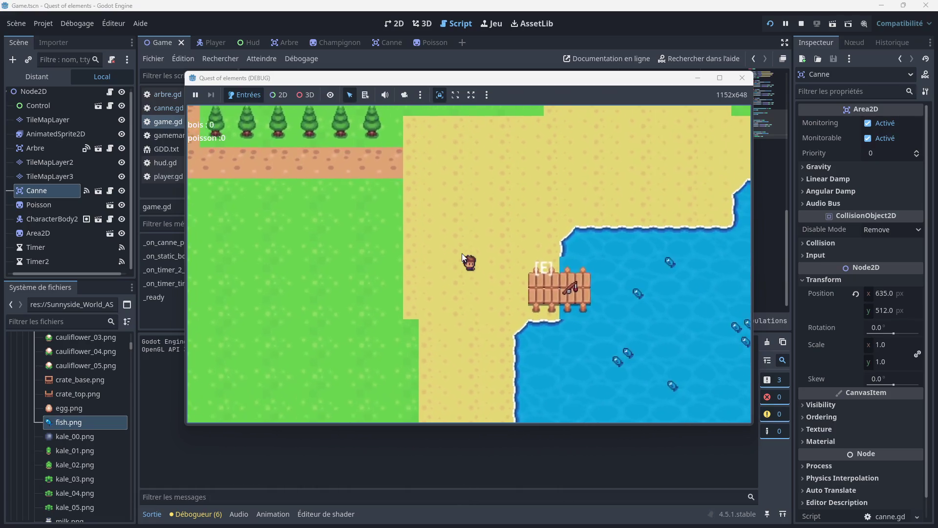
pyautogui.press('e')
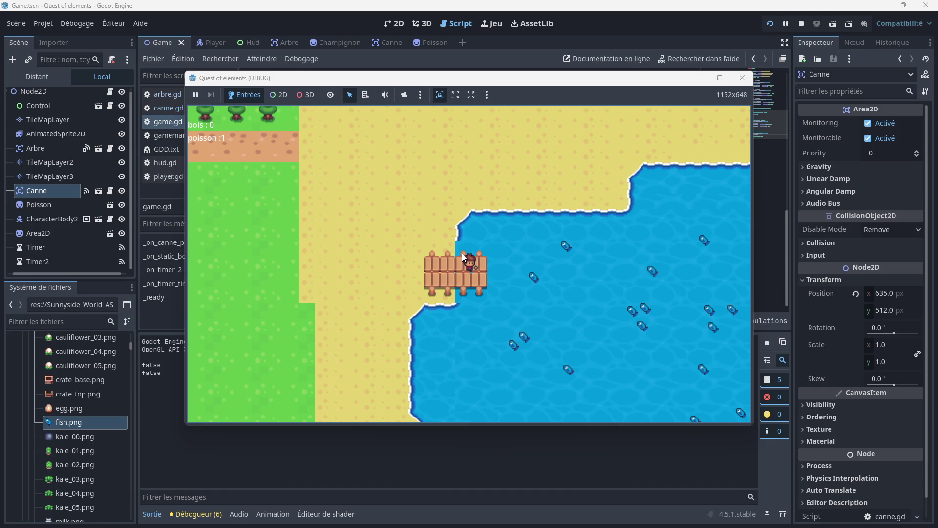
# - Walk back to the village, interact with the respawned rod, then close the game
pyautogui.press('Left')
pyautogui.press('Up')
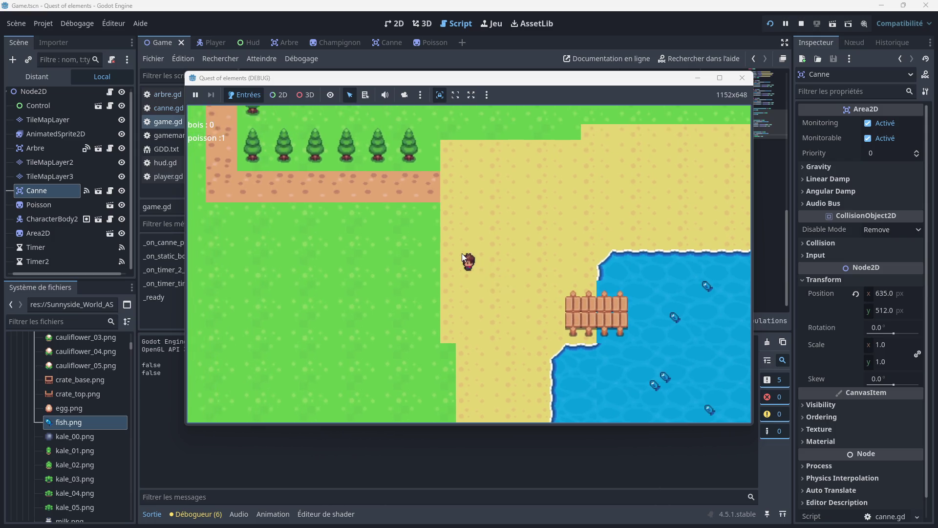
pyautogui.press('Left')
pyautogui.press('Up')
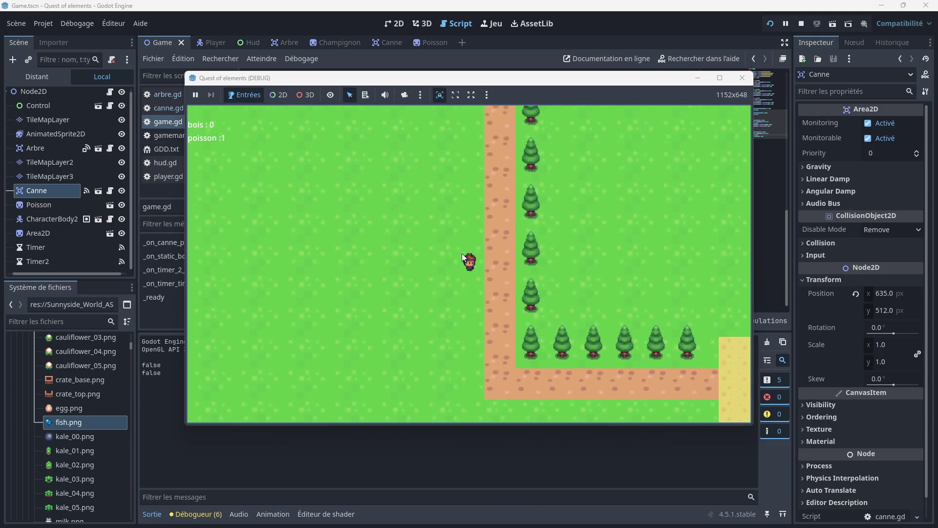
pyautogui.press('Up')
pyautogui.press('Left')
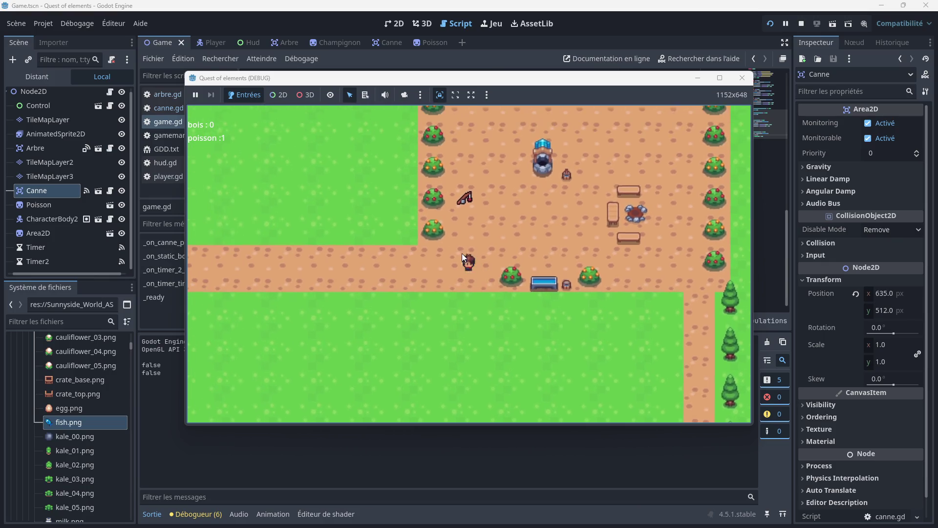
pyautogui.press('Up')
pyautogui.press('e')
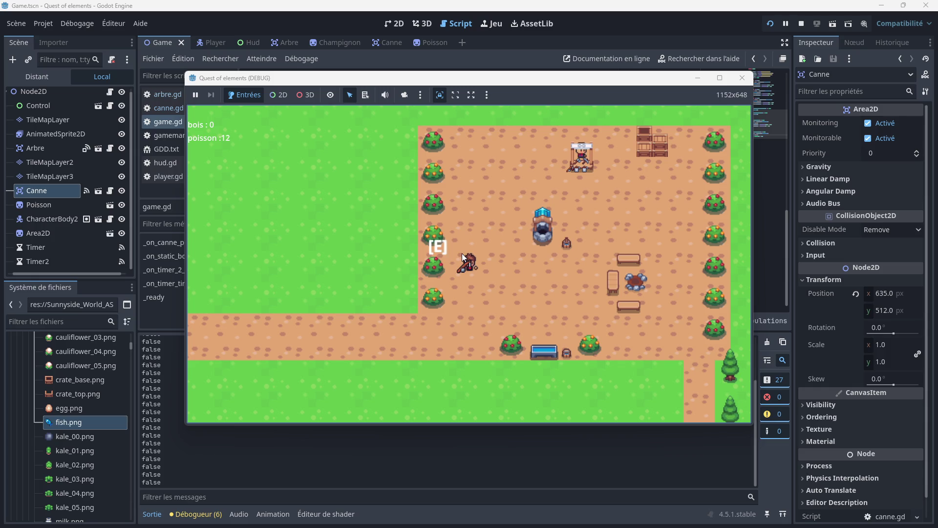
pyautogui.press('Down')
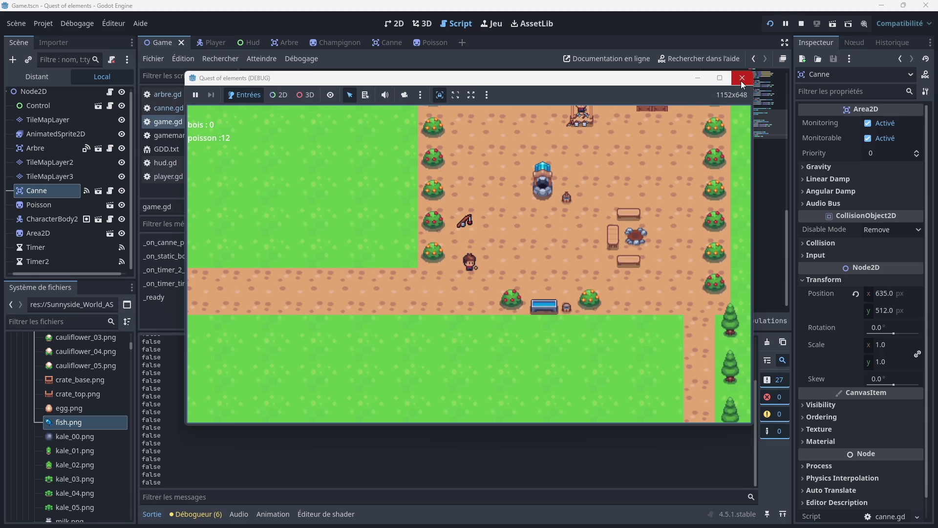
pyautogui.click(742, 79)
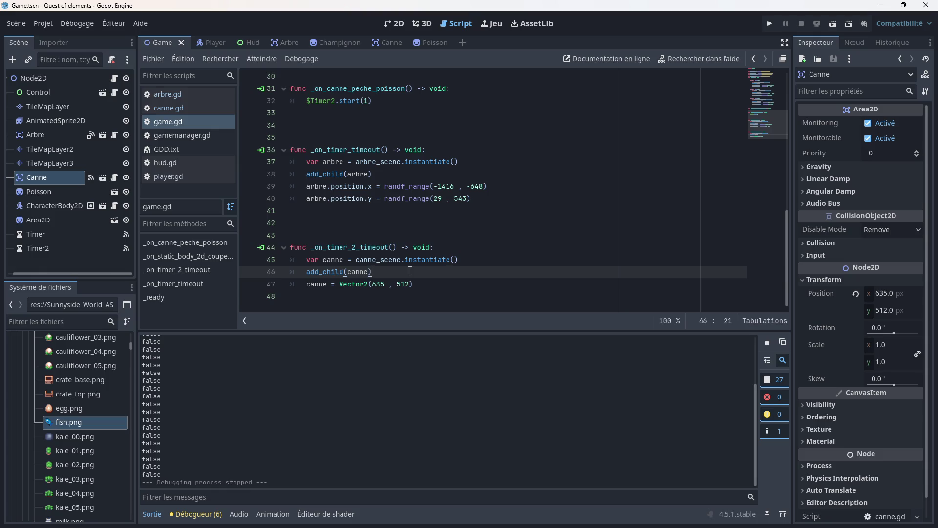
# - Delete the old assignment and arguments after canne on line 47
pyautogui.click(339, 286)
pyautogui.press('BackSpace')
pyautogui.press('BackSpace')
pyautogui.press('BackSpace')
pyautogui.write('.')
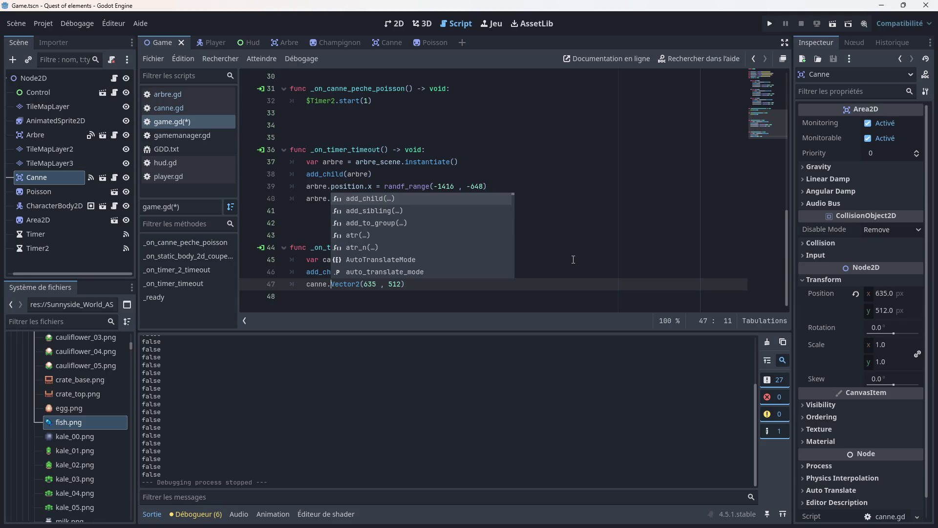
pyautogui.click(418, 288)
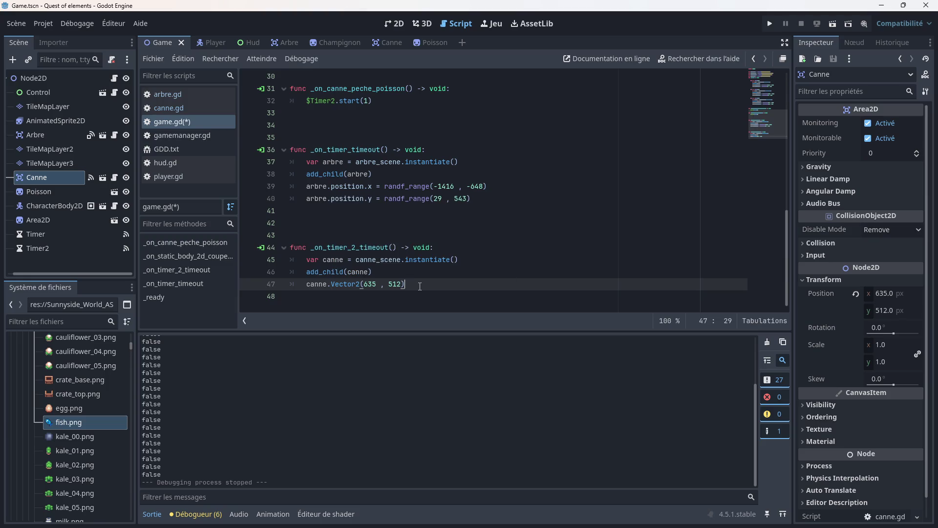
pyautogui.press('BackSpace')
pyautogui.press('BackSpace')
pyautogui.press('BackSpace')
pyautogui.press('BackSpace')
pyautogui.press('BackSpace')
pyautogui.press('BackSpace')
pyautogui.write('vect')
pyautogui.write('or2')
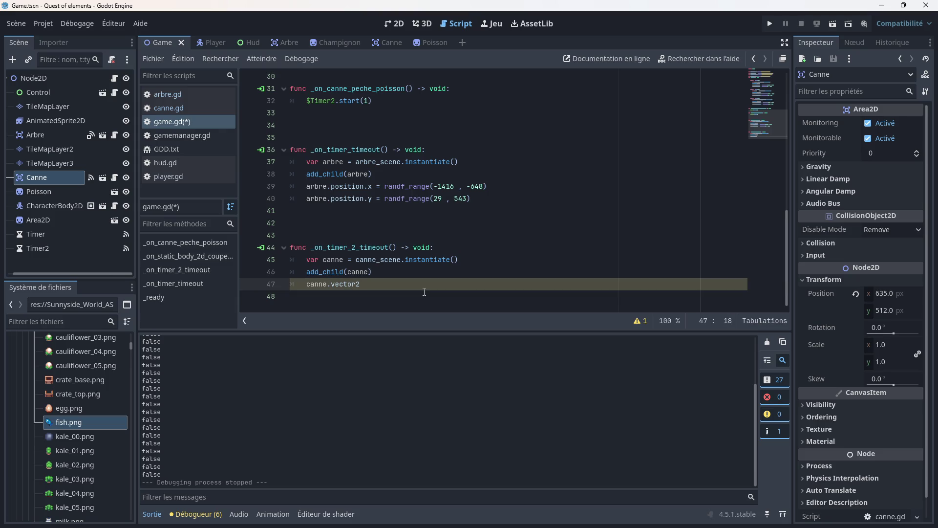
pyautogui.press('BackSpace')
pyautogui.press('BackSpace')
pyautogui.press('BackSpace')
pyautogui.write('Vect')
pyautogui.press('BackSpace')
pyautogui.press('BackSpace')
pyautogui.press('BackSpace')
# - Complete line 47 as canne.position = Vector2(635 , 512) and save
pyautogui.write('position')
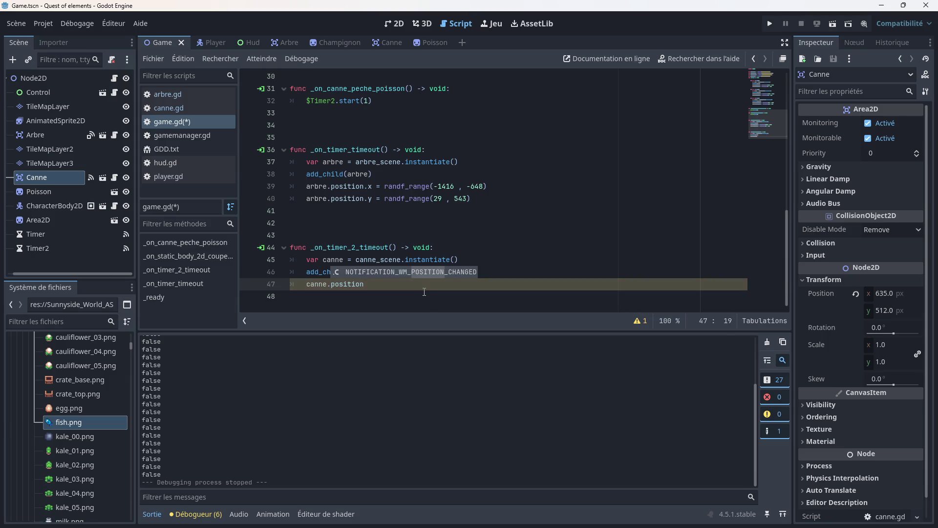
pyautogui.write(' = ')
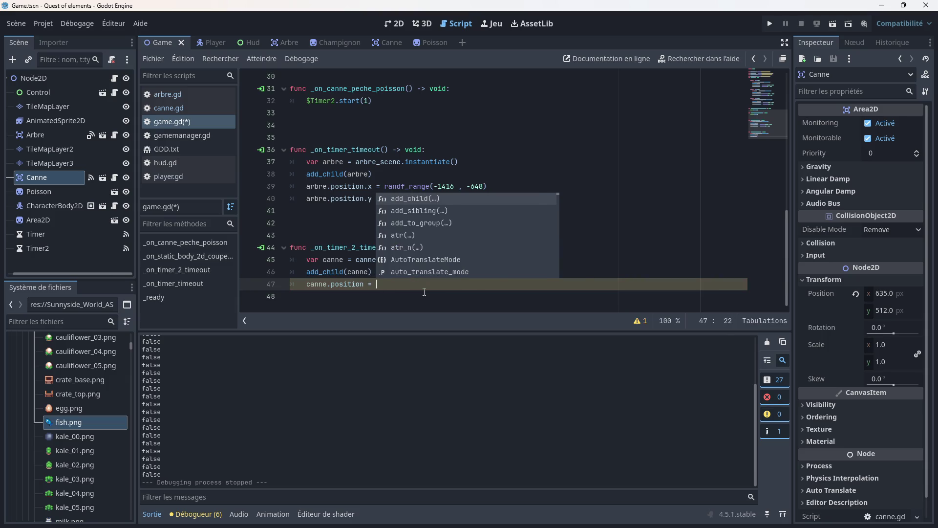
pyautogui.write('Vec')
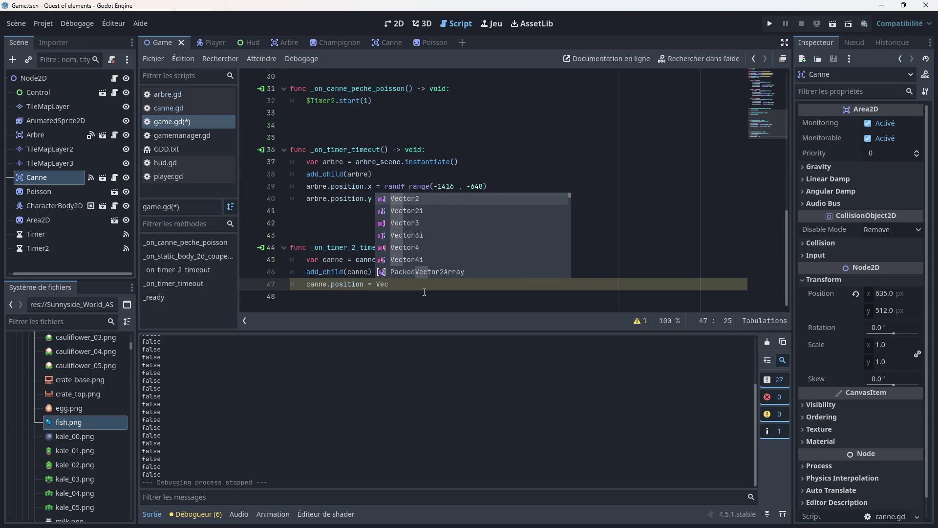
pyautogui.press('Return')
pyautogui.write('(635')
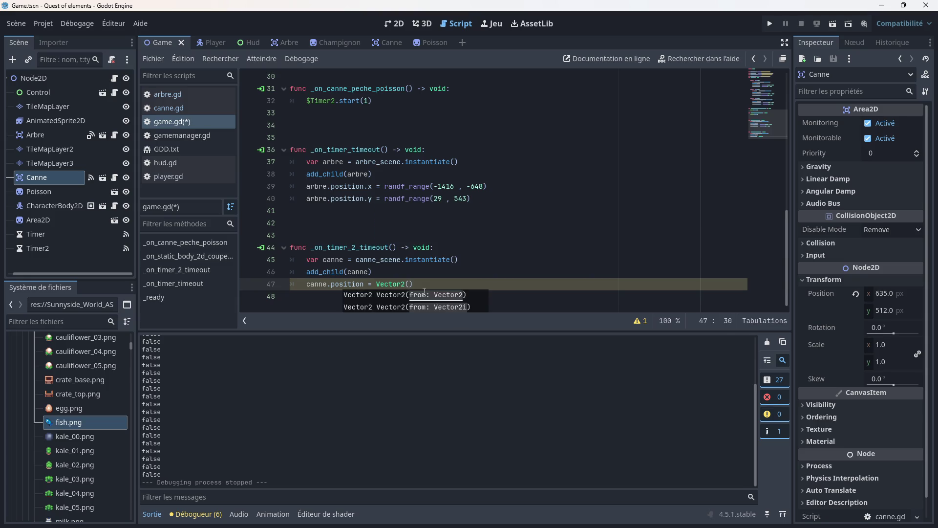
pyautogui.write(' , 512')
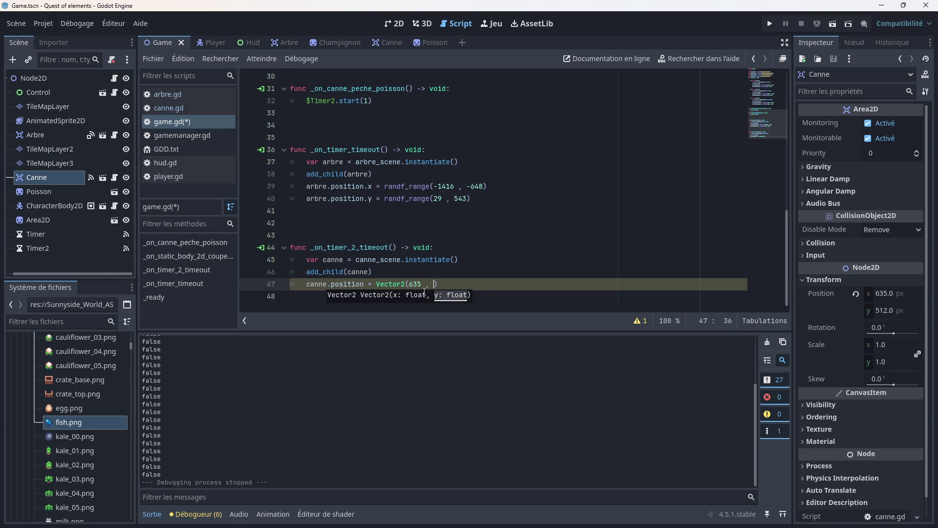
pyautogui.click(481, 277)
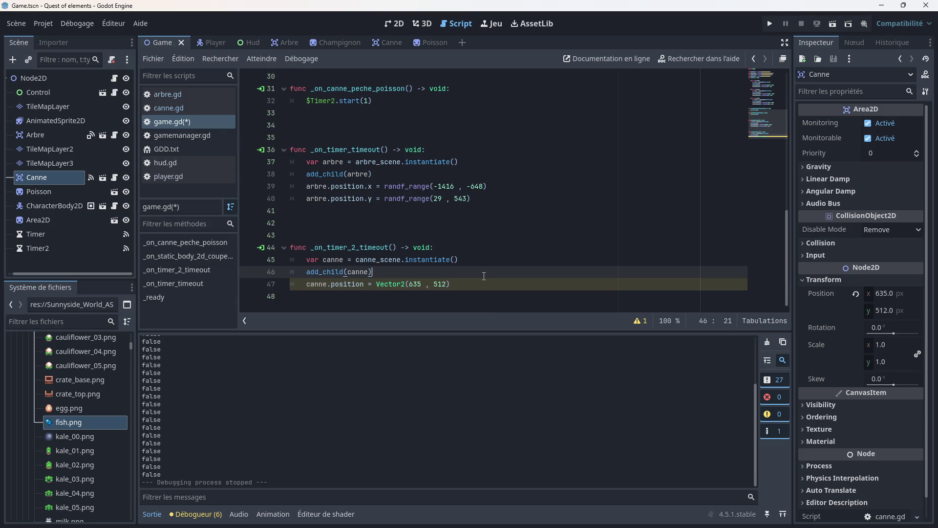
pyautogui.hotkey('ctrl', 's')
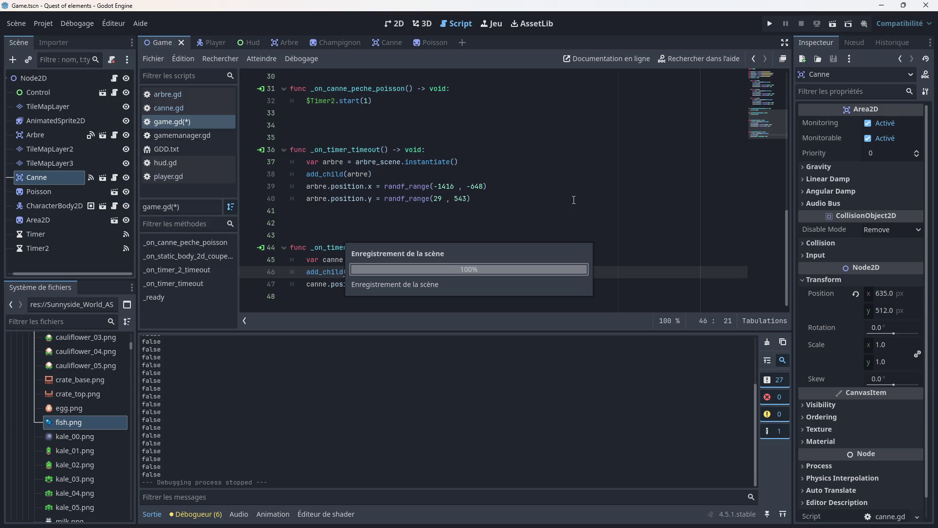
# - Run the game, take the rod on the dock, fish until poisson reaches 14, then stop
pyautogui.click(770, 24)
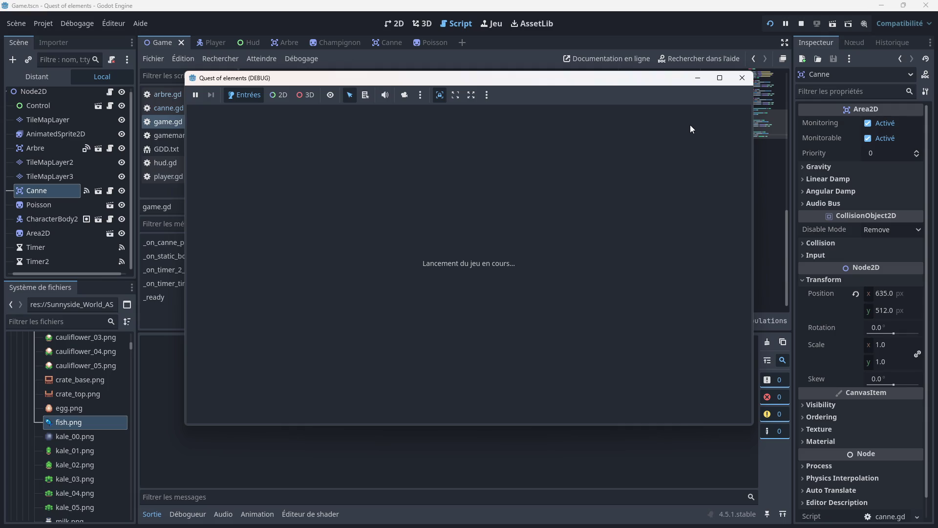
pyautogui.press('Down')
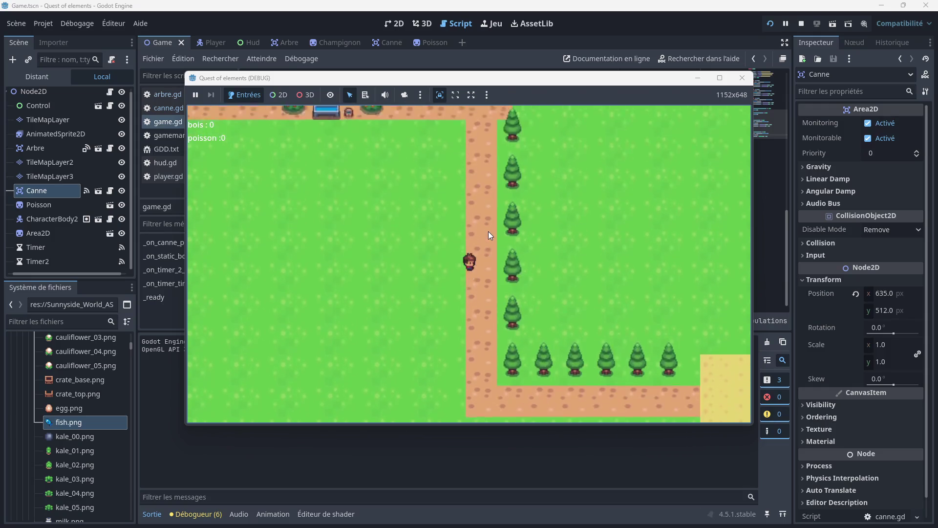
pyautogui.press('Right')
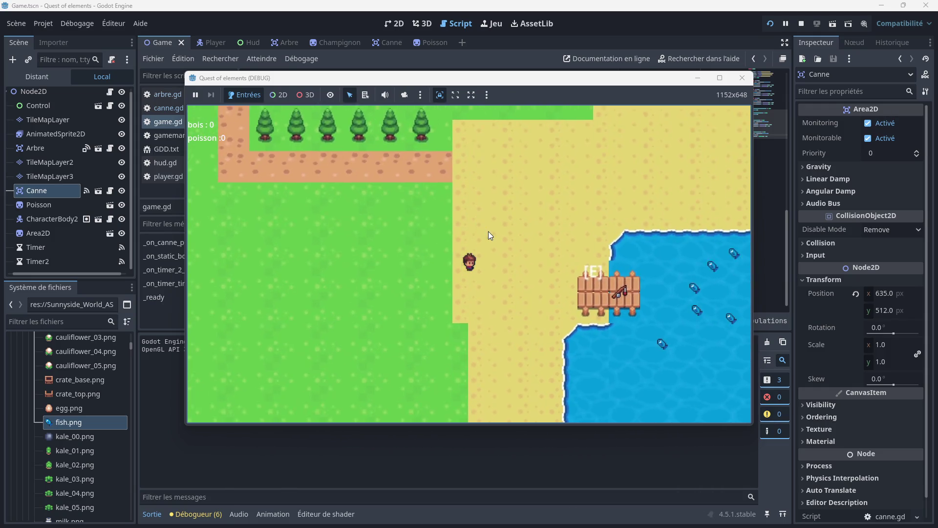
pyautogui.press('Right')
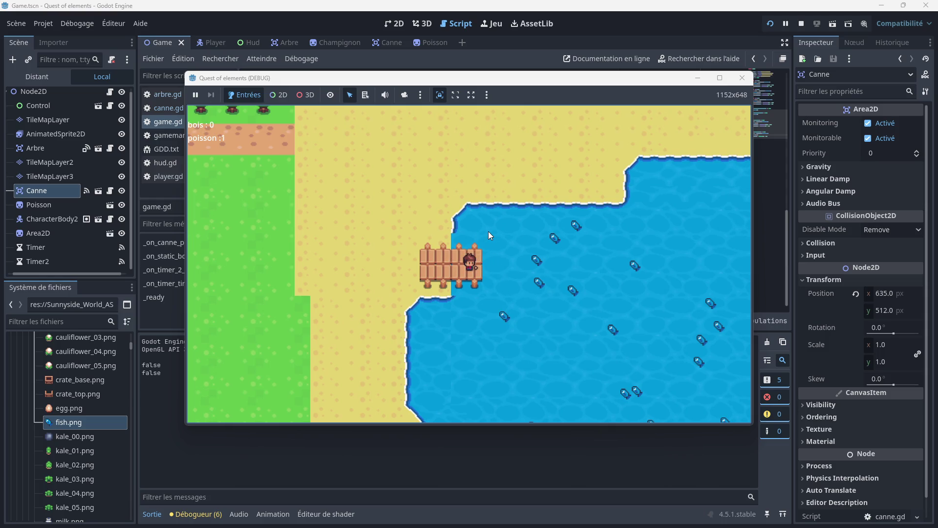
pyautogui.press('e')
pyautogui.press('e')
pyautogui.press('e')
pyautogui.press('e')
pyautogui.press('e')
pyautogui.press('e')
pyautogui.press('e')
pyautogui.press('e')
pyautogui.press('e')
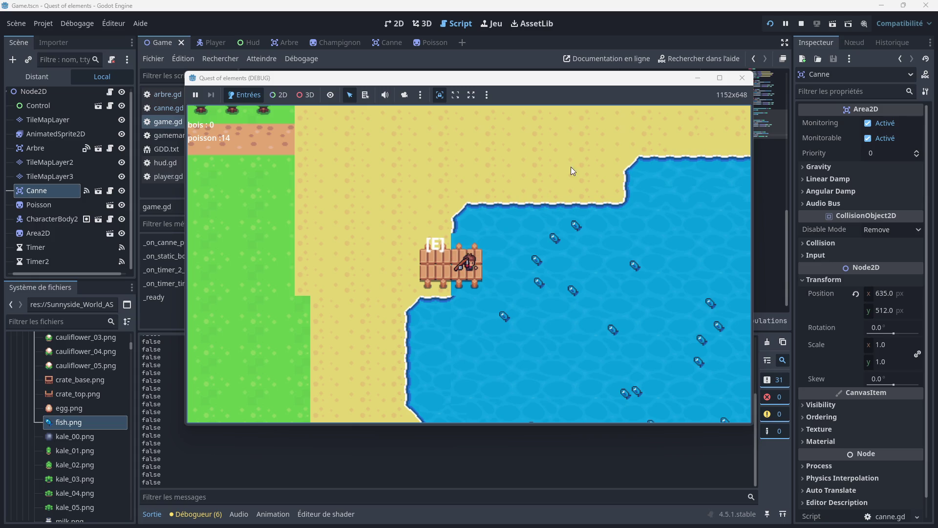
pyautogui.click(742, 78)
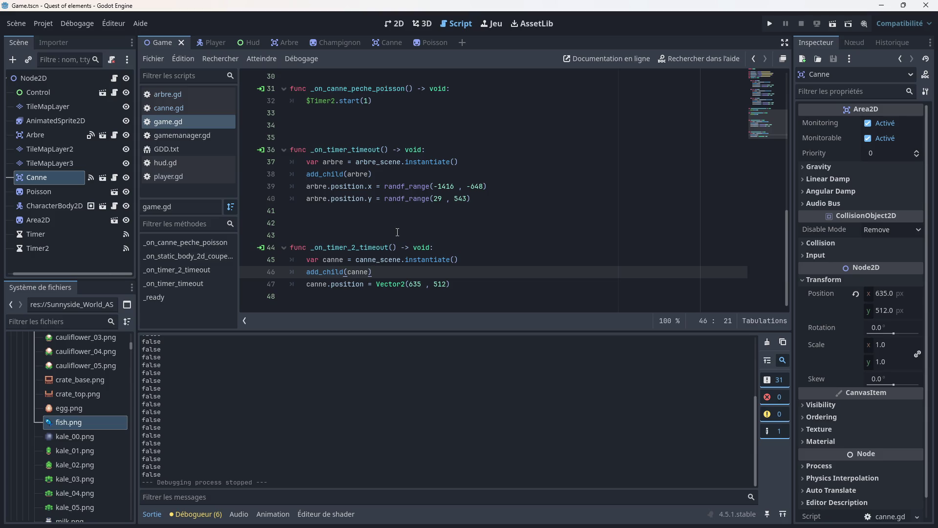
# - Insert a for i in range(1) line at the top of _on_timer_2_timeout
pyautogui.scroll(6, 397, 232)
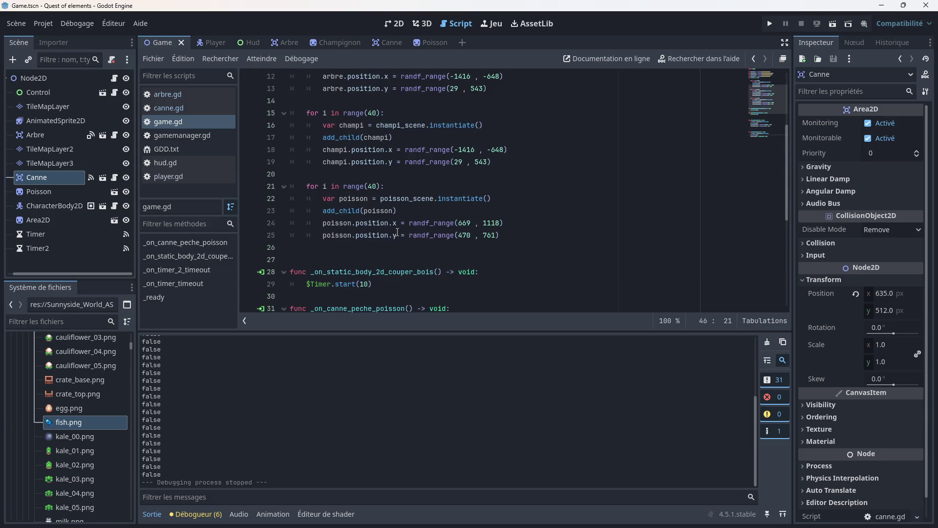
pyautogui.scroll(-6, 333, 225)
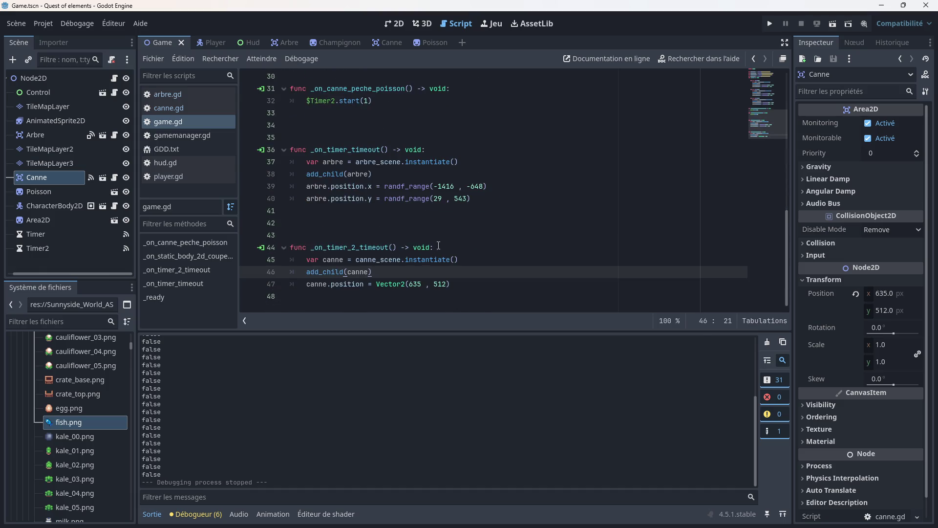
pyautogui.click(439, 245)
pyautogui.press('Return')
pyautogui.write('f')
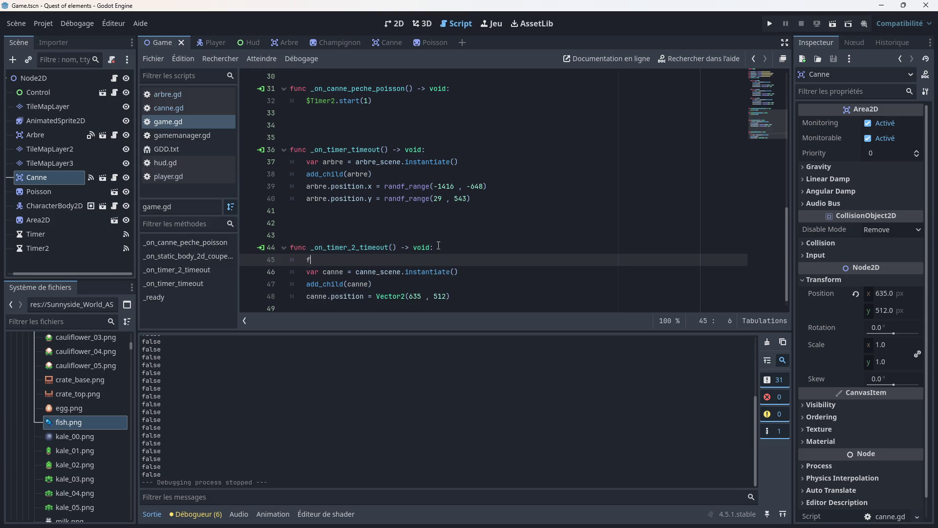
pyautogui.write('or i in range')
pyautogui.press('Return')
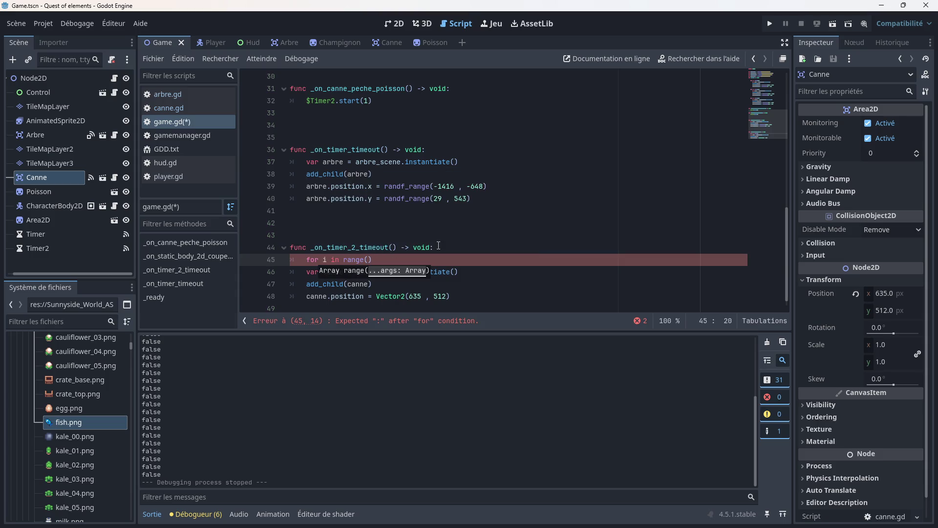
pyautogui.write('1')
# - Indent the three rod instantiation, add_child and position lines into the loop
pyautogui.click(307, 281)
pyautogui.click(303, 276)
pyautogui.press('Tab')
pyautogui.click(303, 284)
pyautogui.press('Tab')
pyautogui.moveTo(308, 308); pyautogui.dragTo(317, 300)
pyautogui.press('Tab')
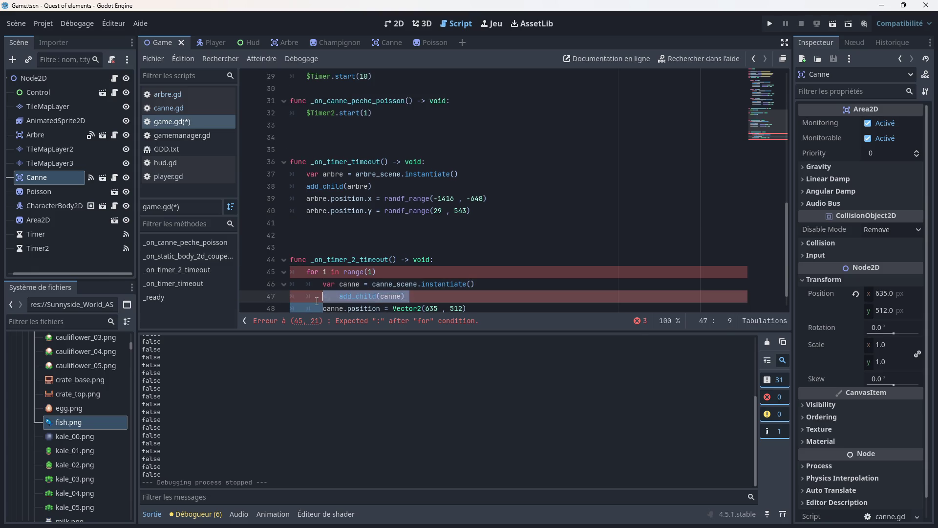
pyautogui.click(317, 300)
pyautogui.press('BackSpace')
# - Add the missing colon to the for line and save the script
pyautogui.scroll(-1, 353, 216)
pyautogui.click(383, 247)
pyautogui.write(':')
pyautogui.click(479, 235)
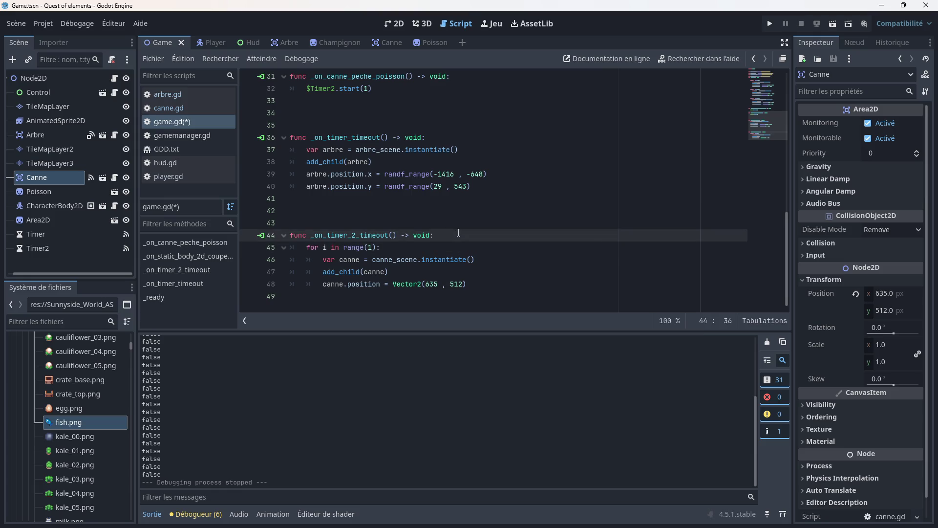
pyautogui.hotkey('ctrl', 's')
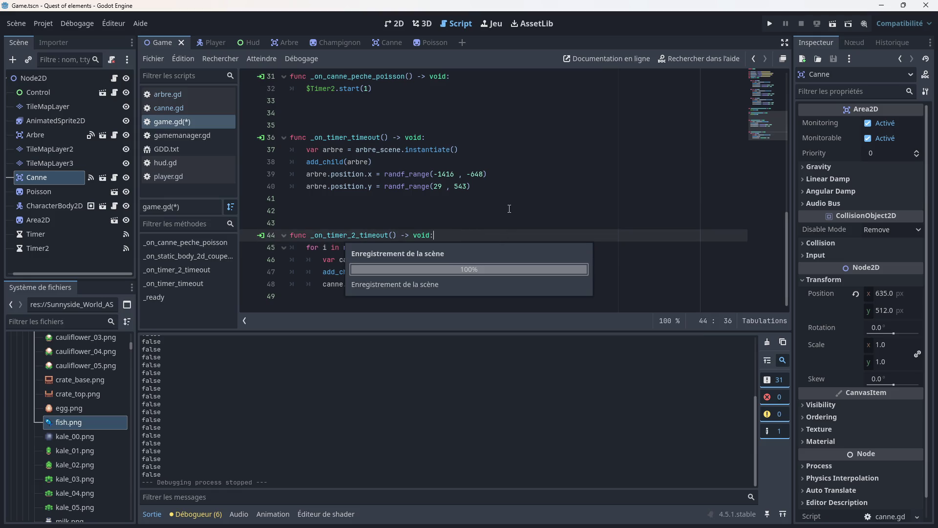
# - Run the game, fish five times from the dock up to 16 fish, then stop it
pyautogui.click(769, 24)
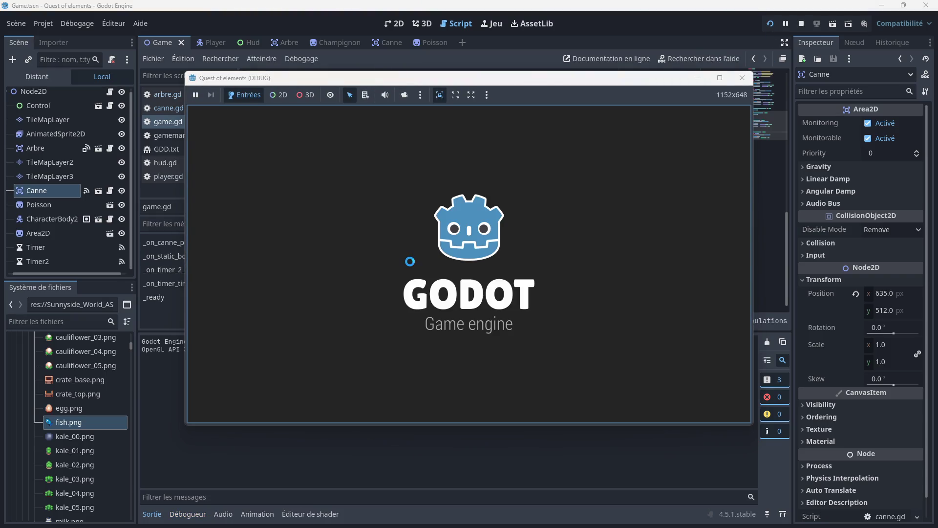
pyautogui.press('Down')
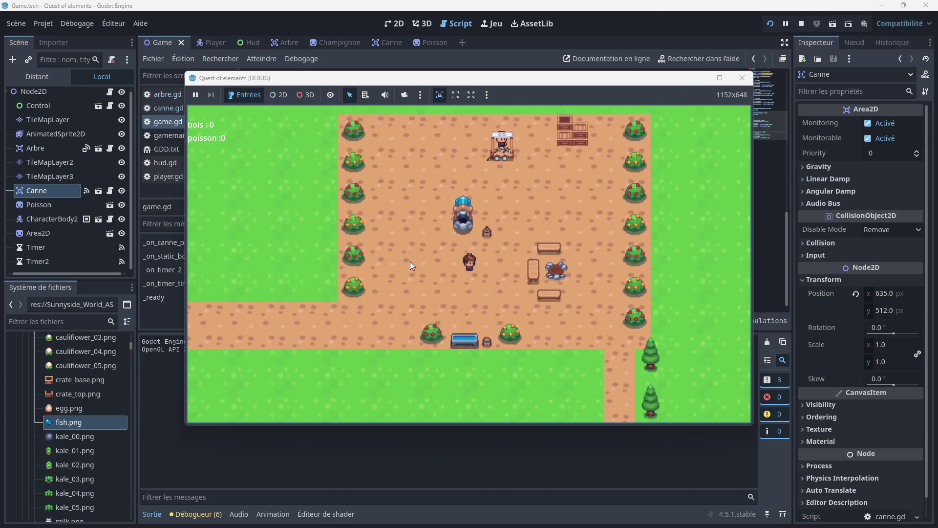
pyautogui.press('Down')
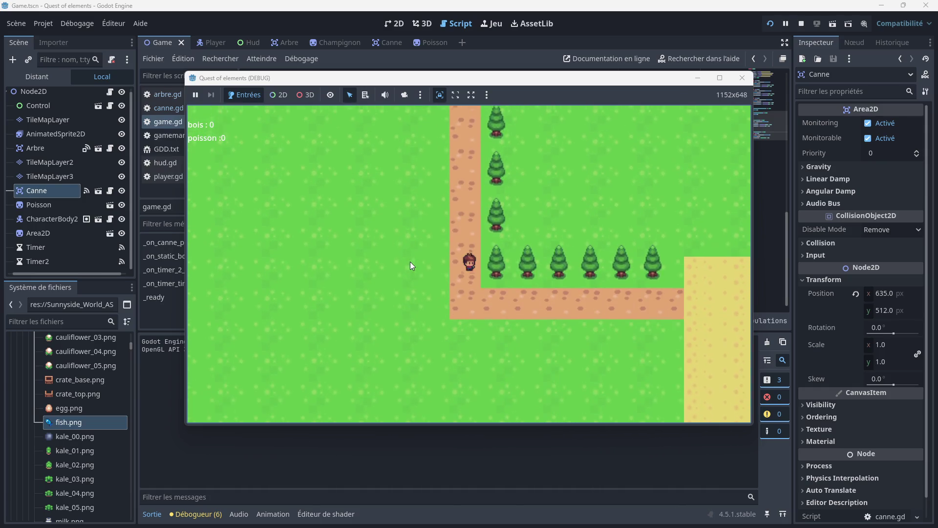
pyautogui.press('Right')
pyautogui.press('Right')
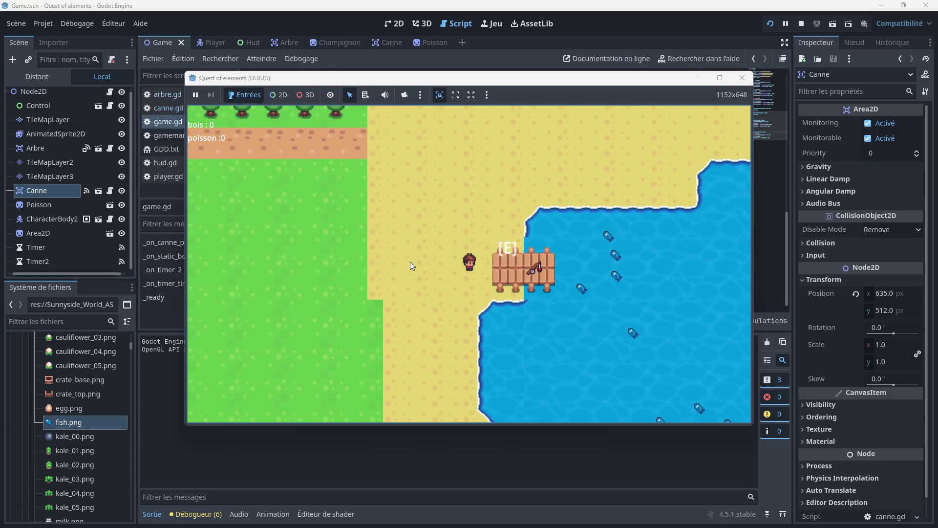
pyautogui.press('e')
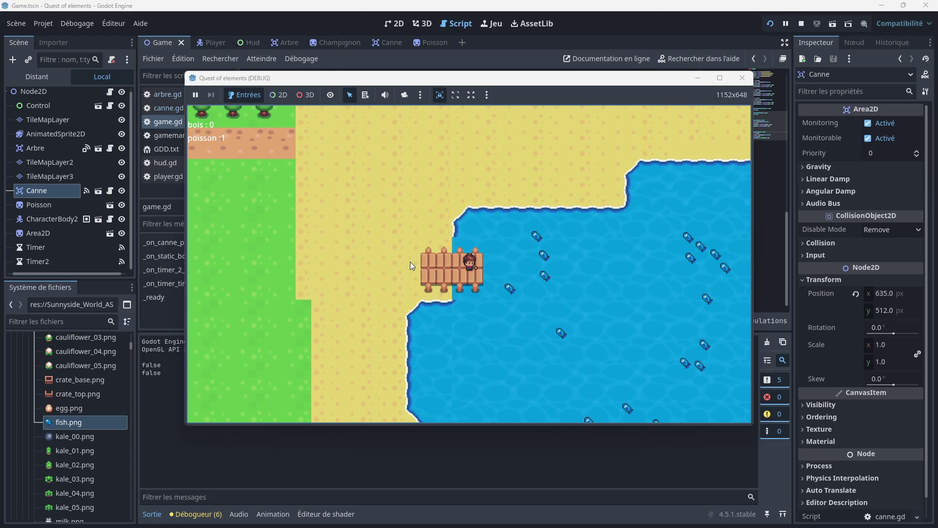
pyautogui.press('e')
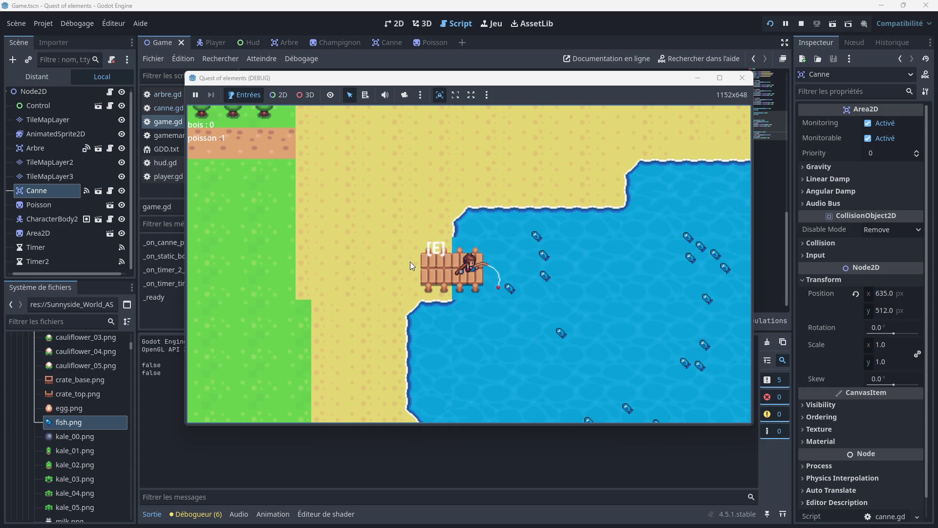
pyautogui.press('e')
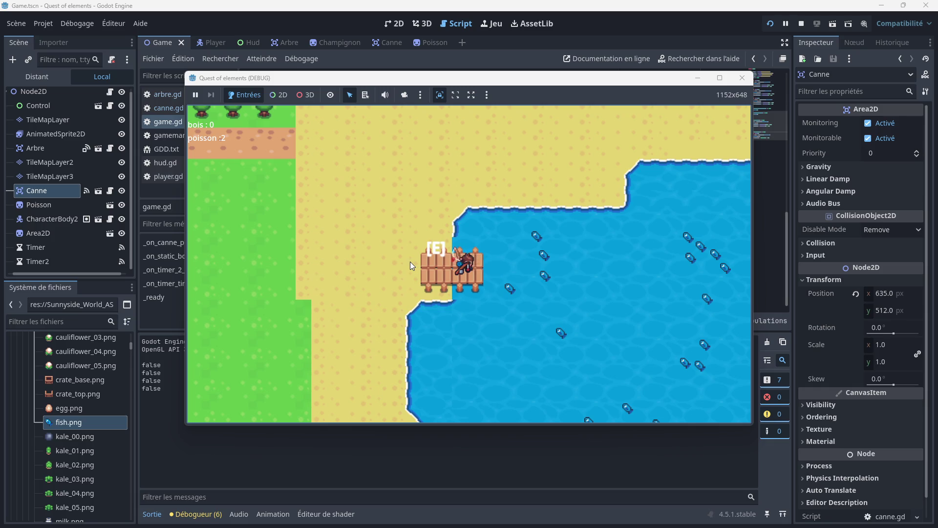
pyautogui.press('e')
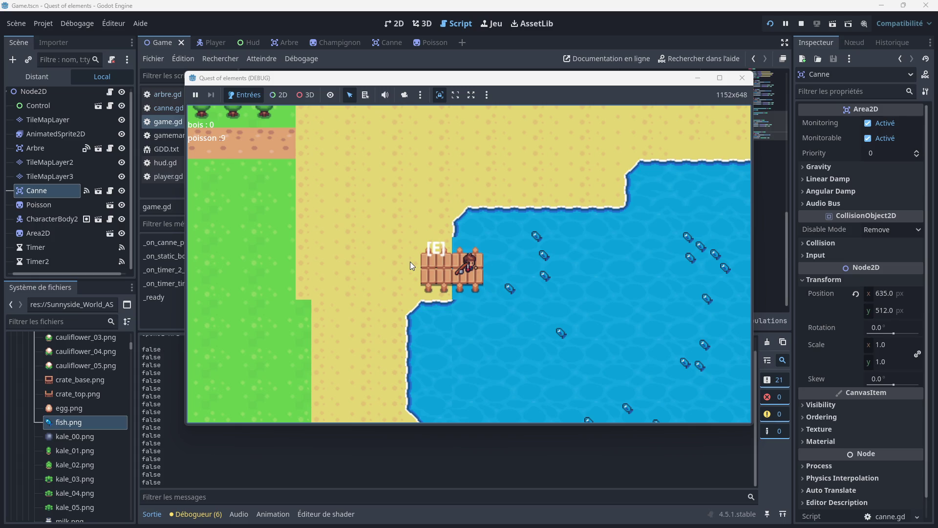
pyautogui.press('e')
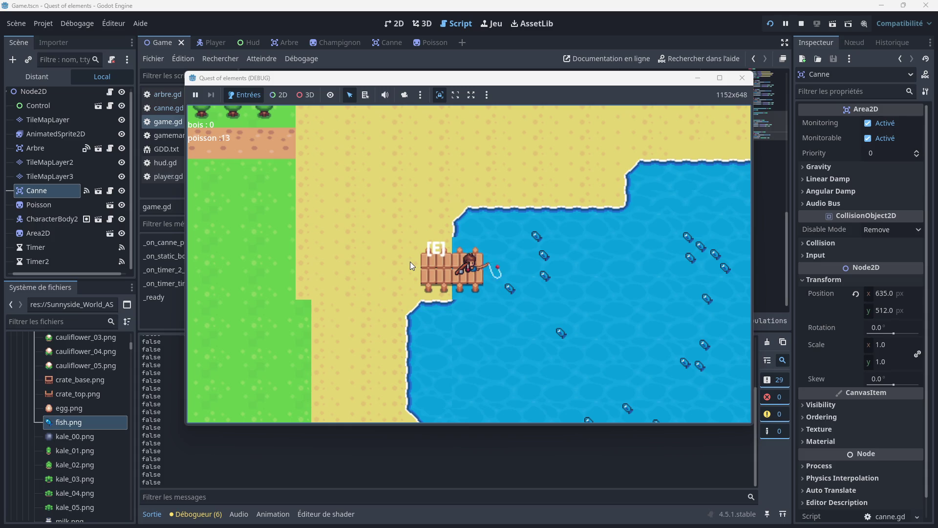
pyautogui.click(741, 78)
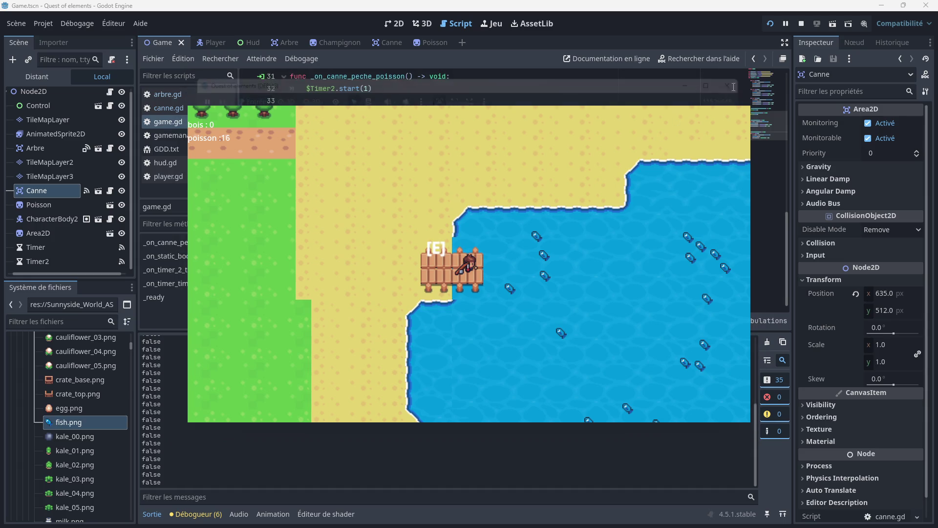
pyautogui.moveTo(470, 296); pyautogui.dragTo(323, 295)
pyautogui.scroll(-1, 322, 295)
# - Add print(canne) after the canne.position line, indent it into the for loop, and save
pyautogui.click(478, 281)
pyautogui.press('Return')
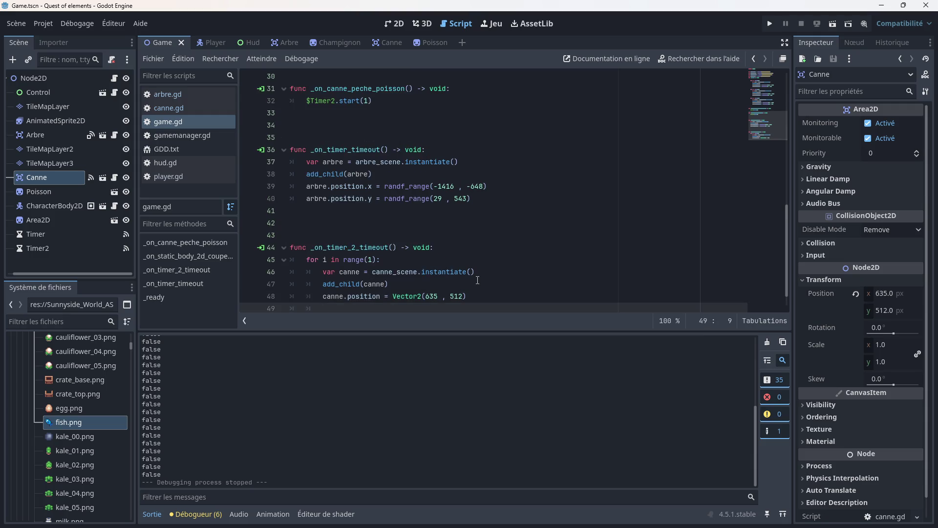
pyautogui.write('print')
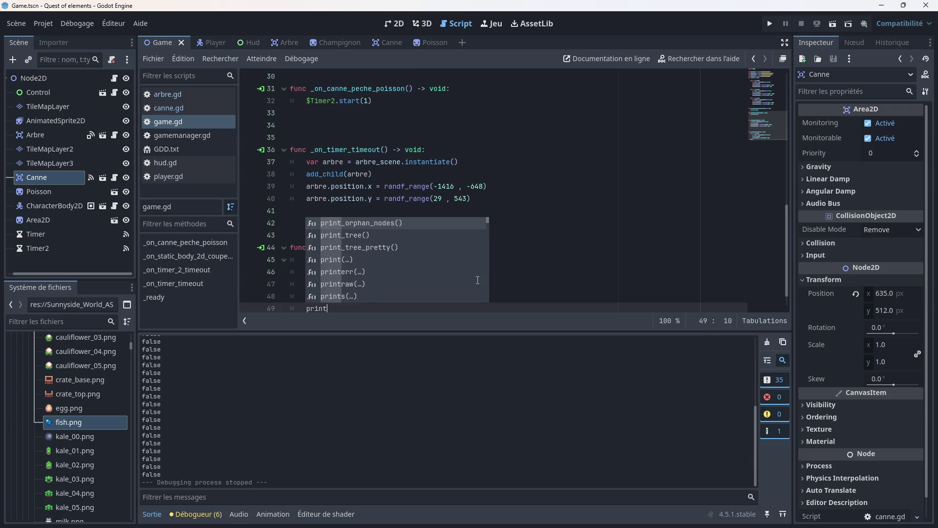
pyautogui.press('Down')
pyautogui.press('Down')
pyautogui.press('Down')
pyautogui.press('Return')
pyautogui.write('canne')
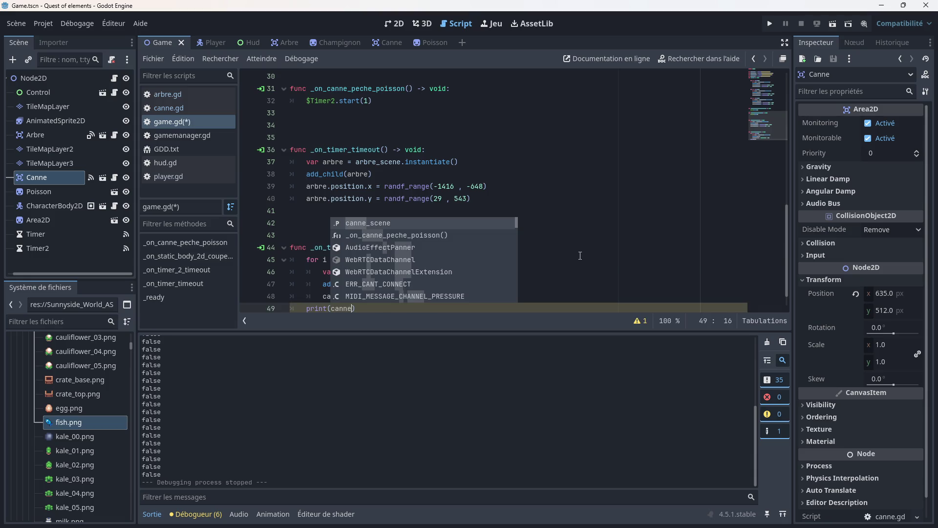
pyautogui.click(580, 256)
pyautogui.scroll(-1, 488, 243)
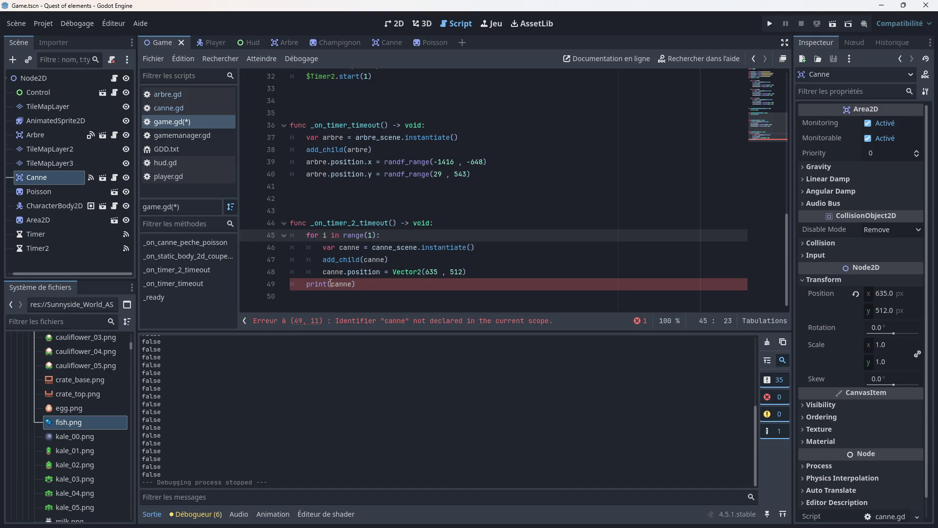
pyautogui.click(303, 283)
pyautogui.press('Tab')
pyautogui.click(521, 245)
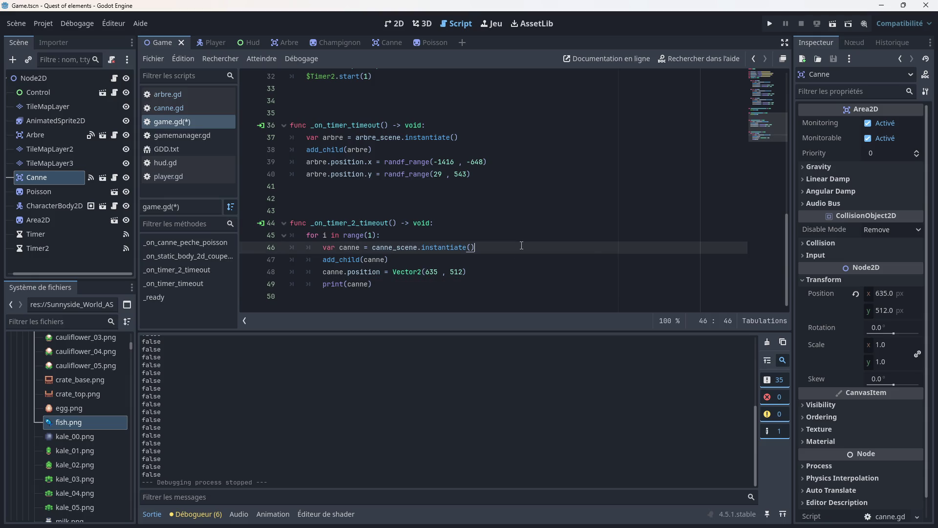
pyautogui.hotkey('ctrl', 's')
# - Playtest by walking onto the dock and picking up the fishing rod, then stop the run
pyautogui.click(770, 24)
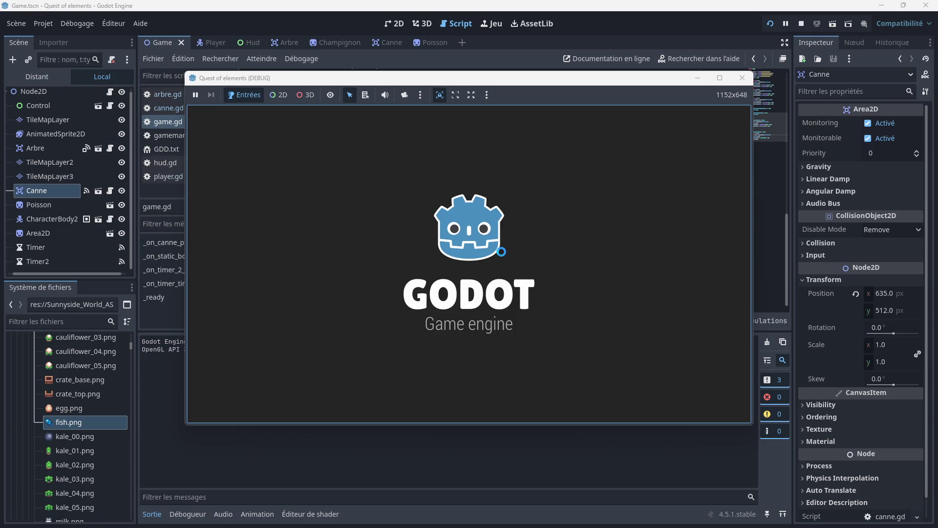
pyautogui.press('Right')
pyautogui.press('Down')
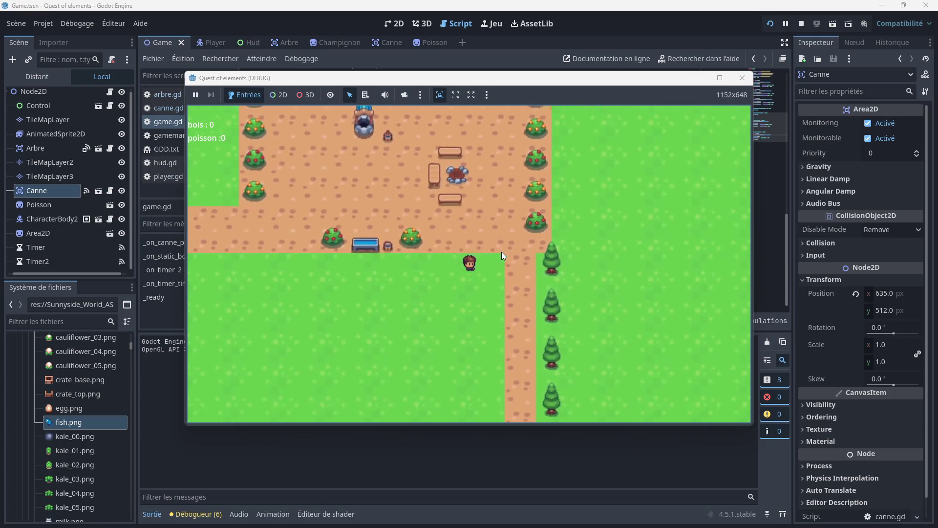
pyautogui.press('Down')
pyautogui.press('Right')
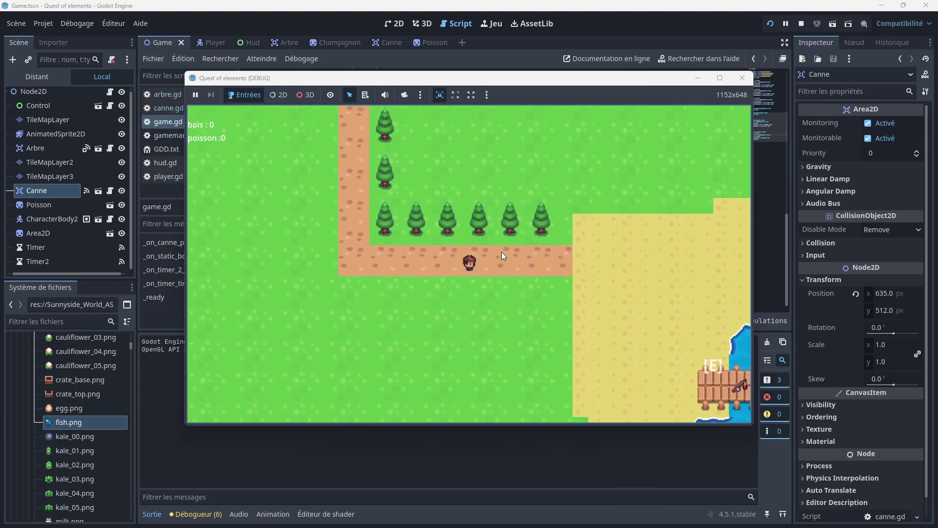
pyautogui.press('Right')
pyautogui.press('Down')
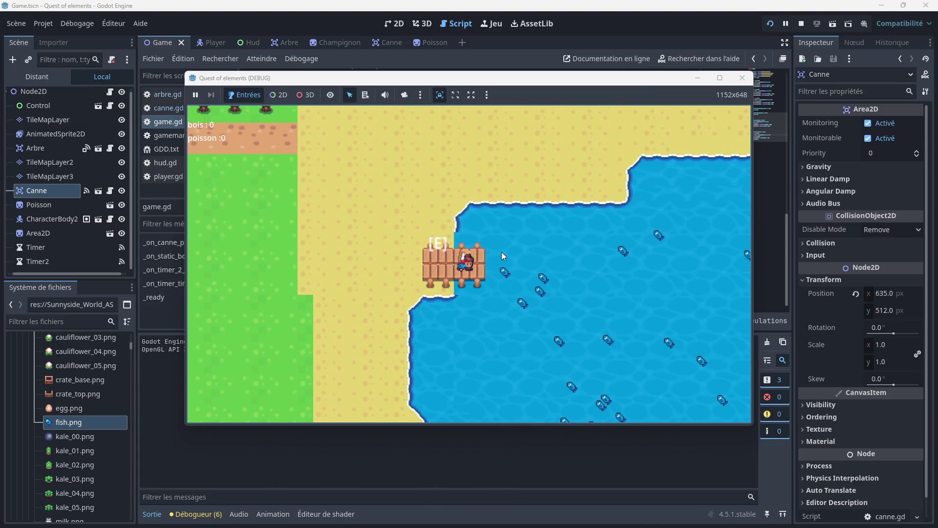
pyautogui.press('e')
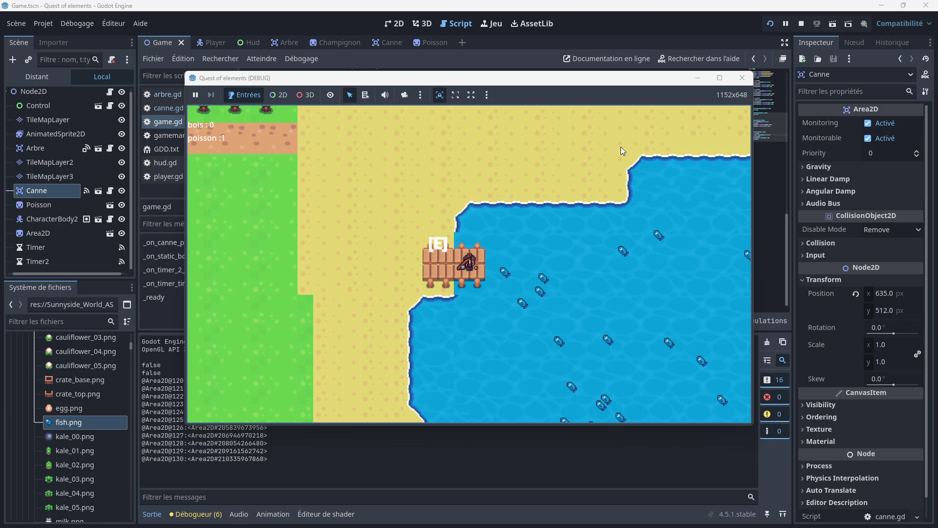
pyautogui.click(742, 78)
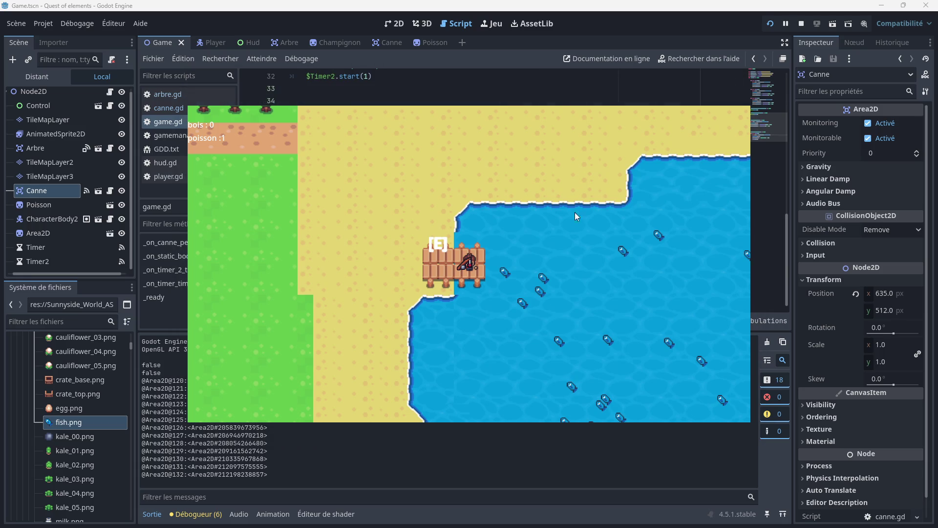
pyautogui.moveTo(388, 243)
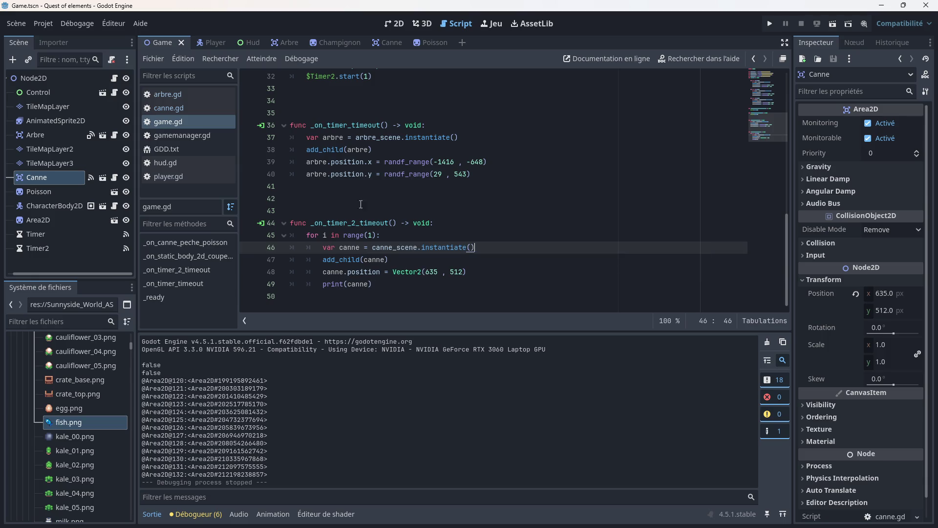
# - Add a return line after line 48's rod position in _on_timer_2_timeout, save, and run the game
pyautogui.moveTo(392, 272)
pyautogui.moveTo(357, 262)
pyautogui.moveTo(358, 235)
pyautogui.click(476, 274)
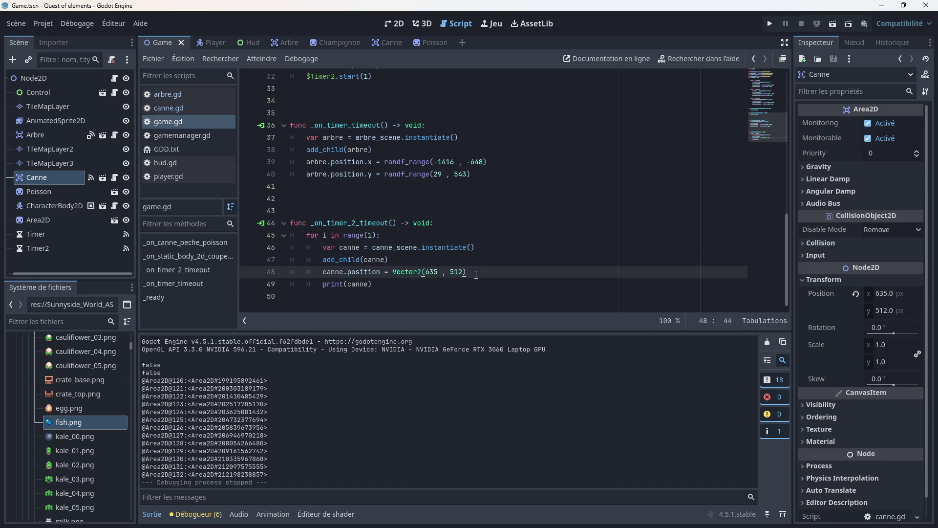
pyautogui.press('Return')
pyautogui.write('return')
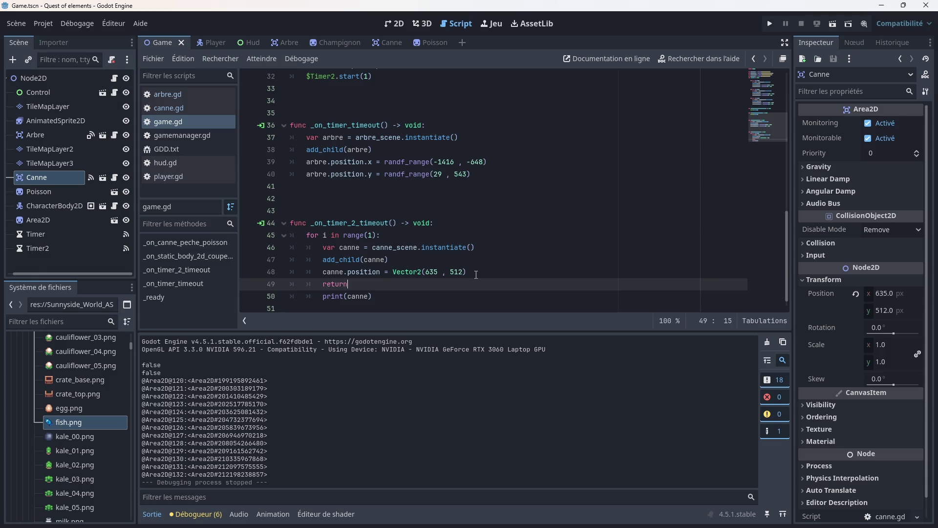
pyautogui.click(476, 275)
pyautogui.hotkey('ctrl', 's')
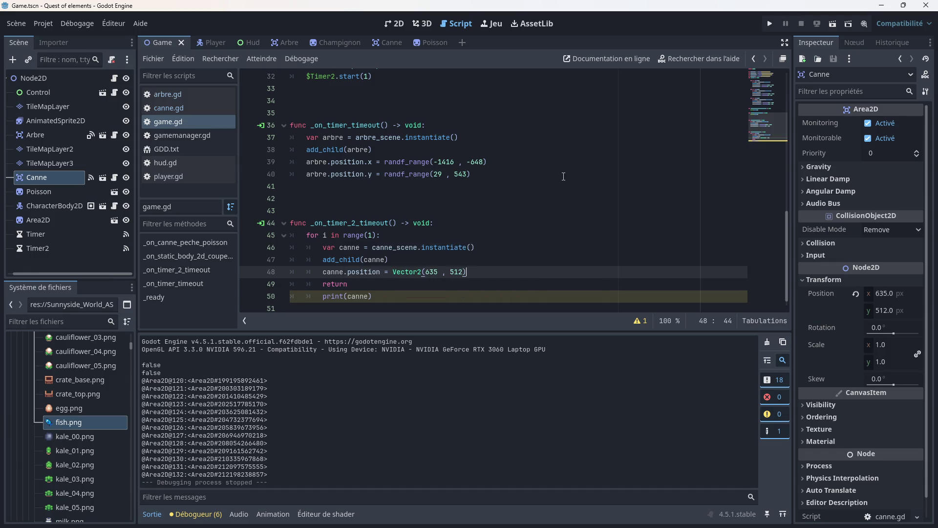
pyautogui.click(770, 25)
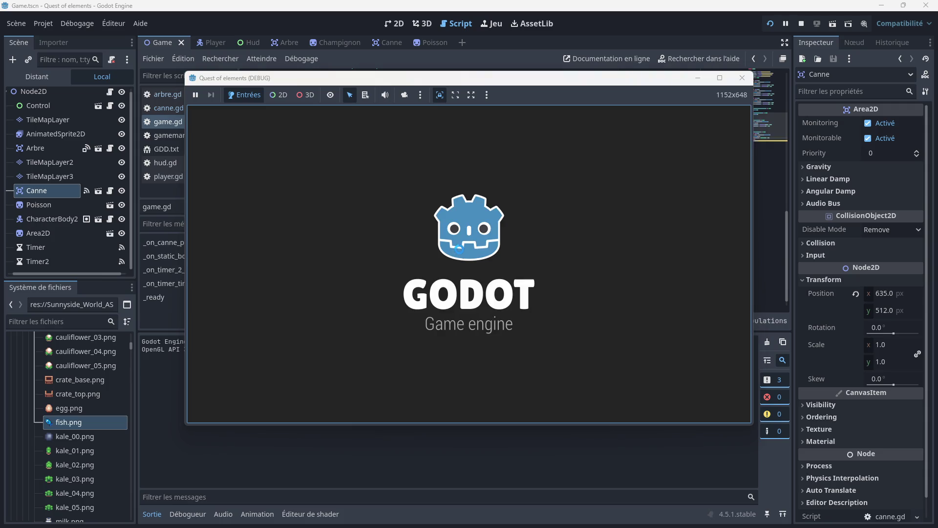
# - Walk the character onto the pier and fish until poisson reaches 8, then stop the game
pyautogui.press('Down')
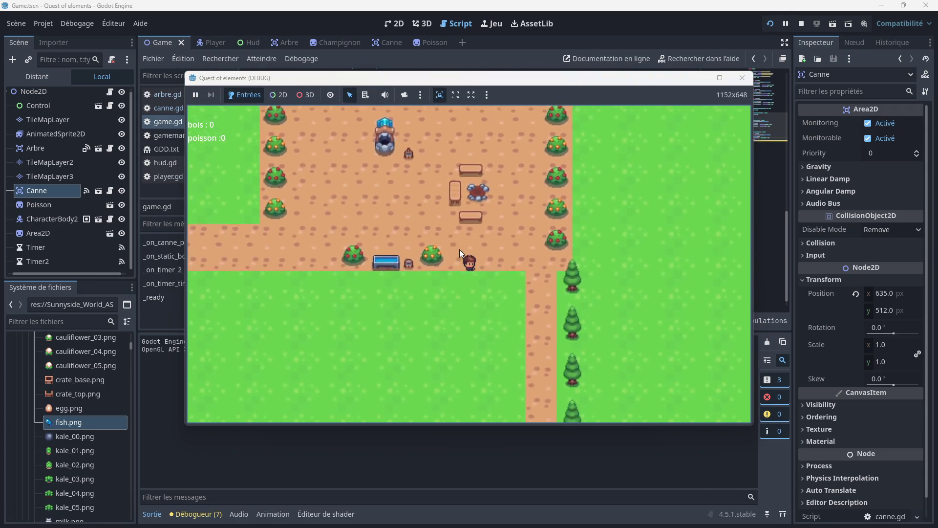
pyautogui.press('Right')
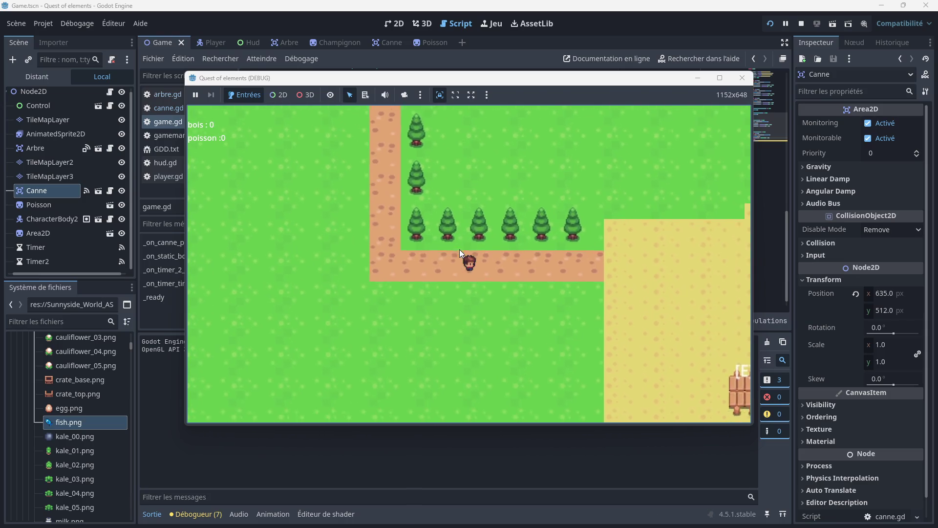
pyautogui.press('Down')
pyautogui.press('Right')
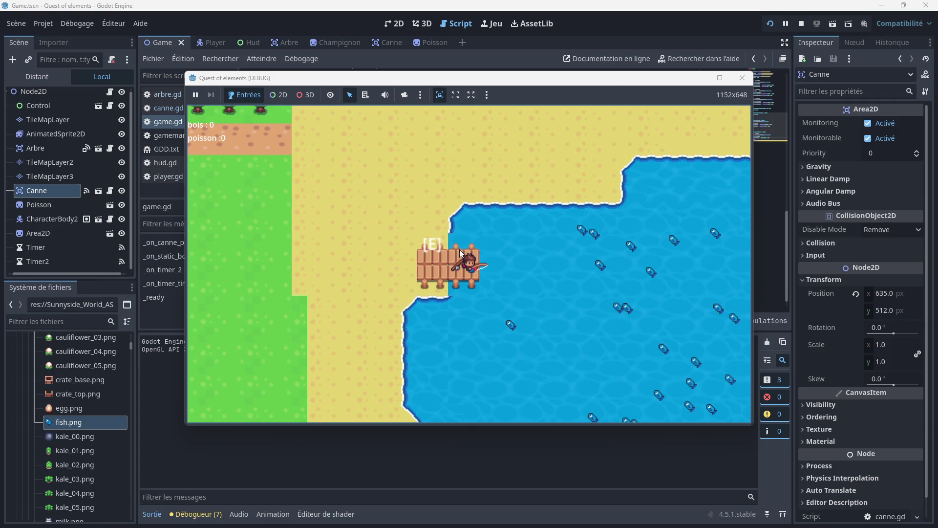
pyautogui.press('e')
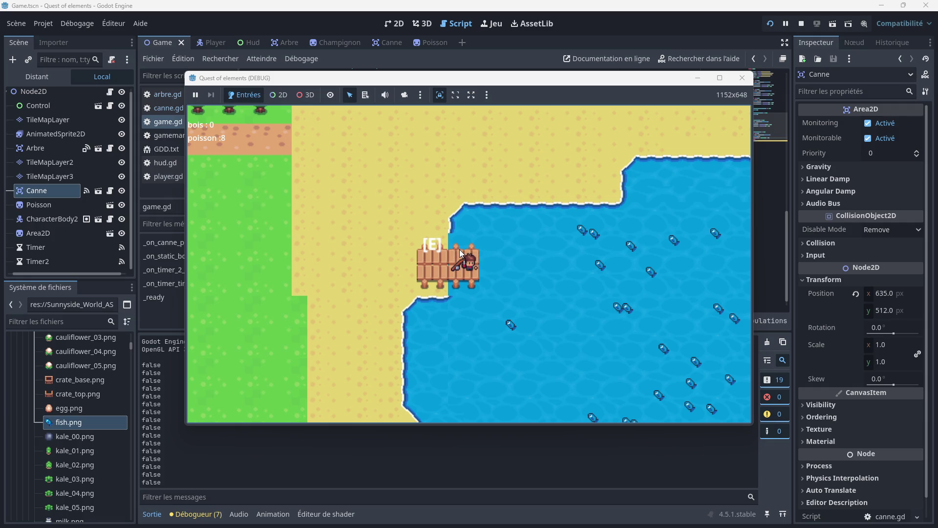
pyautogui.click(742, 77)
# - Replace the return on line 49 with queue_free() and save the script
pyautogui.moveTo(347, 284); pyautogui.dragTo(322, 284)
pyautogui.write('queu')
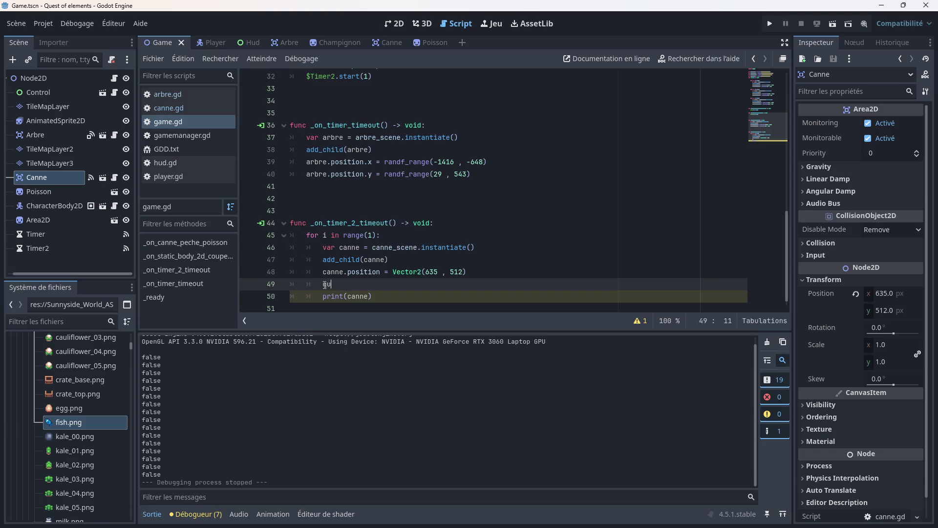
pyautogui.press('Down')
pyautogui.press('Down')
pyautogui.press('Return')
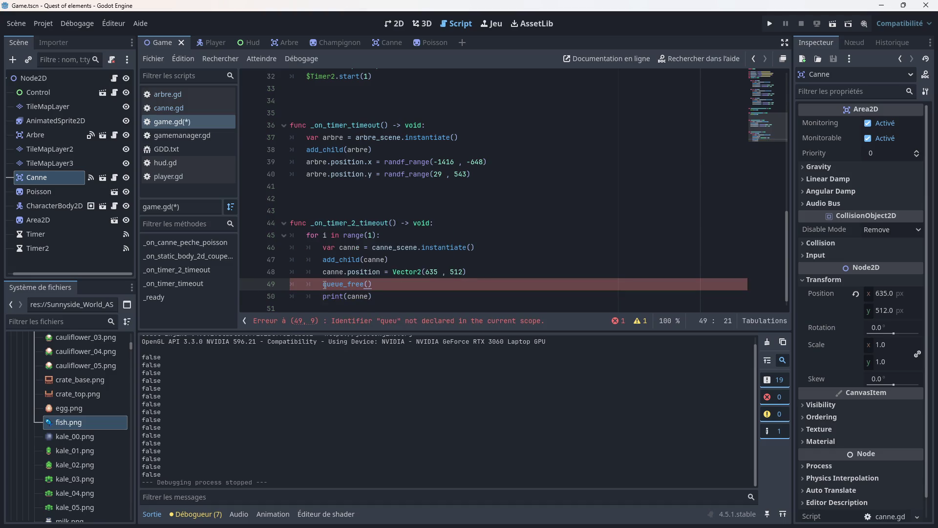
pyautogui.click(472, 275)
pyautogui.hotkey('ctrl', 's')
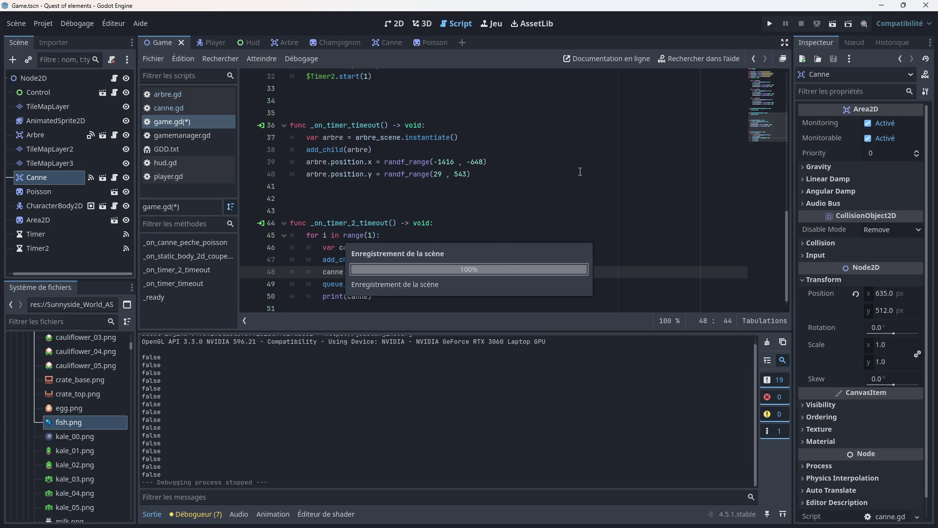
# - Run the game, walk down to the dock, cast the fishing line, then stop the test
pyautogui.click(769, 23)
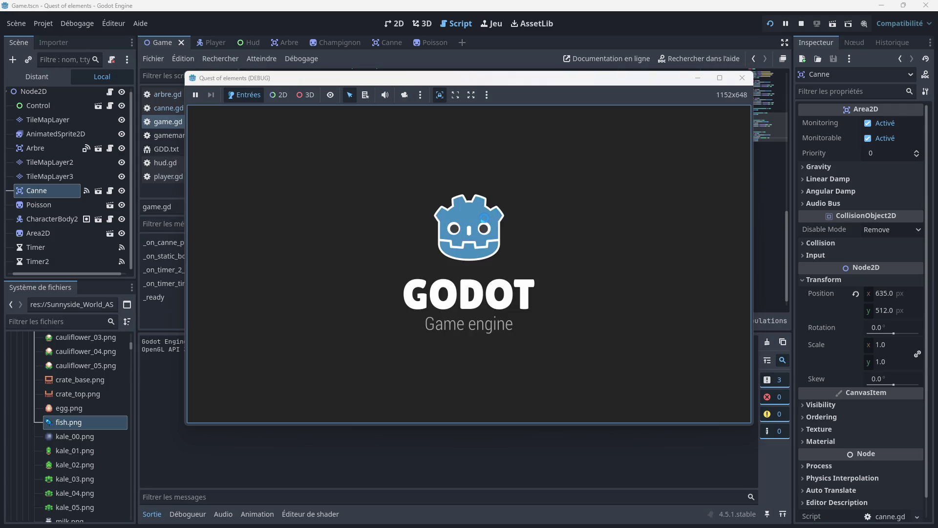
pyautogui.press('Down')
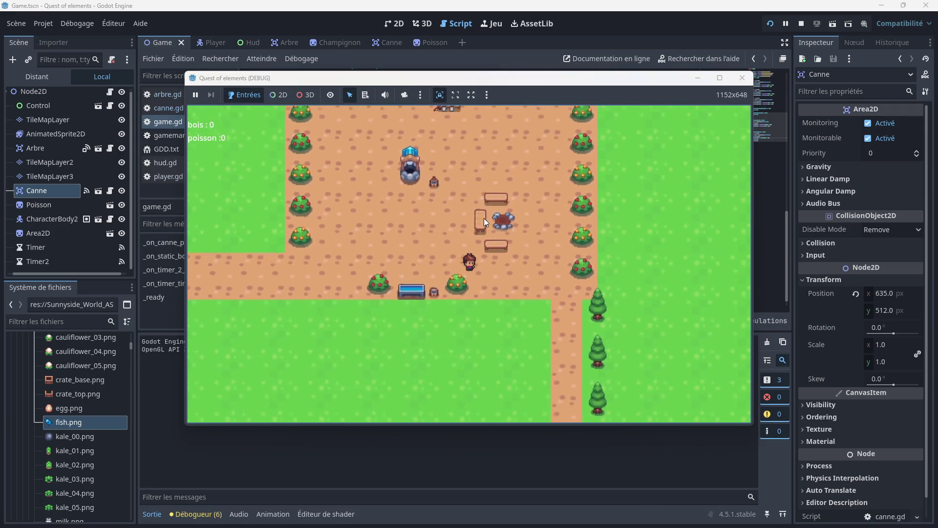
pyautogui.press('Down')
pyautogui.press('Right')
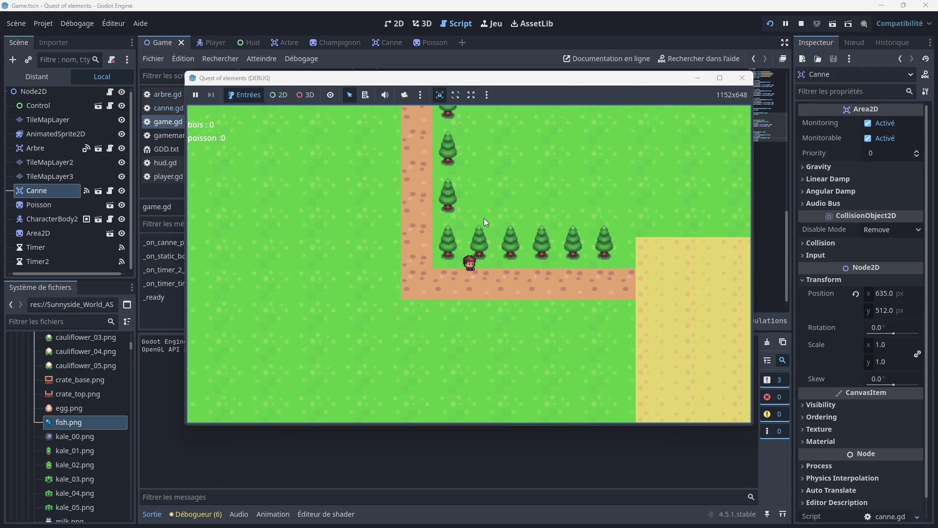
pyautogui.press('Right')
pyautogui.press('Down')
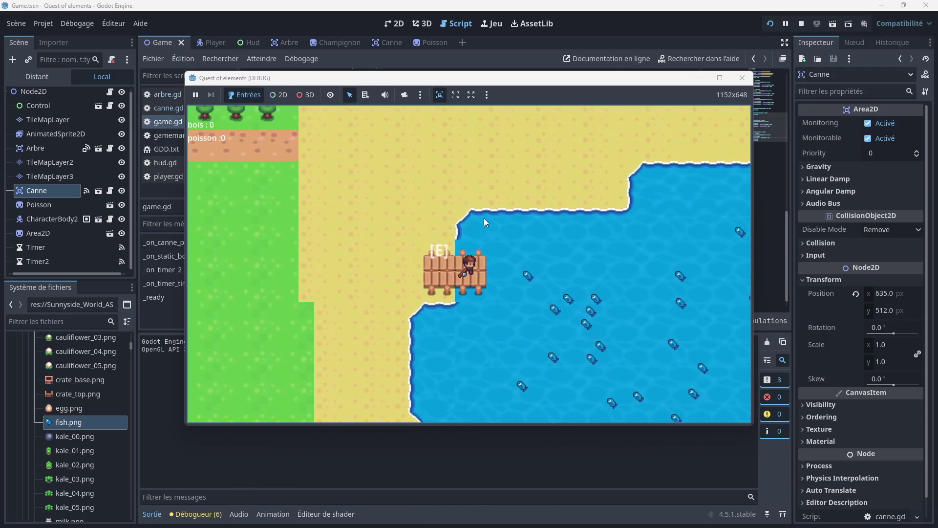
pyautogui.press('e')
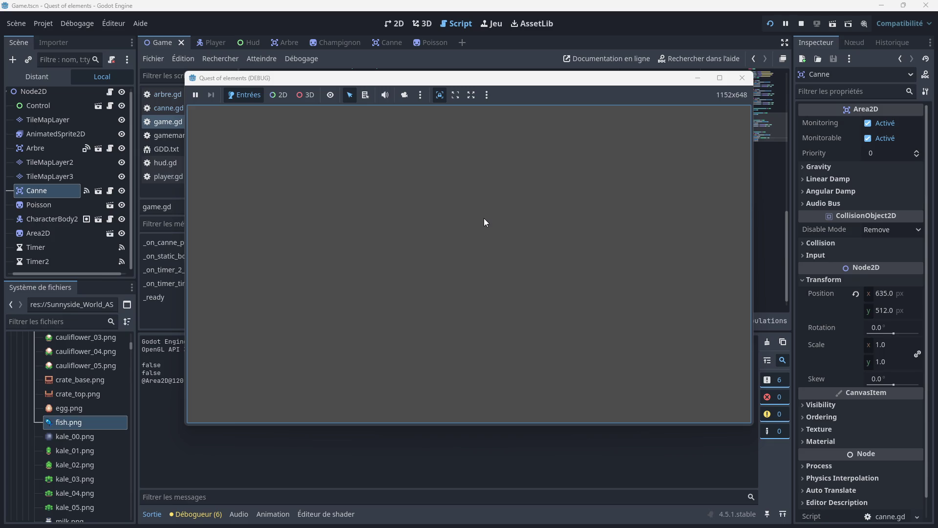
pyautogui.click(737, 79)
# - Delete the queue_free() call on line 49 and join the empty line back to line 48
pyautogui.moveTo(375, 284); pyautogui.dragTo(285, 289)
pyautogui.press('BackSpace')
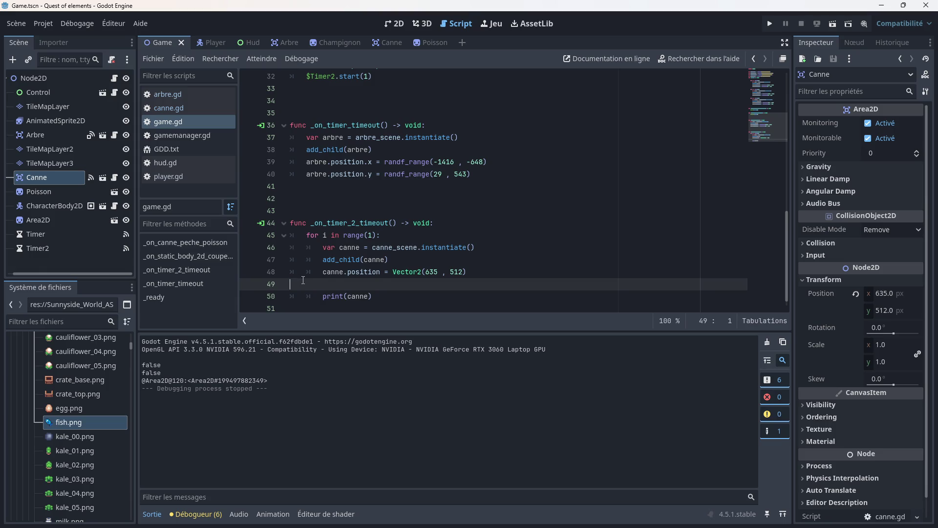
pyautogui.press('BackSpace')
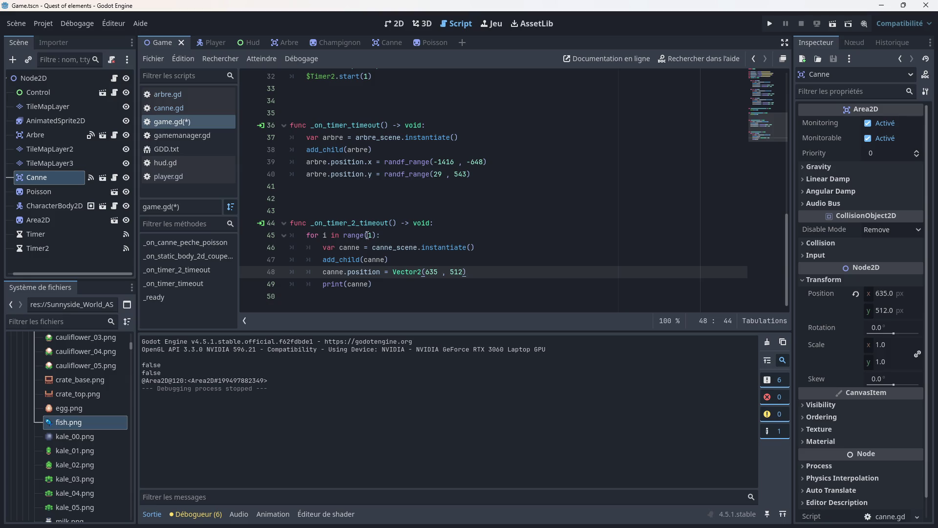
# - Remove range(1) from the for loop on line 45 of the Timer2 handler
pyautogui.moveTo(367, 235)
pyautogui.moveTo(376, 235); pyautogui.dragTo(344, 235)
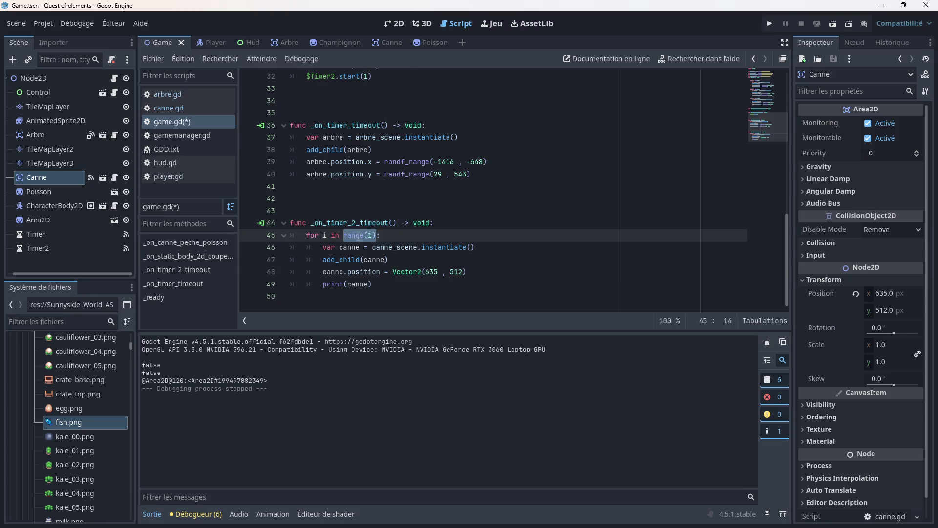
pyautogui.press('BackSpace')
pyautogui.press('BackSpace')
pyautogui.press('BackSpace')
pyautogui.press('BackSpace')
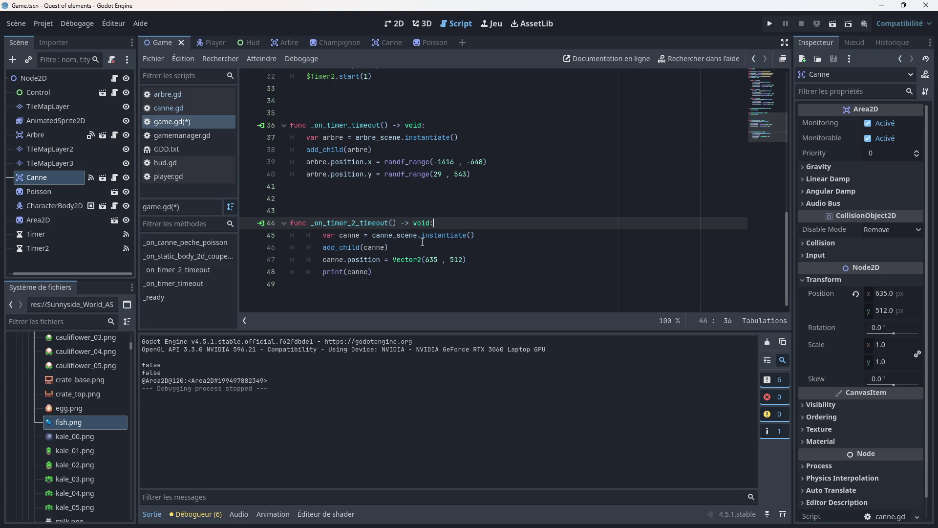
pyautogui.click(423, 242)
pyautogui.scroll(7, 362, 192)
# - Copy the three rod-spawning lines from the Timer2 timeout handler
pyautogui.scroll(1, 362, 192)
pyautogui.scroll(2, 359, 171)
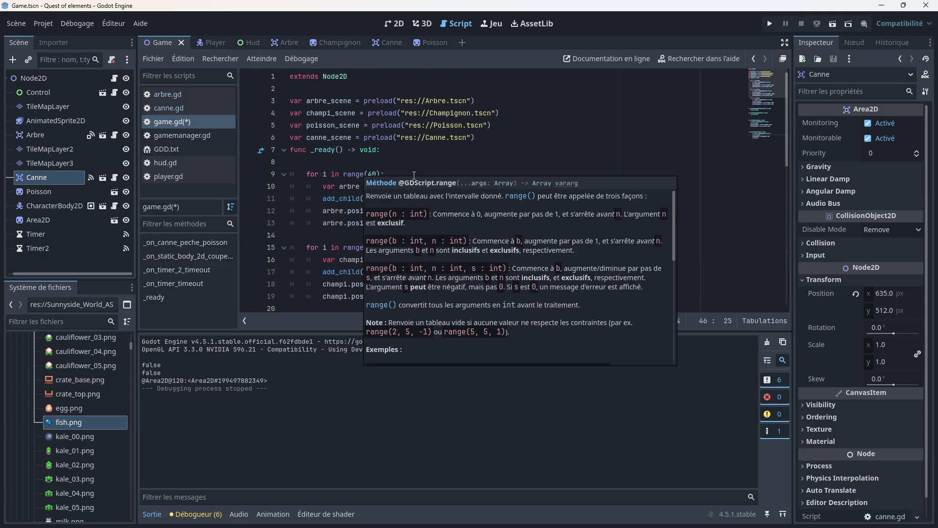
pyautogui.scroll(-5, 392, 163)
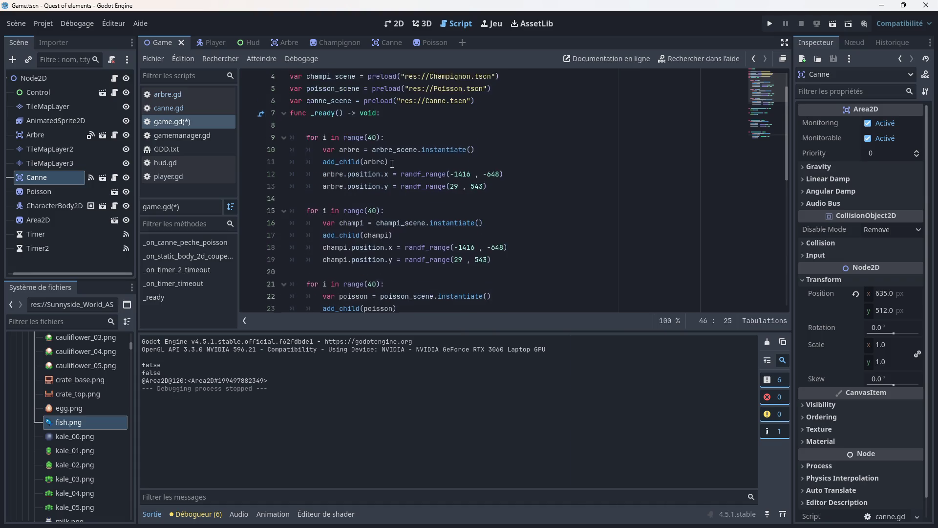
pyautogui.scroll(-5, 392, 196)
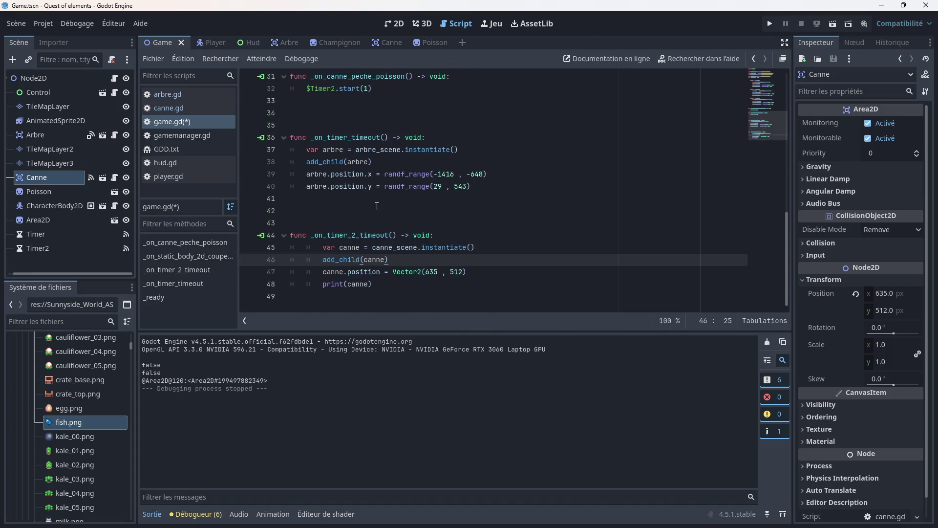
pyautogui.moveTo(466, 272); pyautogui.dragTo(291, 247)
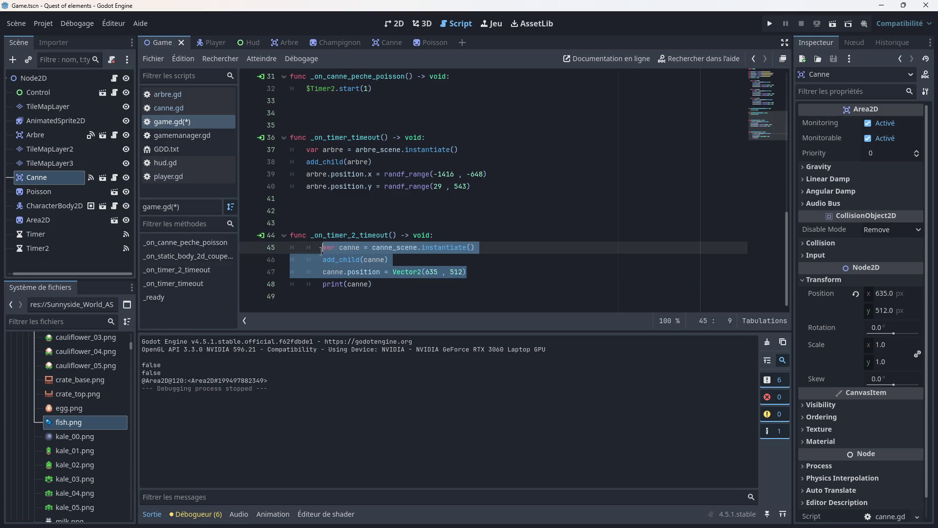
pyautogui.rightClick(316, 249)
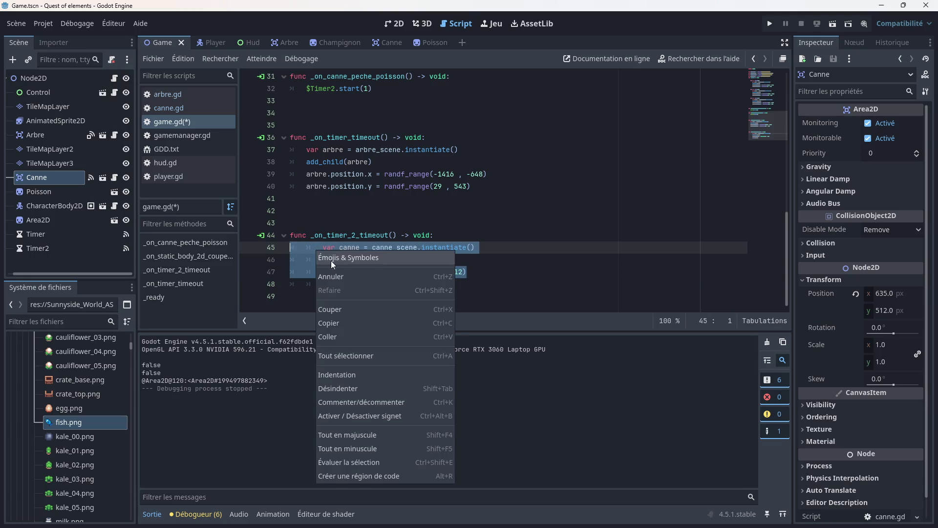
pyautogui.click(337, 322)
# - Add a 'for i in range(0):' loop below the fish loop in _ready and paste the rod lines into it
pyautogui.click(402, 266)
pyautogui.scroll(5, 401, 265)
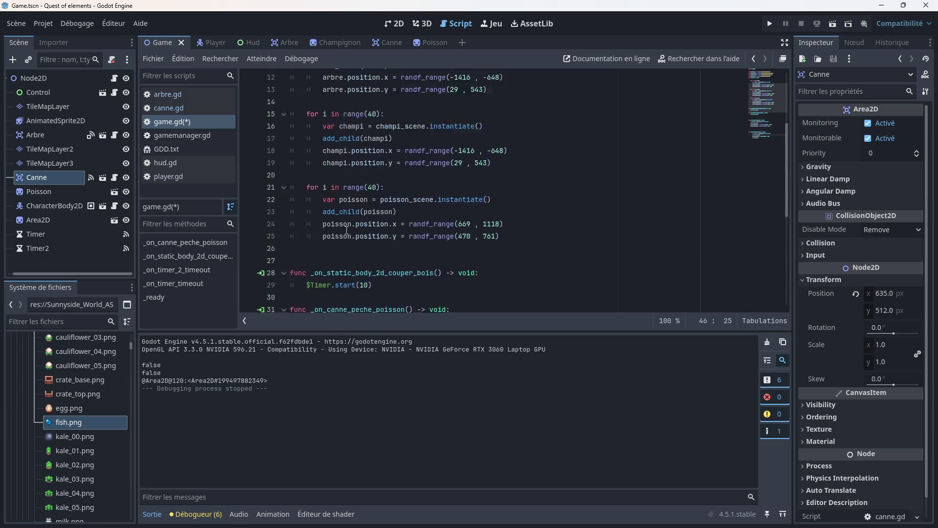
pyautogui.click(308, 198)
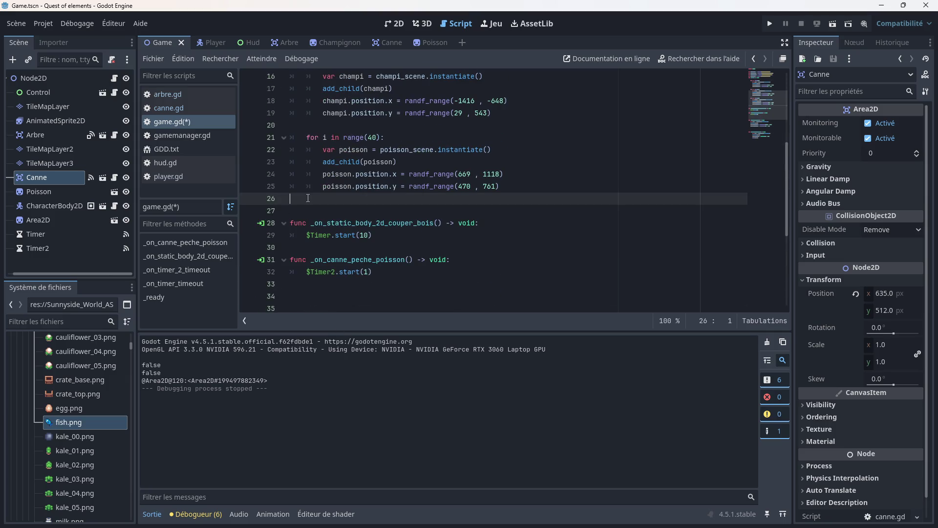
pyautogui.press('Return')
pyautogui.press('Tab')
pyautogui.write('for i in range')
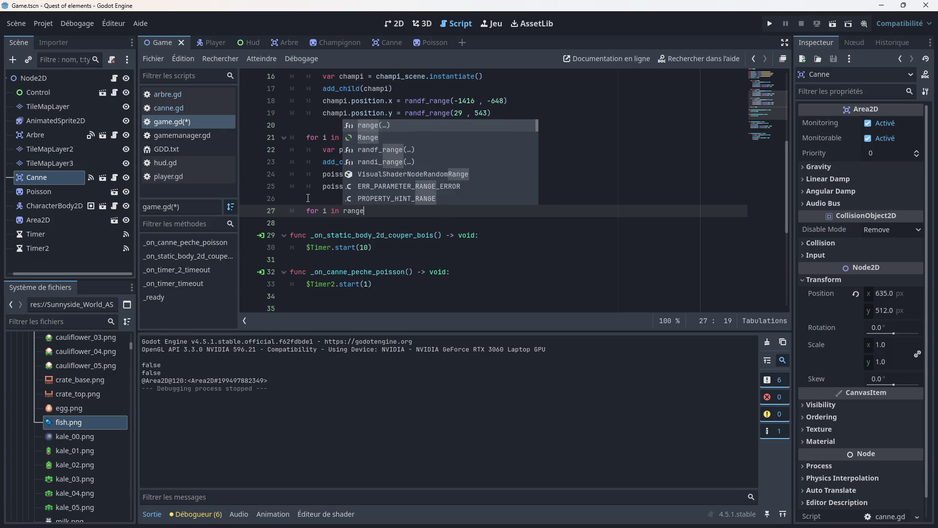
pyautogui.write('(0')
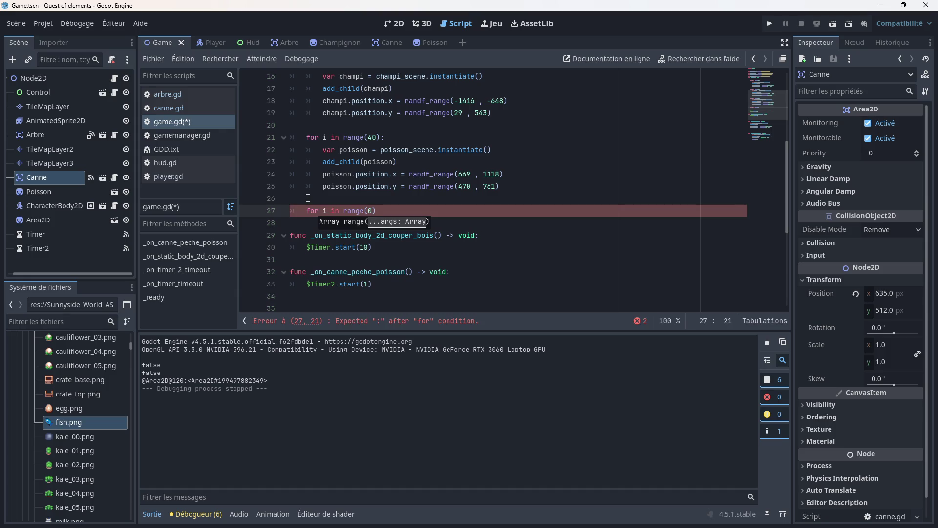
pyautogui.click(379, 210)
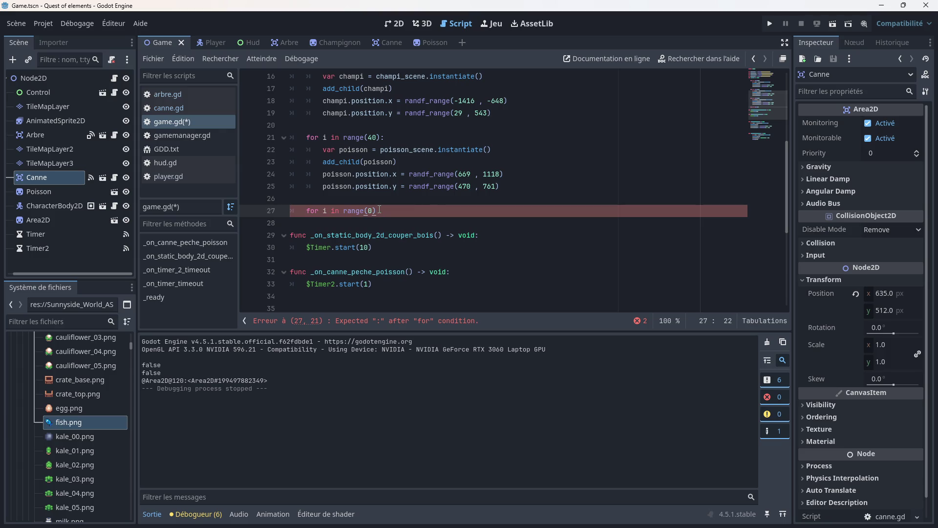
pyautogui.write(':')
pyautogui.press('Return')
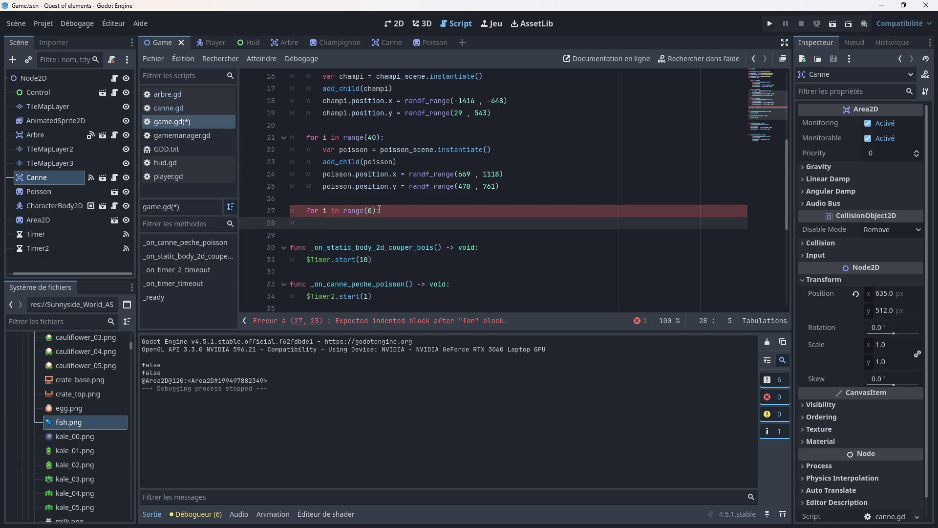
pyautogui.hotkey('ctrl', 'v')
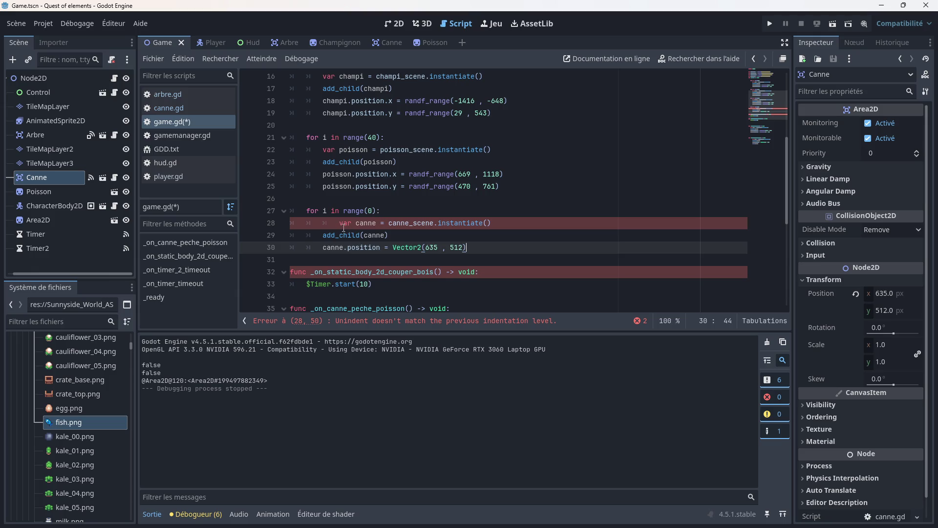
# - Indent the pasted add_child and position lines into the loop body, save, and run the game
pyautogui.click(337, 224)
pyautogui.click(322, 235)
pyautogui.press('Tab')
pyautogui.click(322, 248)
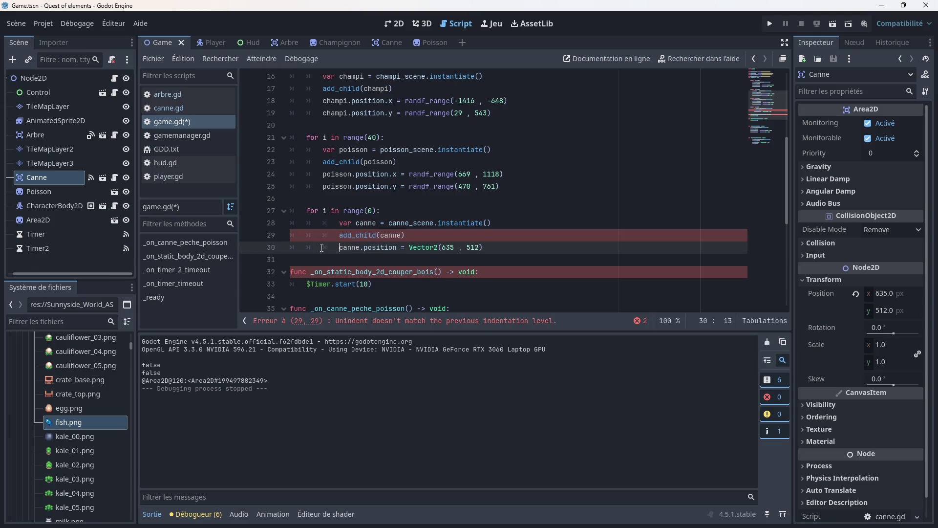
pyautogui.press('Tab')
pyautogui.click(518, 212)
pyautogui.hotkey('ctrl', 's')
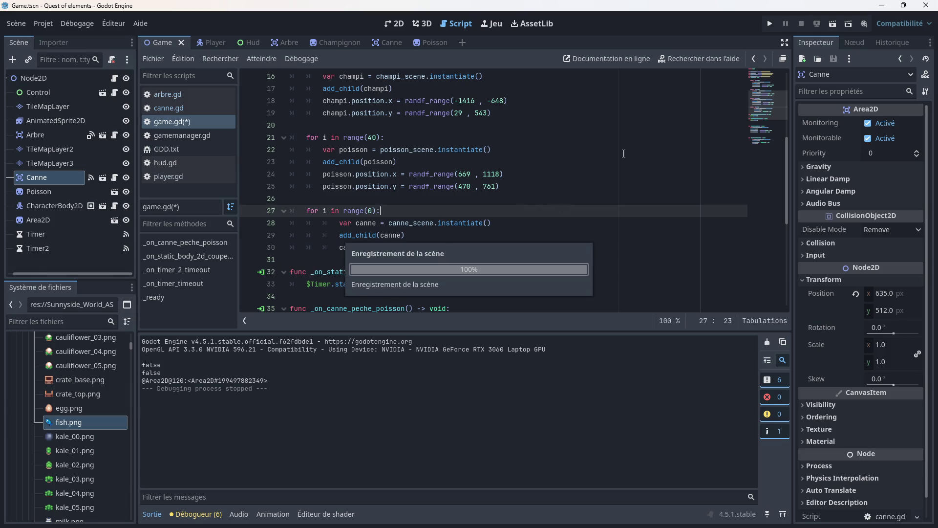
pyautogui.click(769, 23)
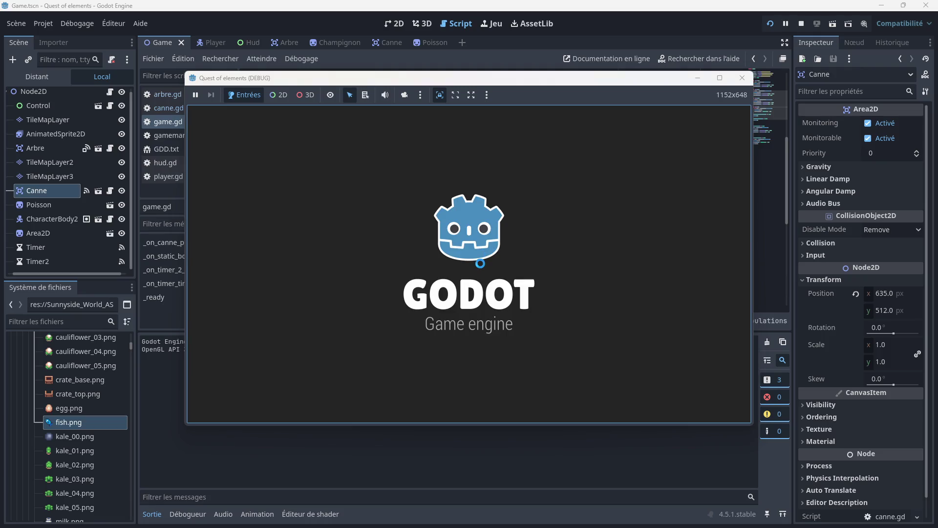
# - Walk the player along the path by the pines onto the wooden dock and fish once
pyautogui.press('Down')
pyautogui.press('Right')
pyautogui.press('Down')
pyautogui.press('Right')
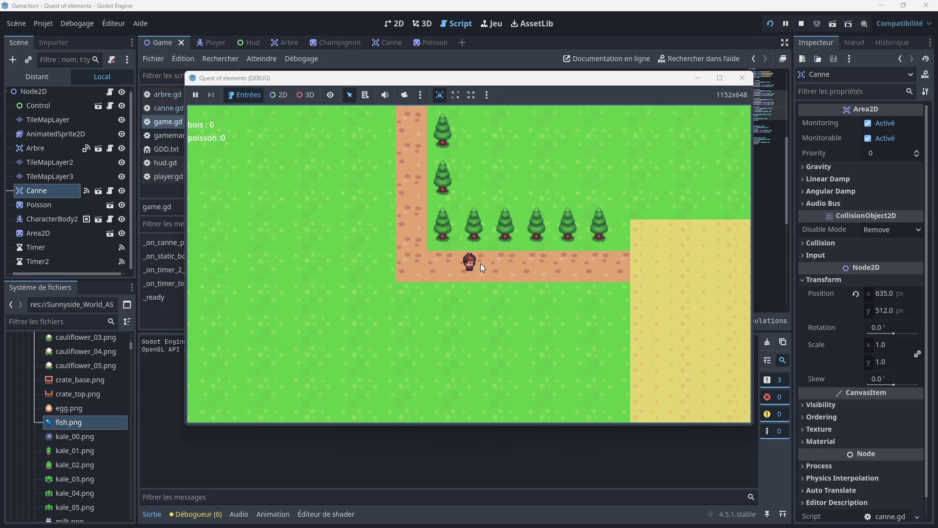
pyautogui.press('Right')
pyautogui.press('Down')
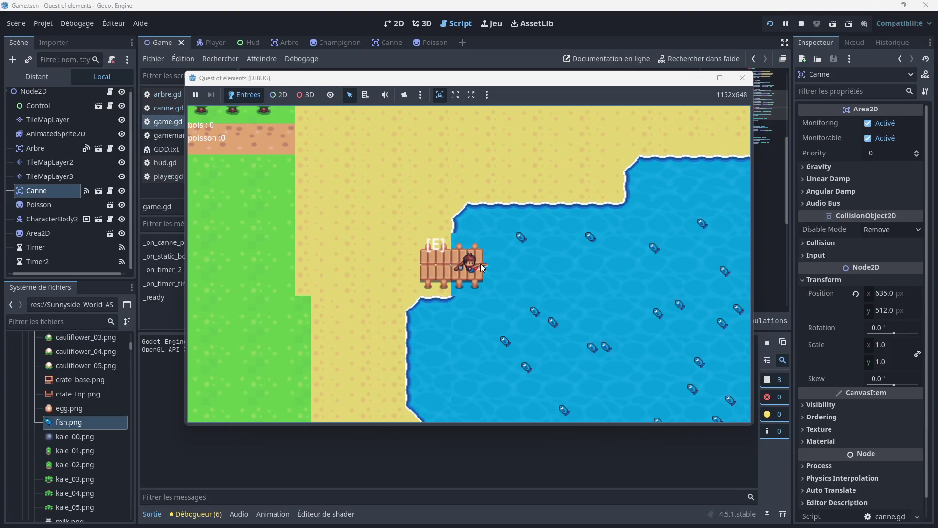
pyautogui.press('e')
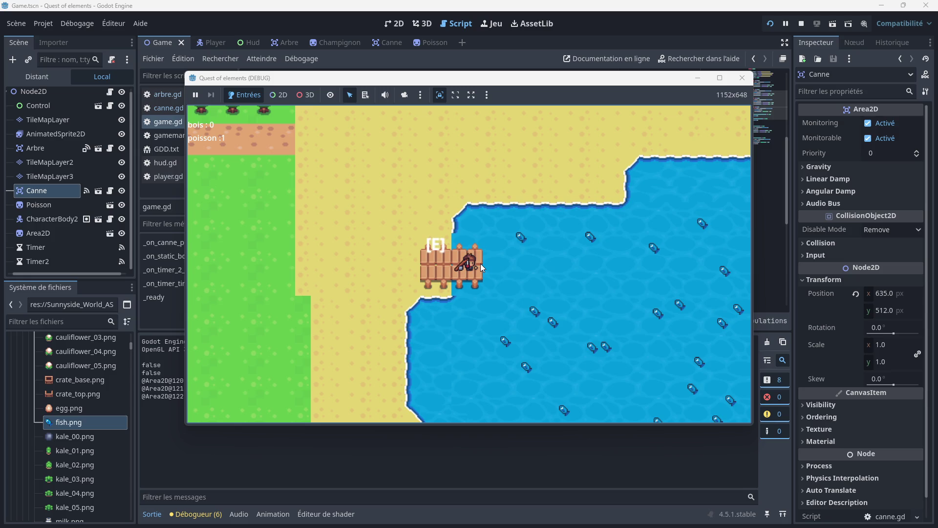
# - Stop the game, change the rod loop on line 27 to range(1), save, and relaunch
pyautogui.click(742, 78)
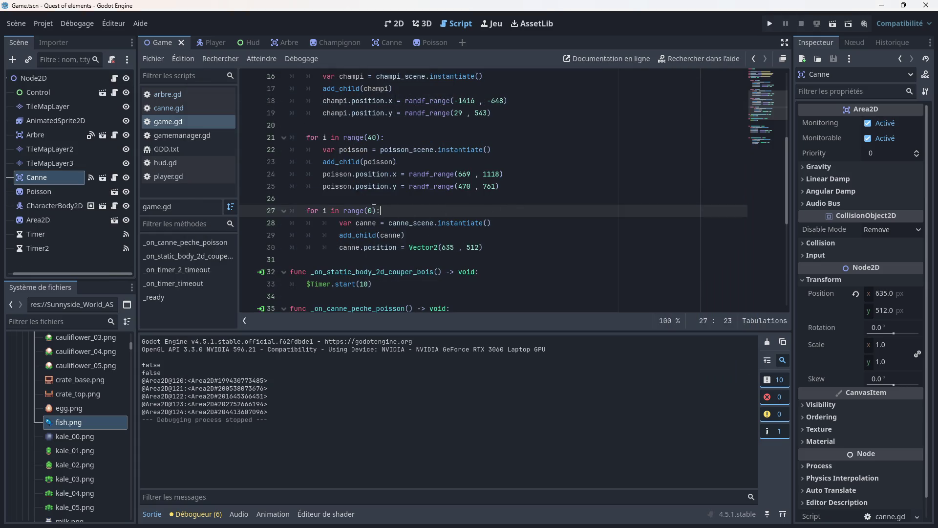
pyautogui.press('BackSpace')
pyautogui.write('1')
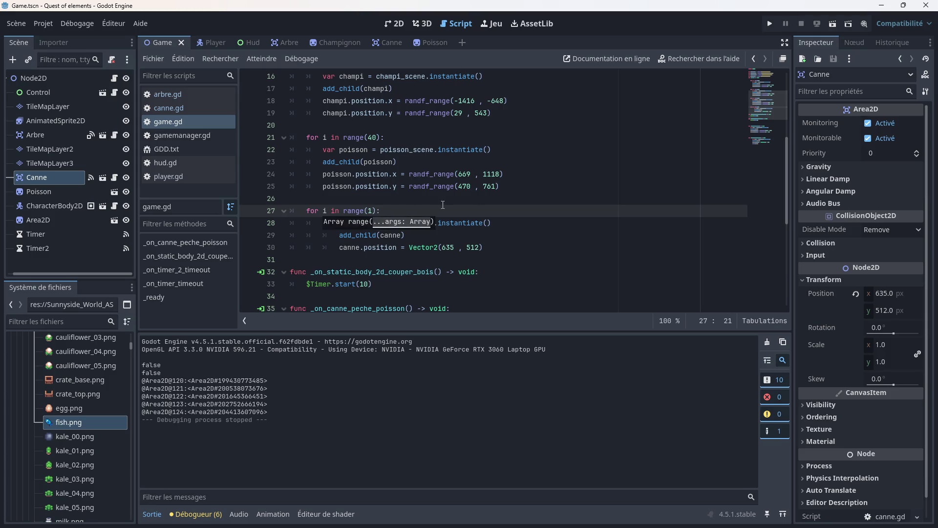
pyautogui.click(444, 203)
pyautogui.hotkey('ctrl', 's')
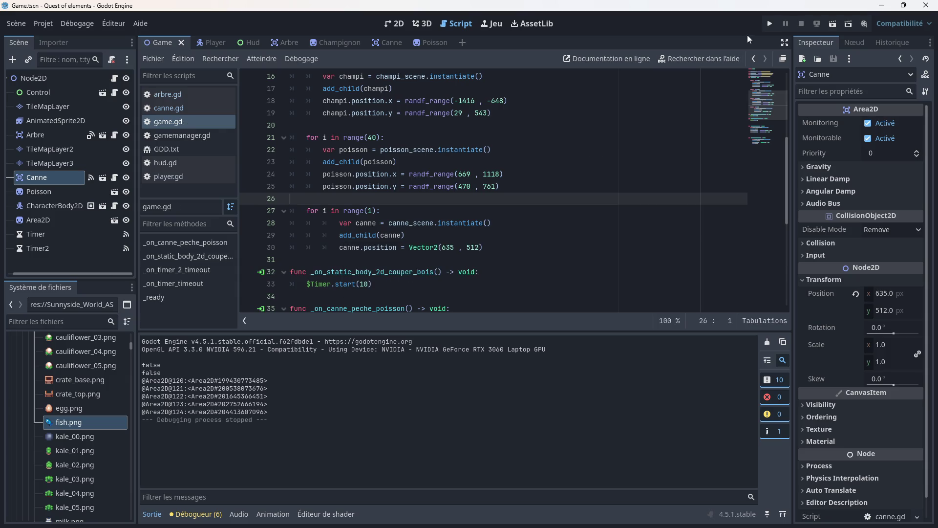
pyautogui.click(769, 25)
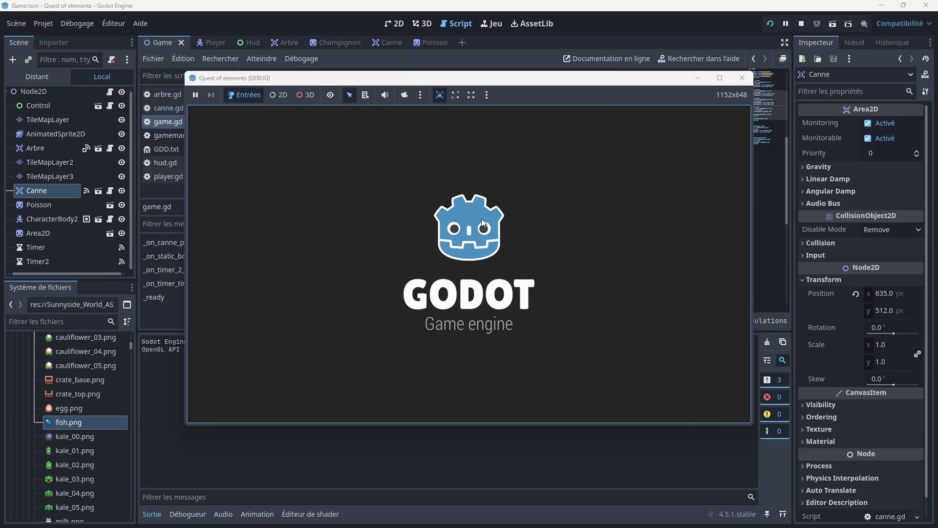
# - Walk onto the dock, fish twice to bring poisson to 2, and close the game
pyautogui.press('Down')
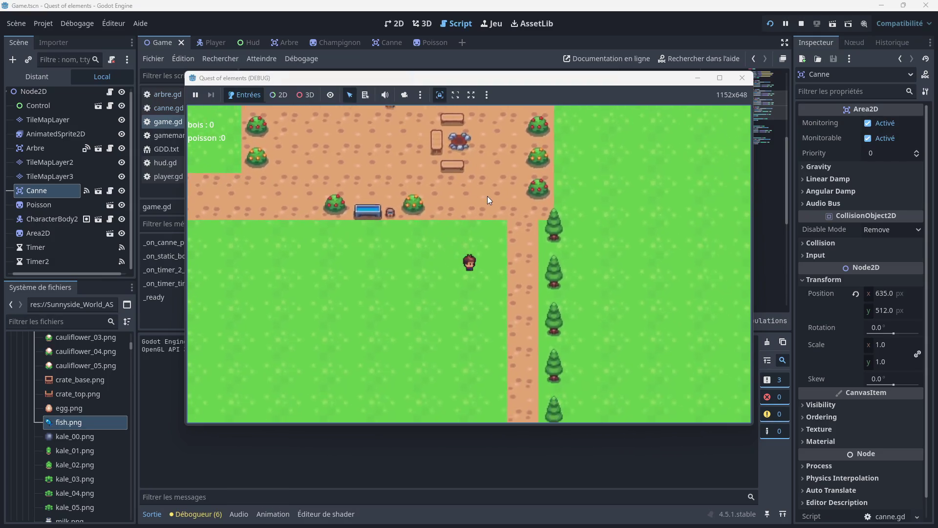
pyautogui.press('Right')
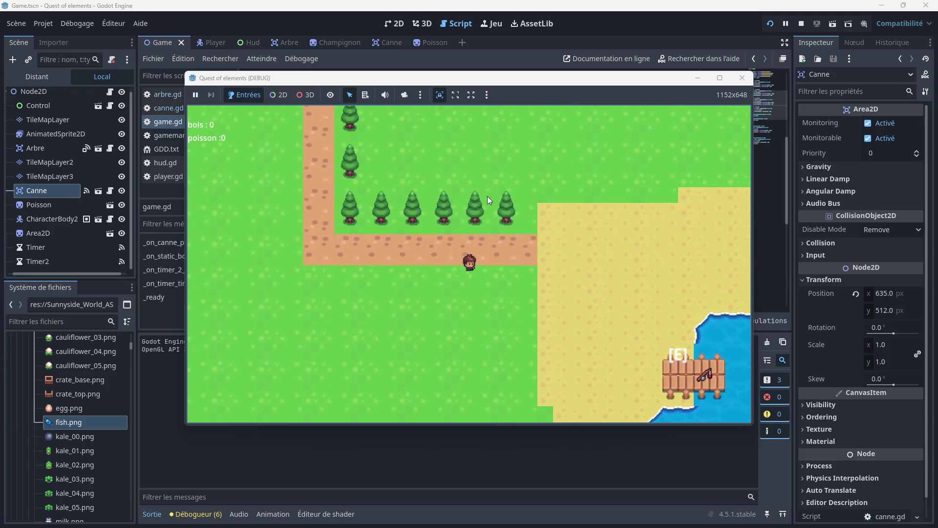
pyautogui.press('Down')
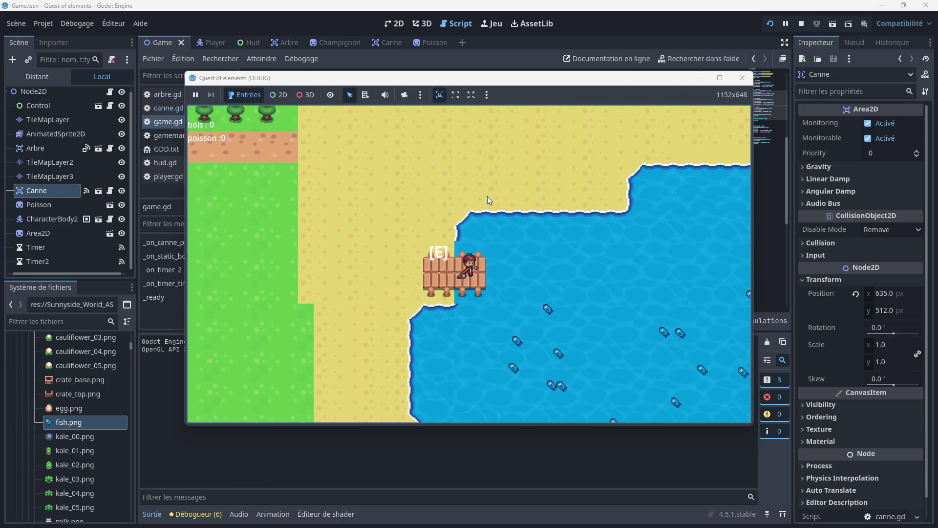
pyautogui.press('e')
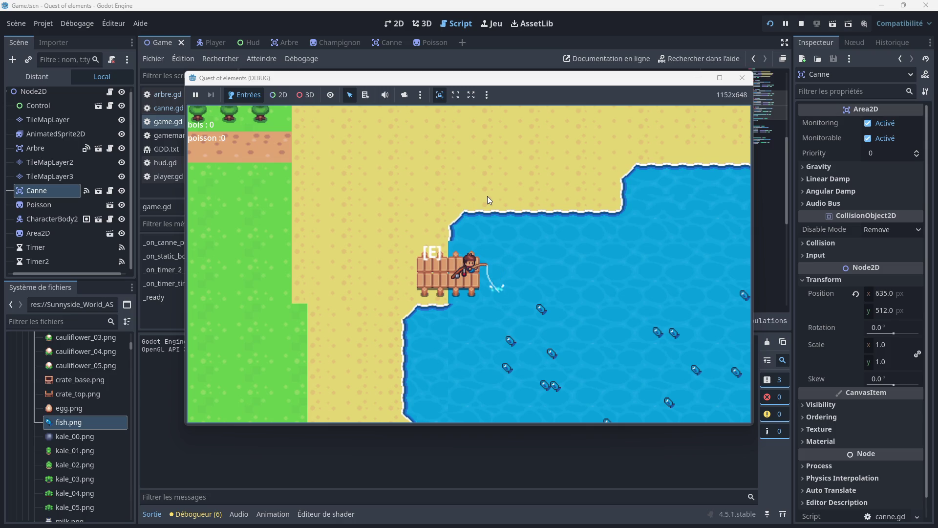
pyautogui.press('e')
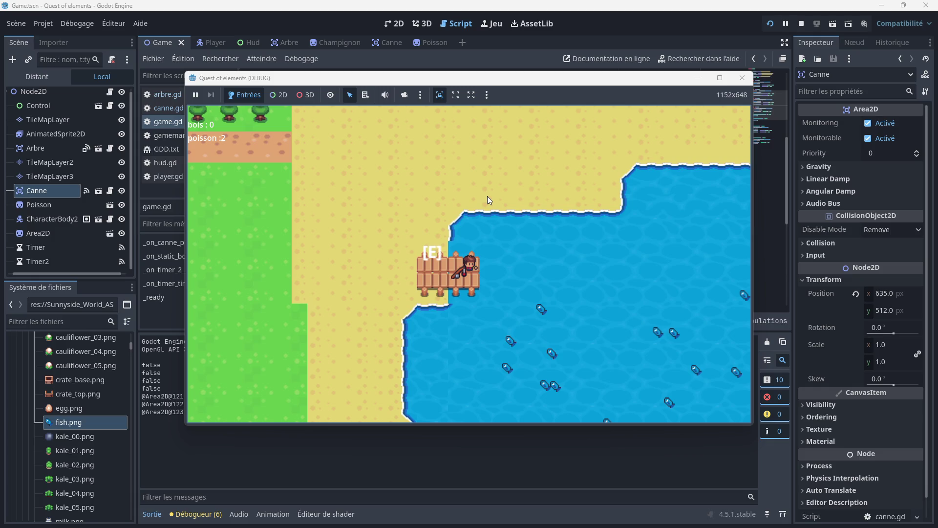
pyautogui.click(742, 77)
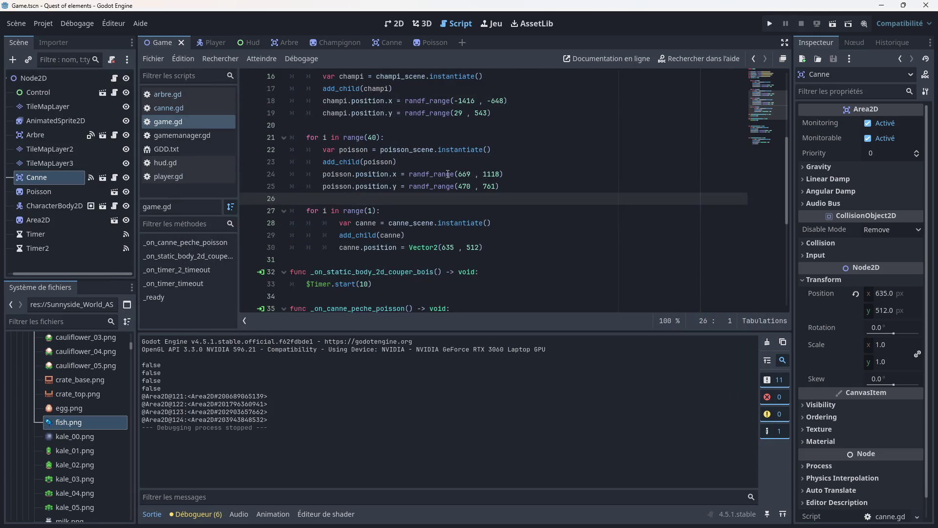
# - Delete the rod-spawning for loop on lines 27–30 of game.gd
pyautogui.scroll(2, 490, 253)
pyautogui.moveTo(504, 262)
pyautogui.mouseDown()
pyautogui.moveTo(298, 247)
pyautogui.moveTo(296, 213)
pyautogui.mouseUp()
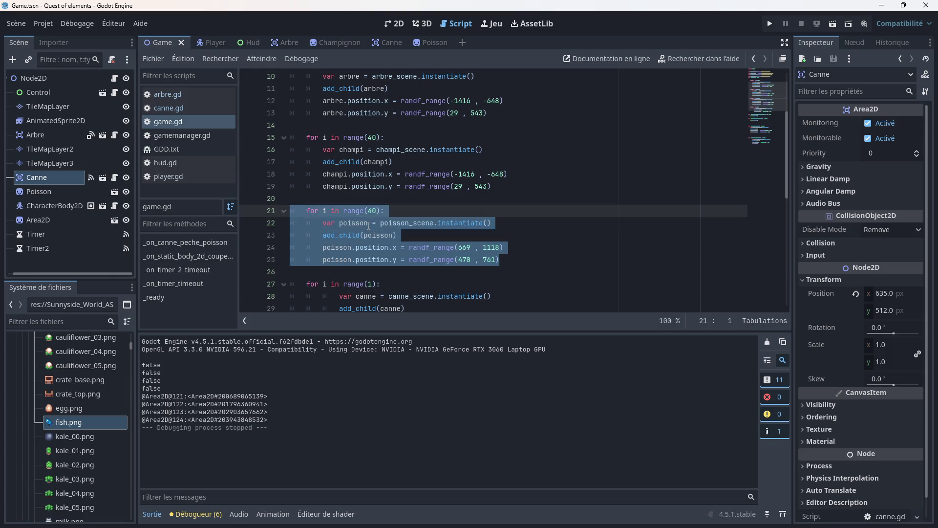
pyautogui.press('End')
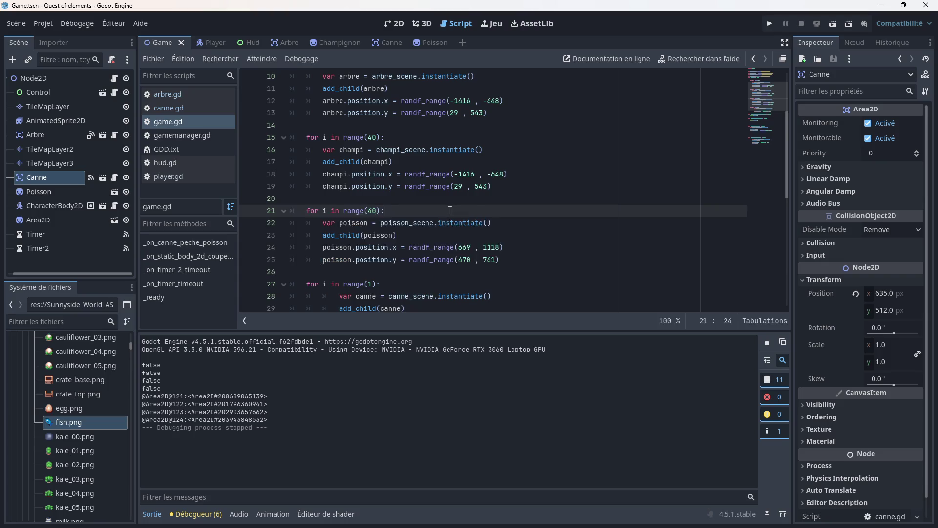
pyautogui.scroll(-2, 440, 227)
pyautogui.moveTo(481, 250); pyautogui.dragTo(287, 215)
pyautogui.press('BackSpace')
# - Look over the remaining game.gd code, then open the canne.gd script
pyautogui.scroll(-3, 346, 211)
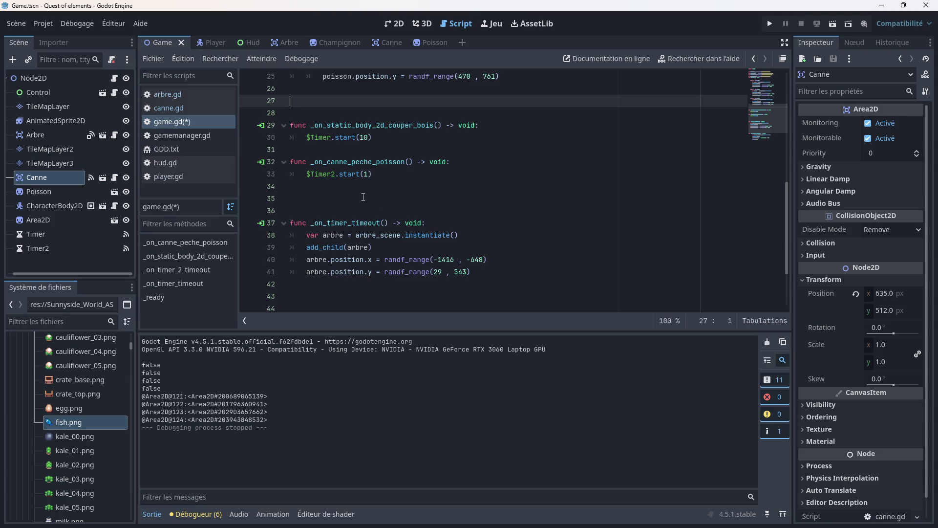
pyautogui.scroll(1, 363, 197)
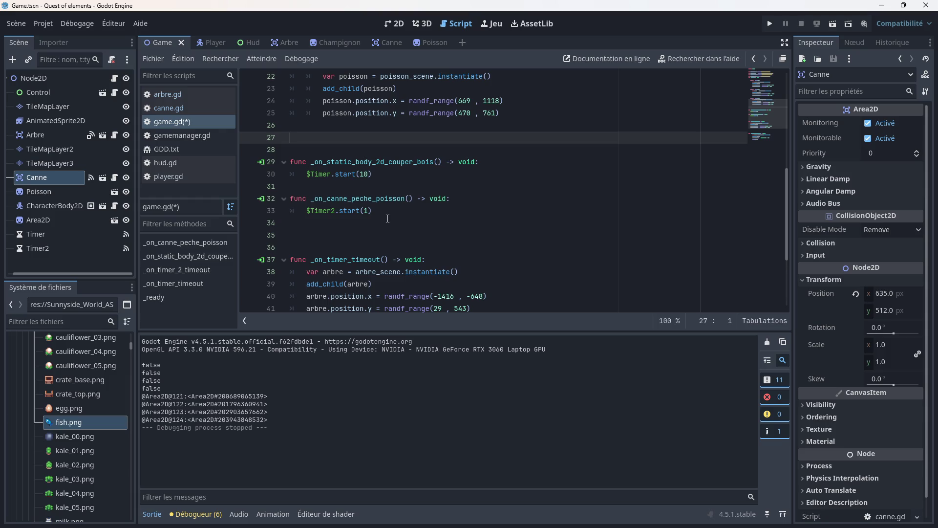
pyautogui.scroll(-3, 387, 219)
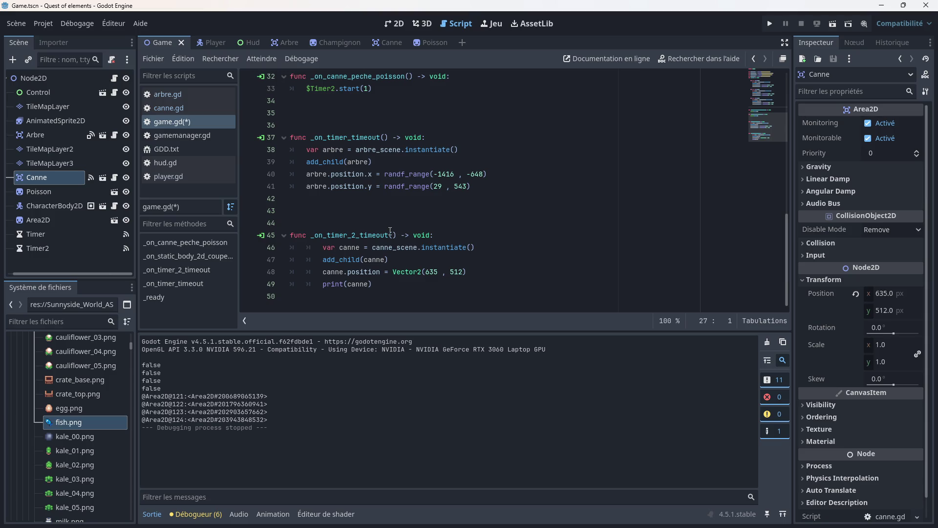
pyautogui.scroll(1, 393, 227)
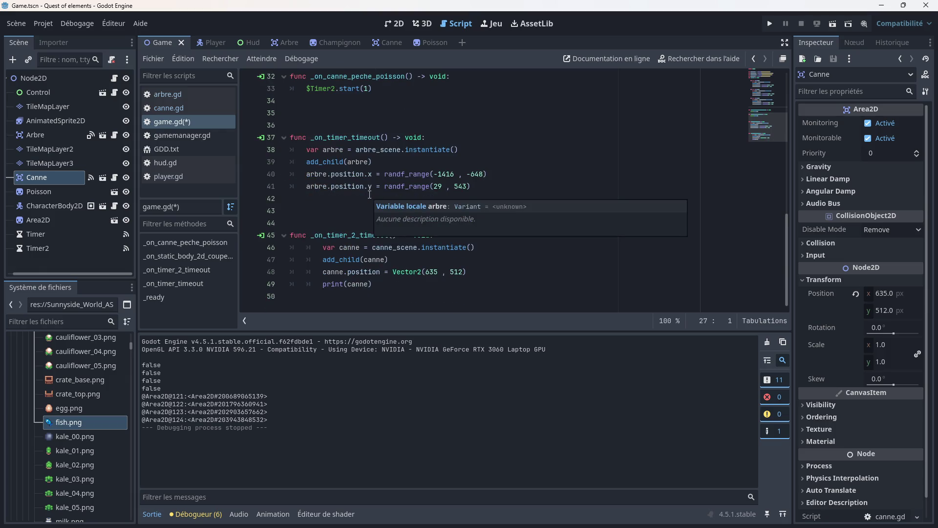
pyautogui.scroll(1, 365, 185)
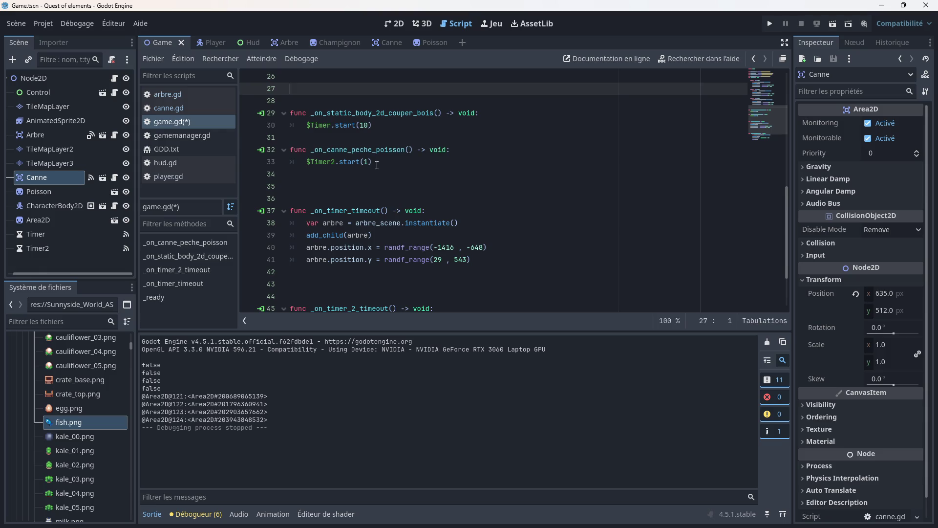
pyautogui.scroll(-2, 377, 165)
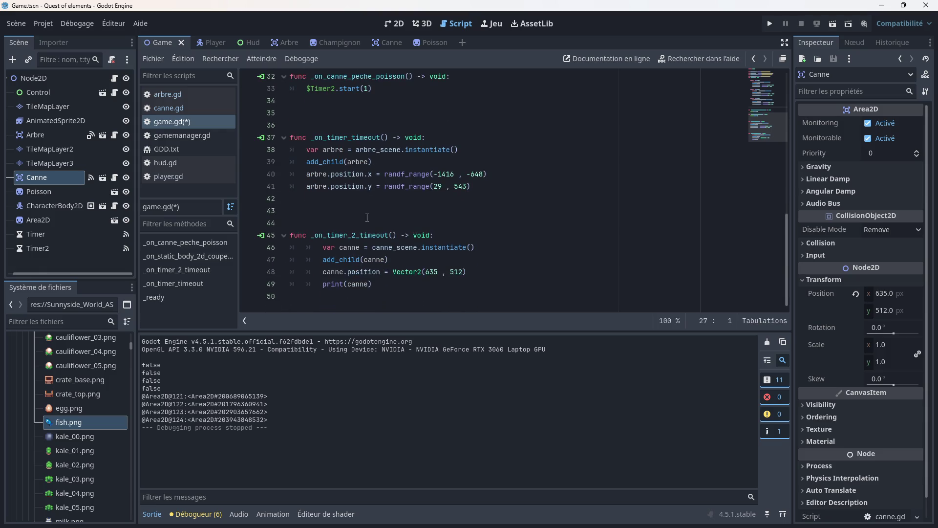
pyautogui.scroll(2, 368, 234)
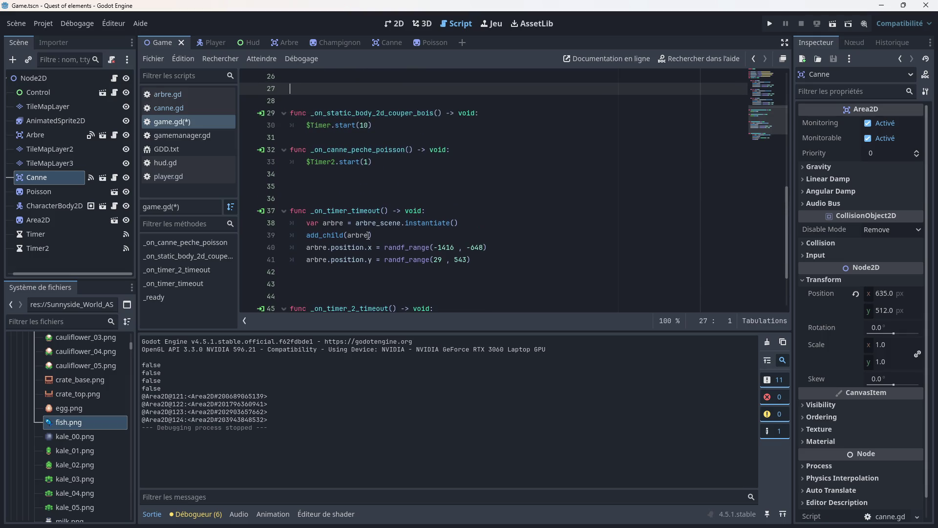
pyautogui.click(166, 107)
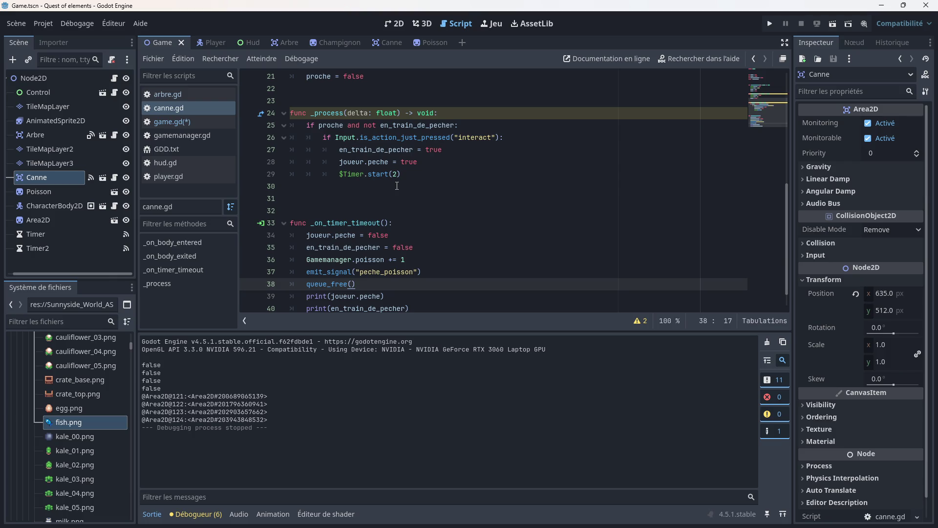
# - Delete the two debug print lines from canne.gd's _on_timer_timeout, then glance at the Poisson scene
pyautogui.scroll(-1, 398, 199)
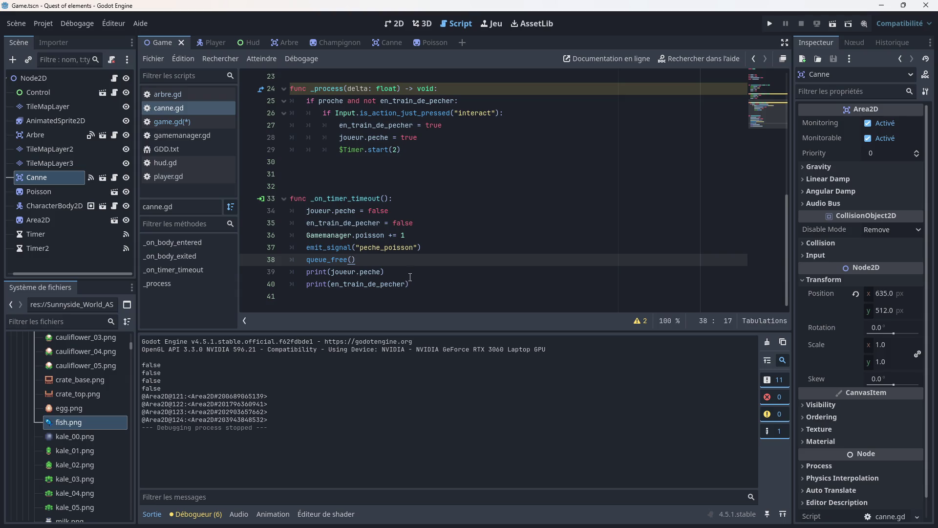
pyautogui.moveTo(411, 283); pyautogui.dragTo(294, 275)
pyautogui.press('Delete')
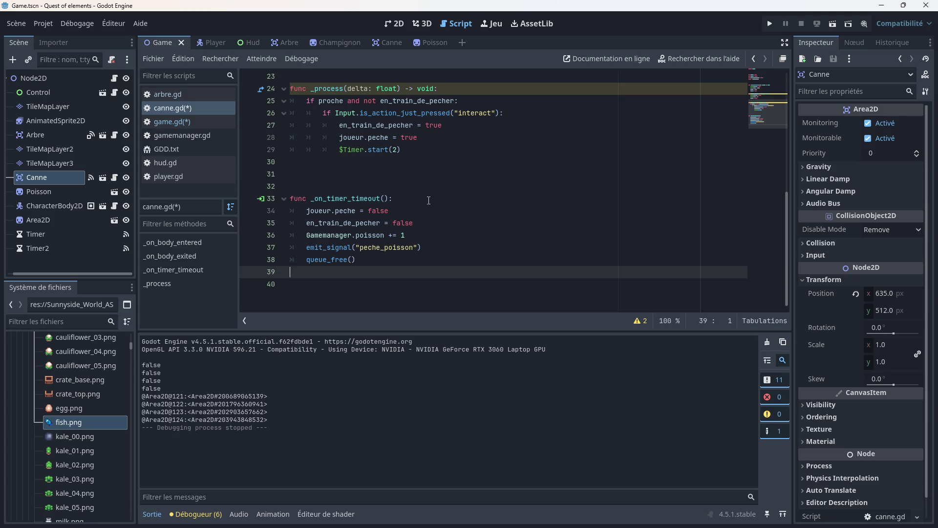
pyautogui.click(431, 42)
pyautogui.click(164, 45)
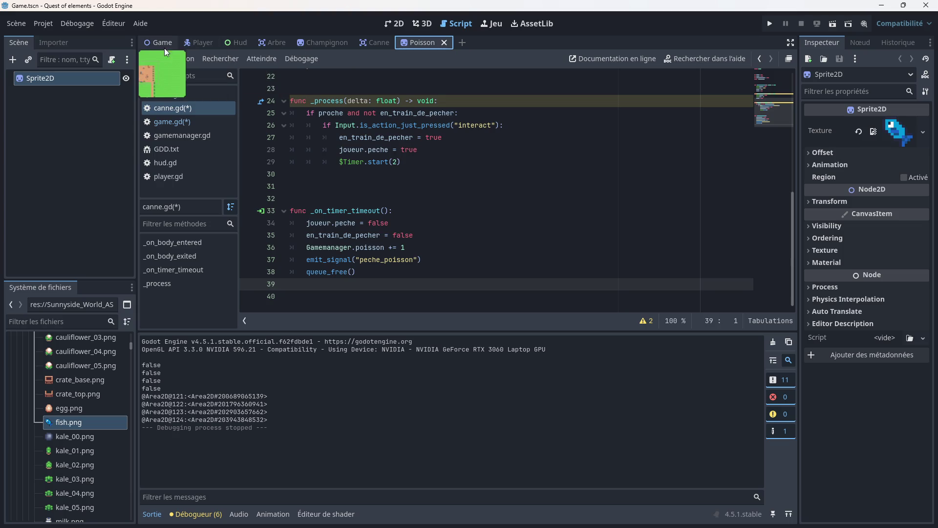
# - Declare 'var spawn' below the preload declarations in game.gd
pyautogui.click(163, 122)
pyautogui.scroll(-2, 327, 213)
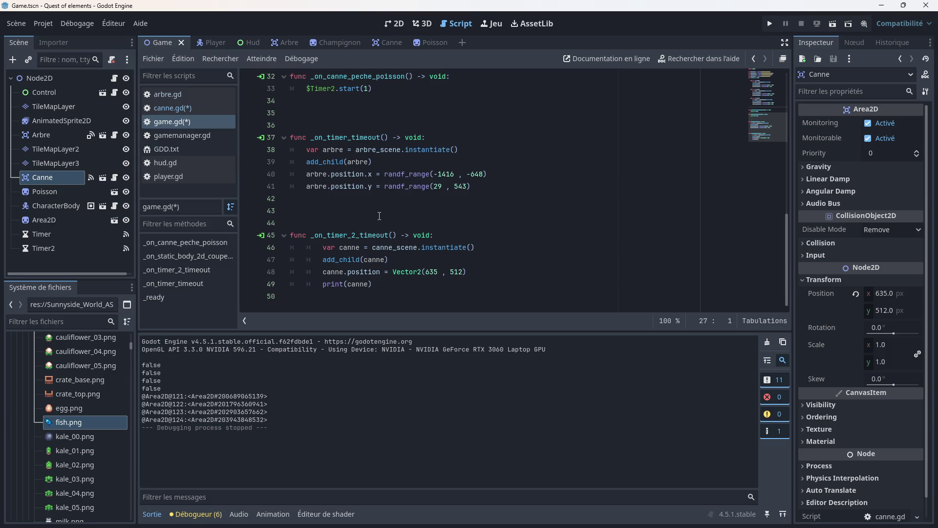
pyautogui.scroll(10, 377, 215)
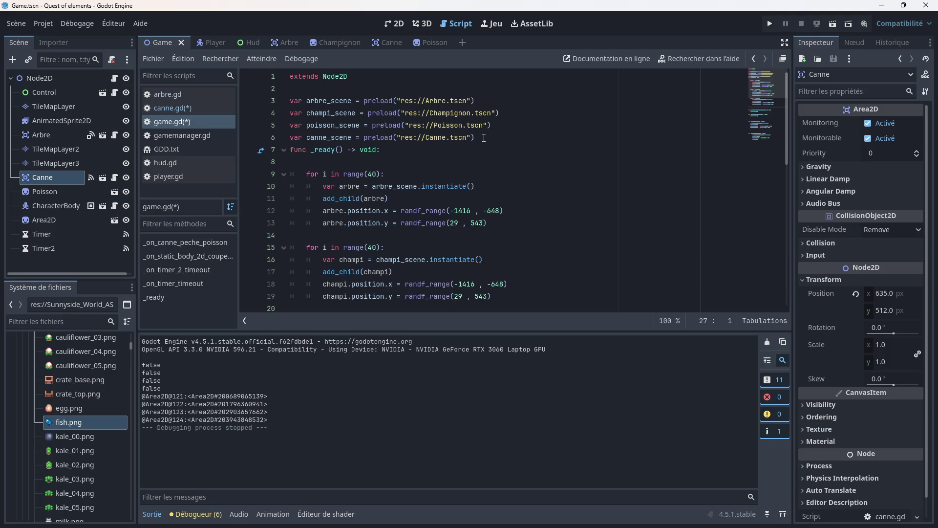
pyautogui.click(483, 138)
pyautogui.press('Return')
pyautogui.write('var spawn')
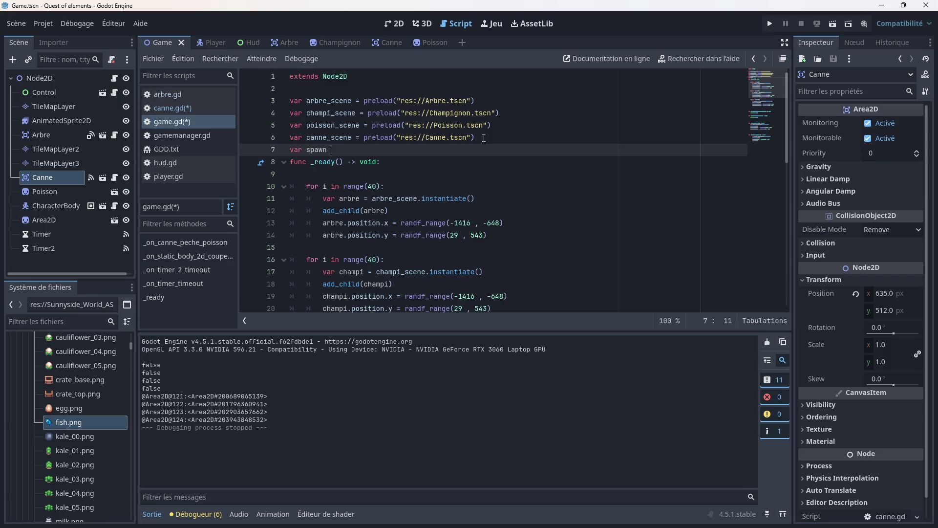
# - Set 'spawn = true' in the _on_canne_peche_poisson handler
pyautogui.scroll(-9, 390, 183)
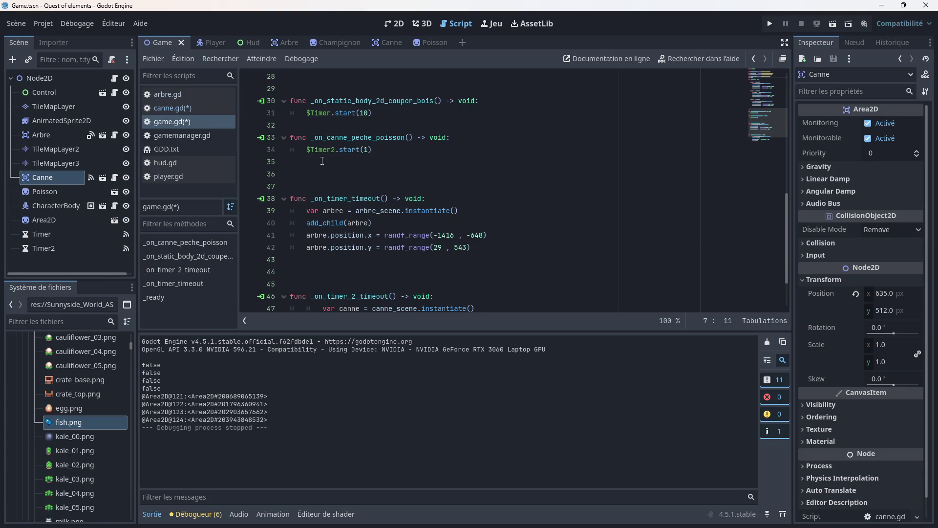
pyautogui.click(316, 161)
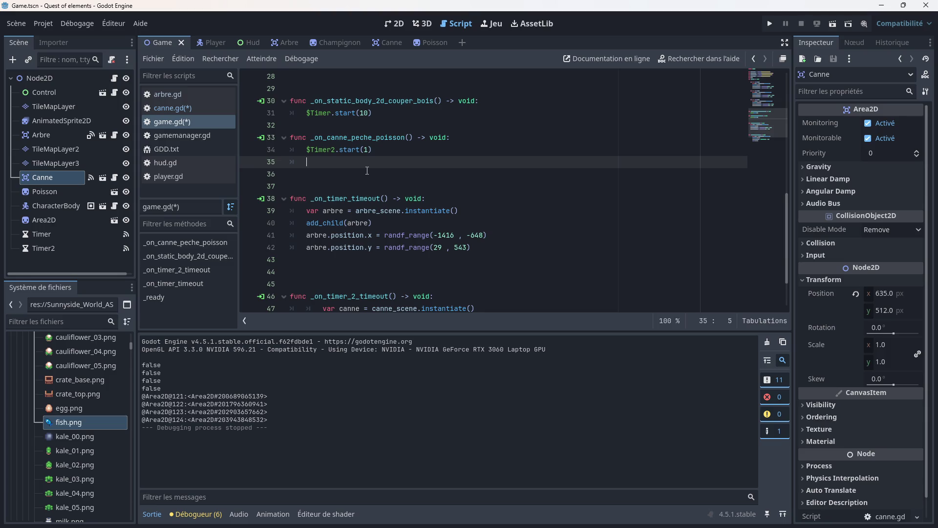
pyautogui.write('spaw')
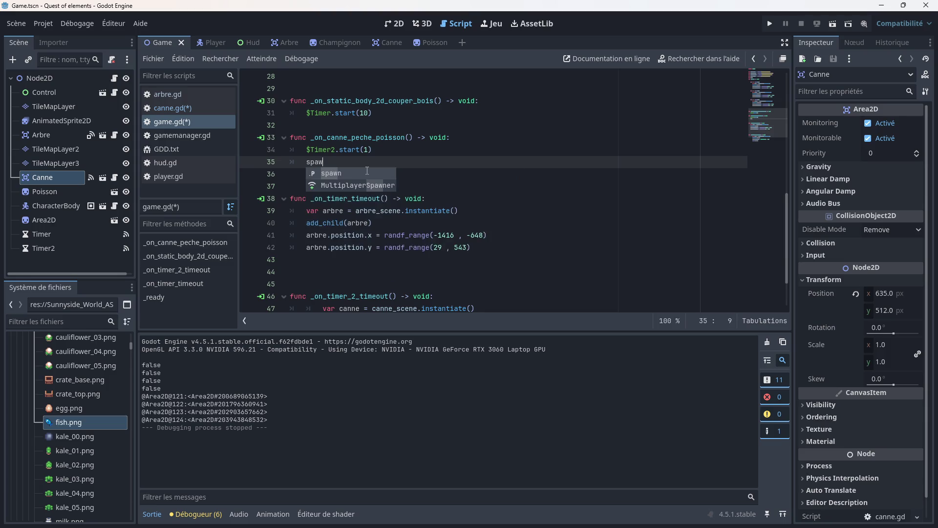
pyautogui.write('n =')
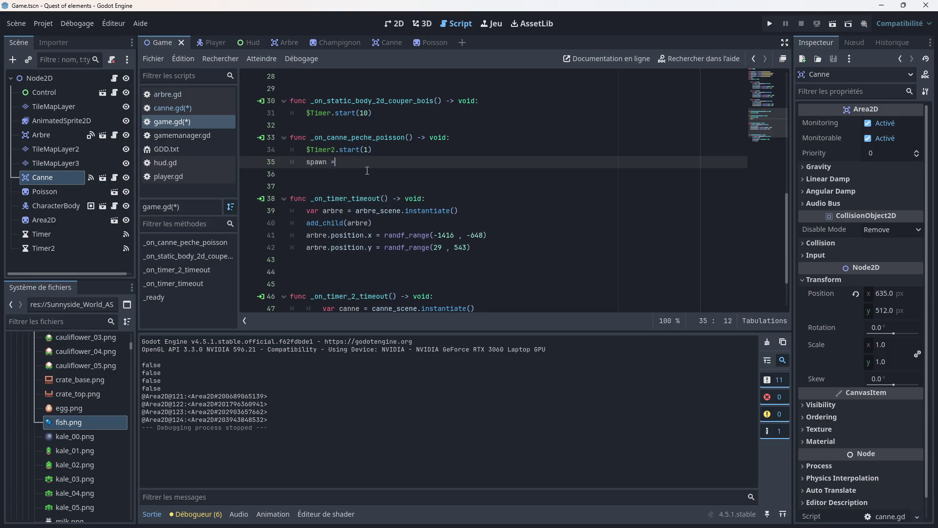
pyautogui.write(' true')
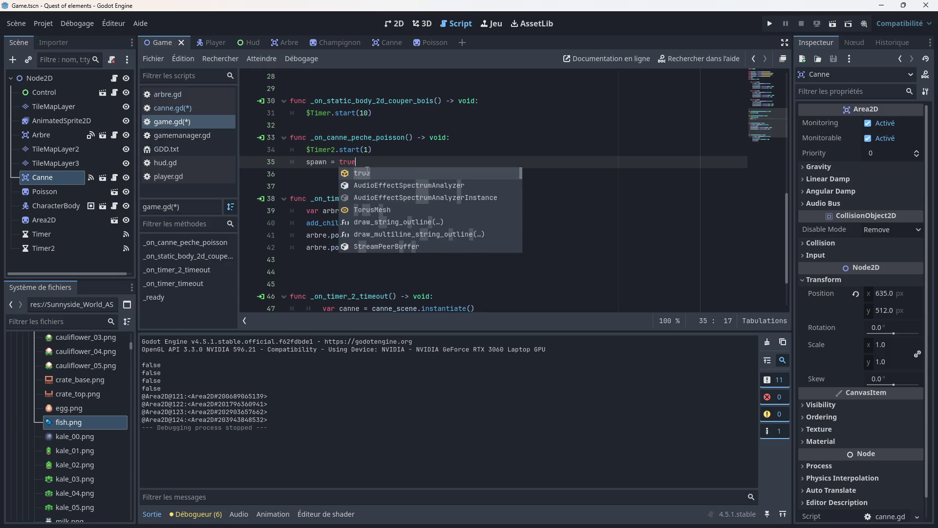
# - Add 'spawn = false' after the rod position line in _on_timer_2_timeout
pyautogui.scroll(-2, 355, 178)
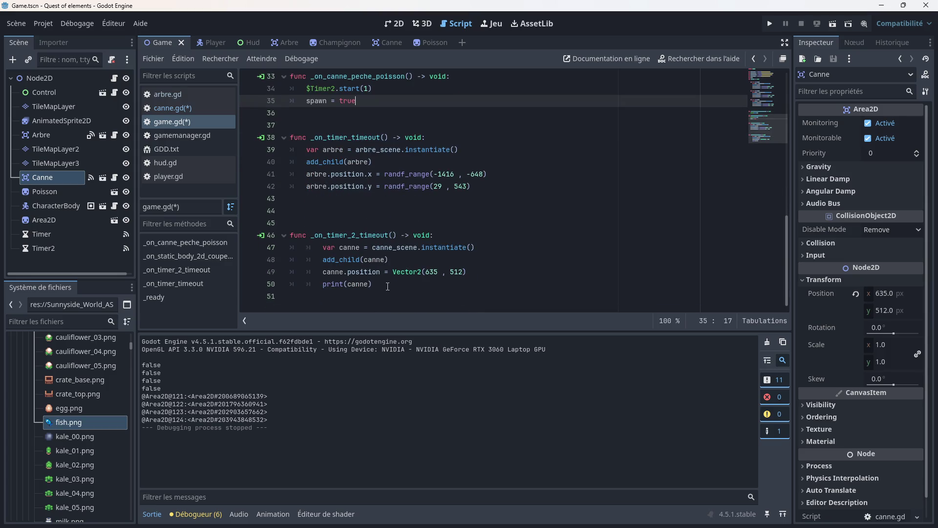
pyautogui.click(472, 270)
pyautogui.press('Return')
pyautogui.write('spaw')
pyautogui.press('Return')
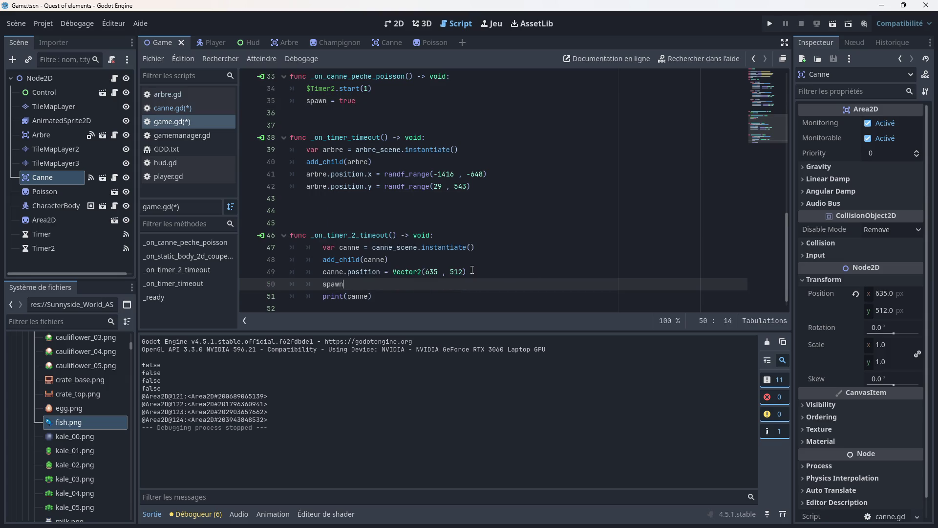
pyautogui.write(' = false')
# - Make _on_timer_2_timeout open with the condition 'if spawn = true :'
pyautogui.click(455, 239)
pyautogui.press('Return')
pyautogui.write('if spawn')
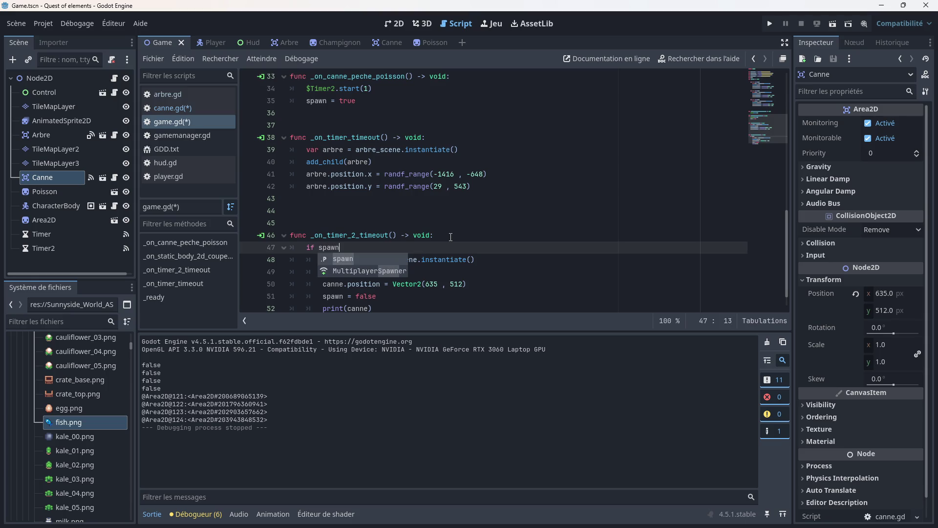
pyautogui.write(' = true')
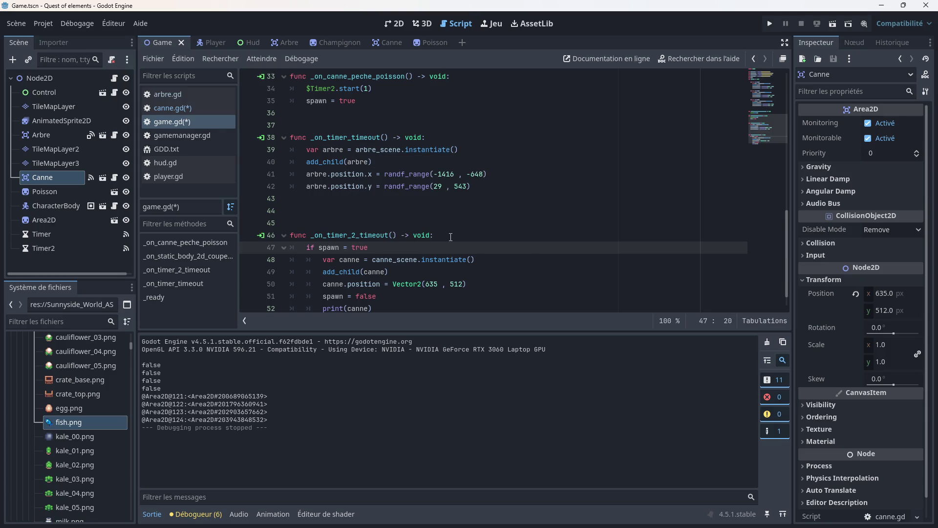
pyautogui.write(' :')
pyautogui.scroll(-1, 450, 237)
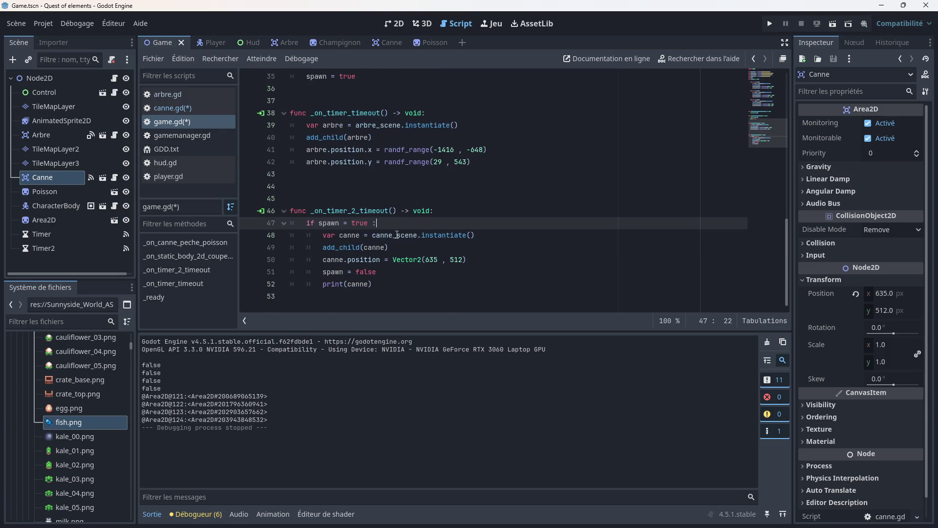
pyautogui.moveTo(380, 246)
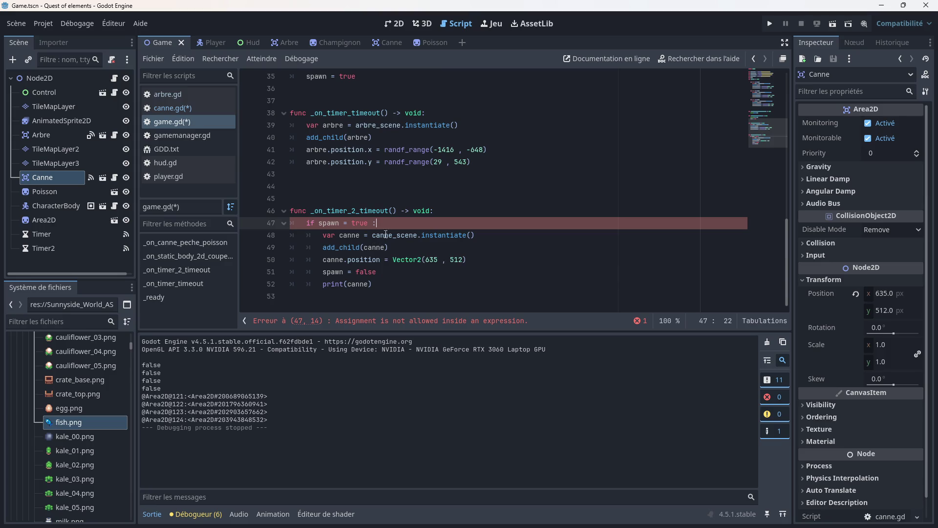
# - Start editing the end of the respawn condition line
pyautogui.click(306, 236)
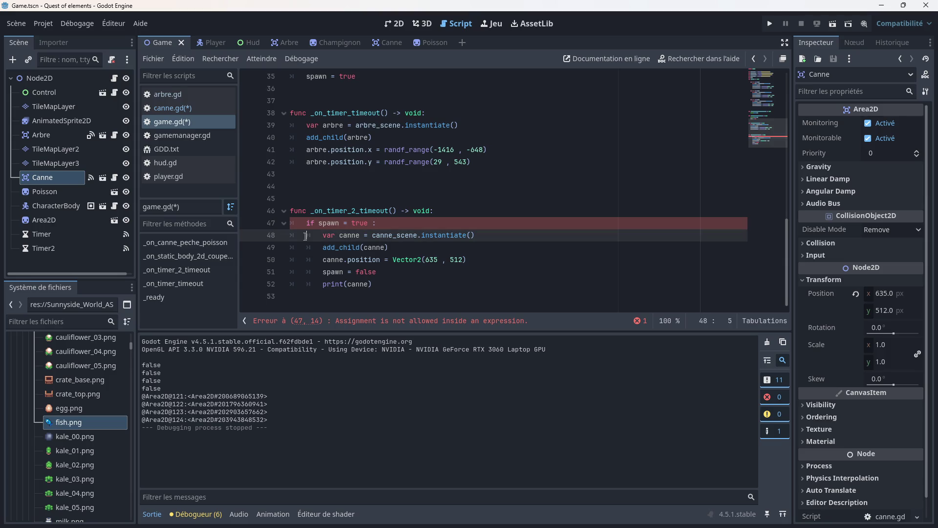
pyautogui.click(378, 223)
pyautogui.press('BackSpace')
pyautogui.press('BackSpace')
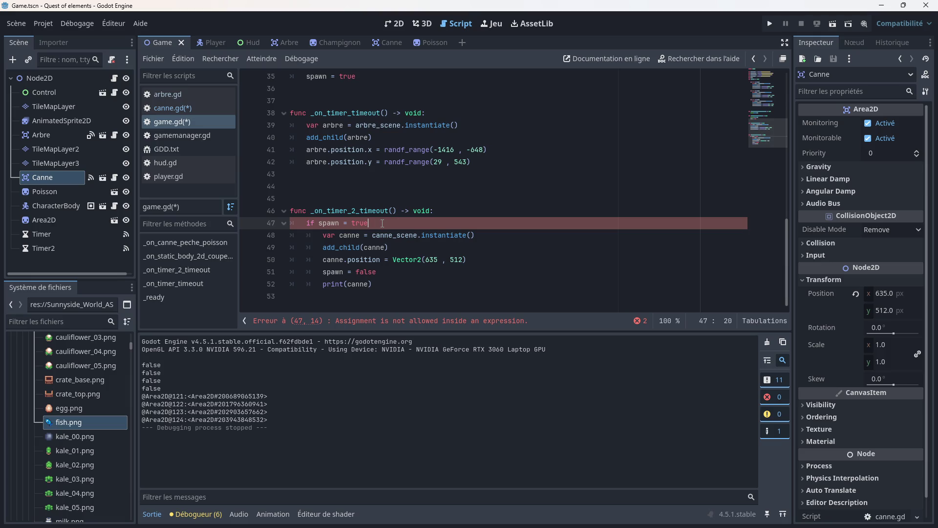
pyautogui.scroll(7, 310, 193)
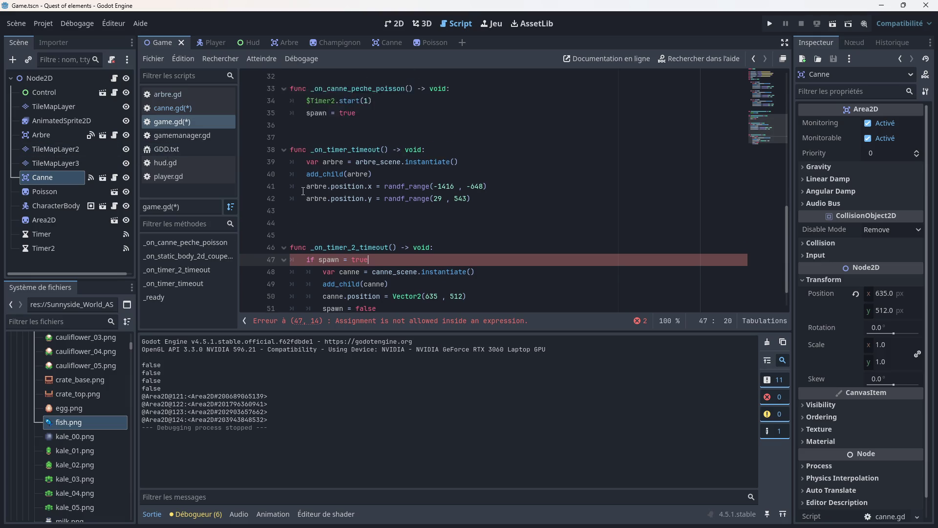
pyautogui.scroll(4, 310, 193)
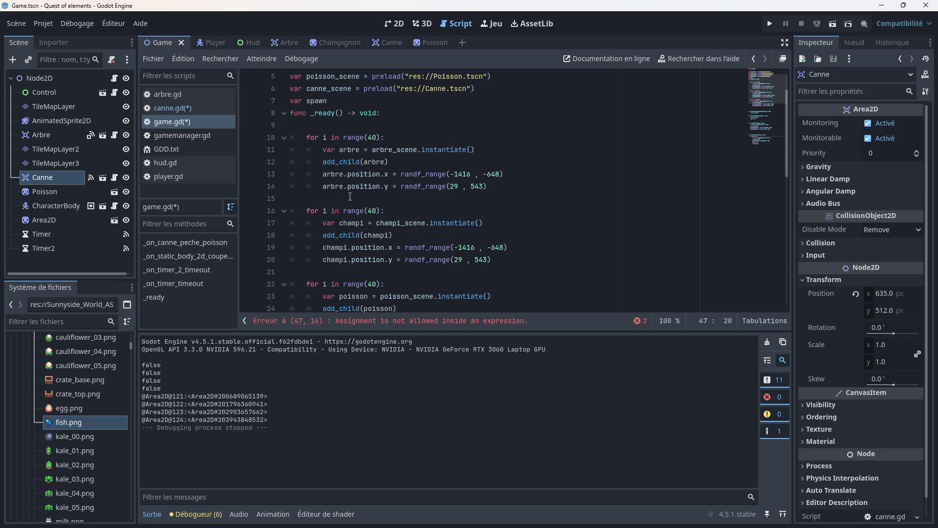
pyautogui.scroll(-4, 389, 219)
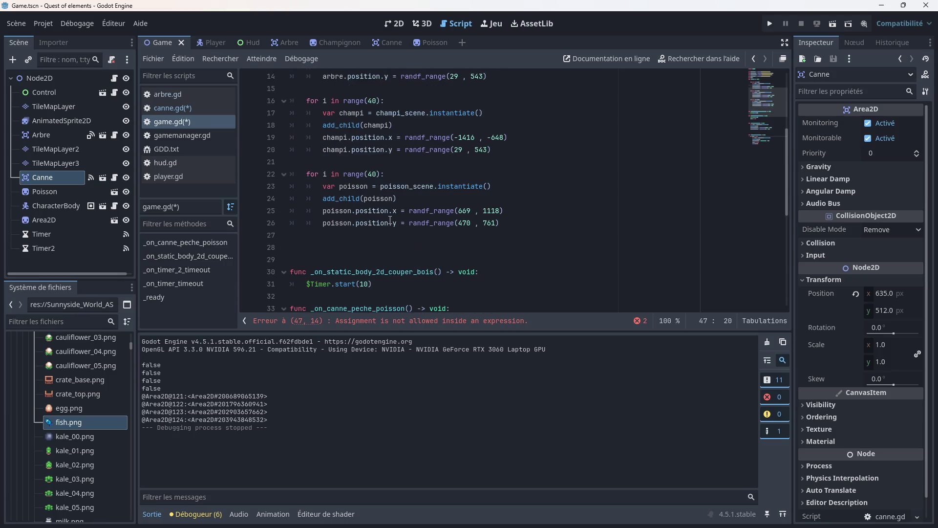
# - After checking canne.gd, remove the invalid '= true' so the condition reads 'if spawn :'
pyautogui.click(179, 107)
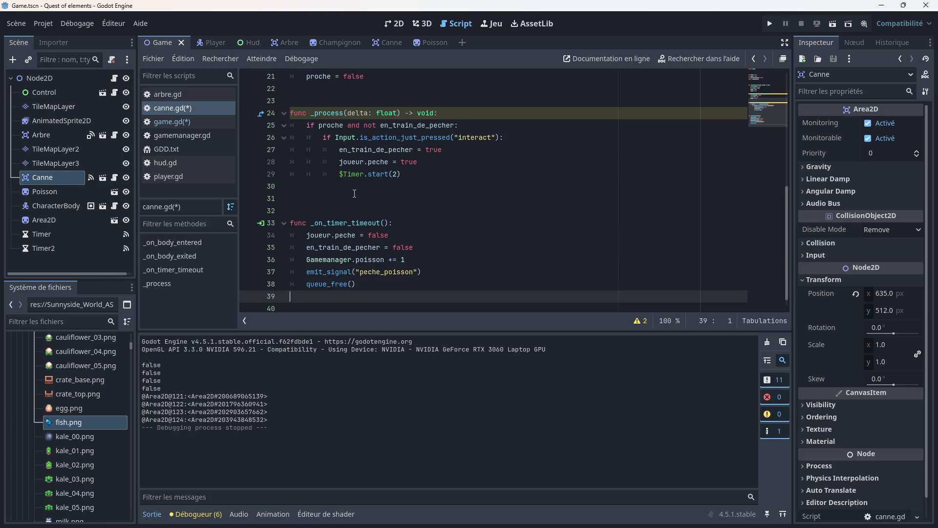
pyautogui.scroll(2, 354, 193)
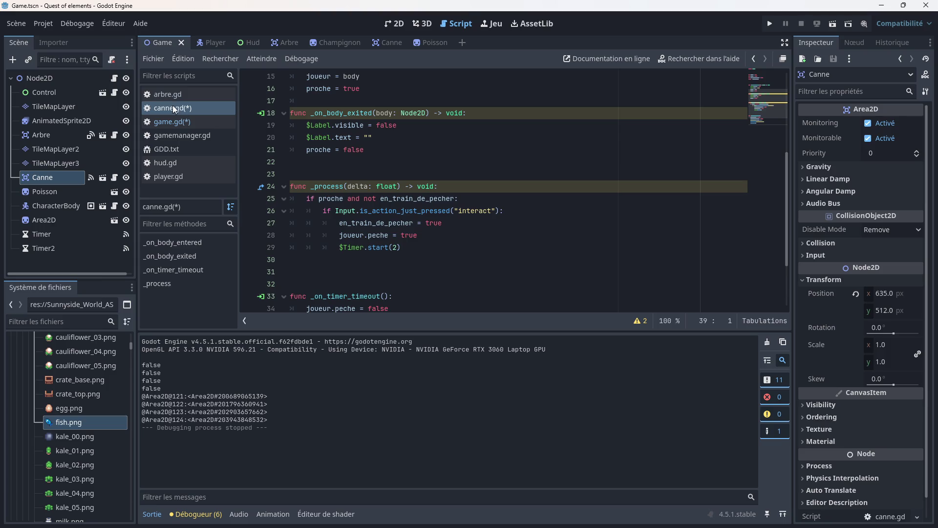
pyautogui.click(169, 121)
pyautogui.scroll(-4, 353, 201)
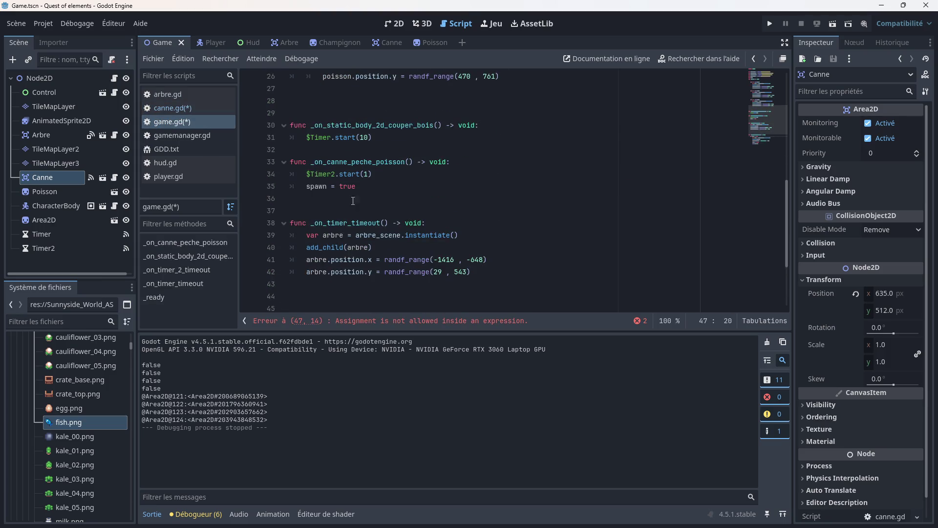
pyautogui.scroll(-3, 346, 221)
pyautogui.moveTo(369, 223); pyautogui.dragTo(346, 218)
pyautogui.press('BackSpace')
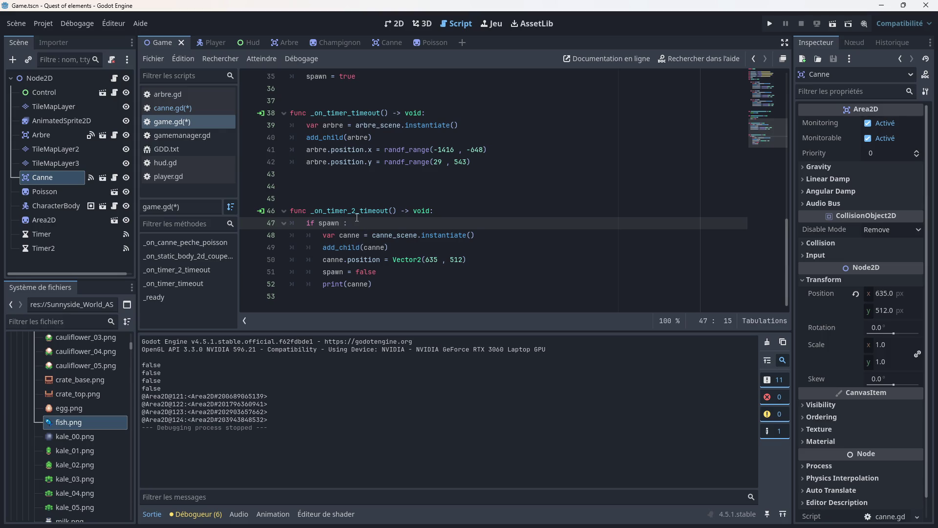
pyautogui.scroll(1, 356, 83)
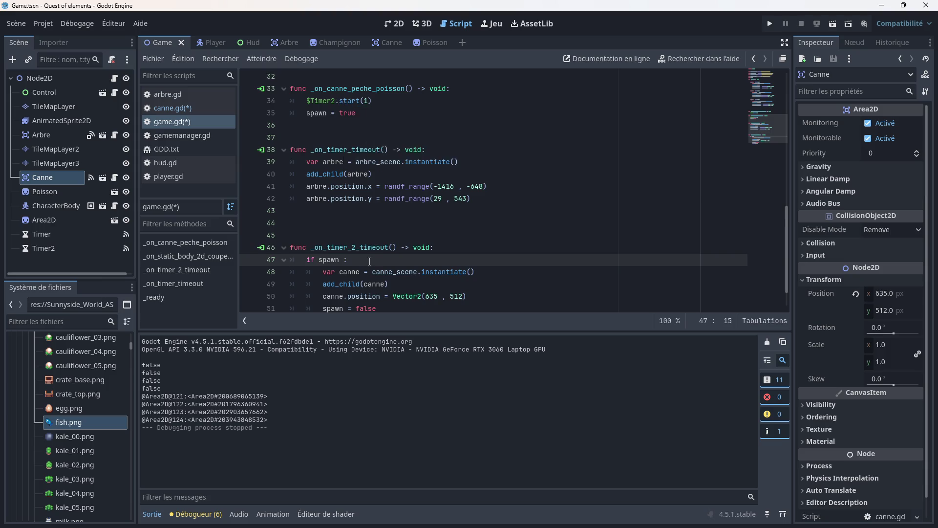
pyautogui.scroll(-1, 366, 220)
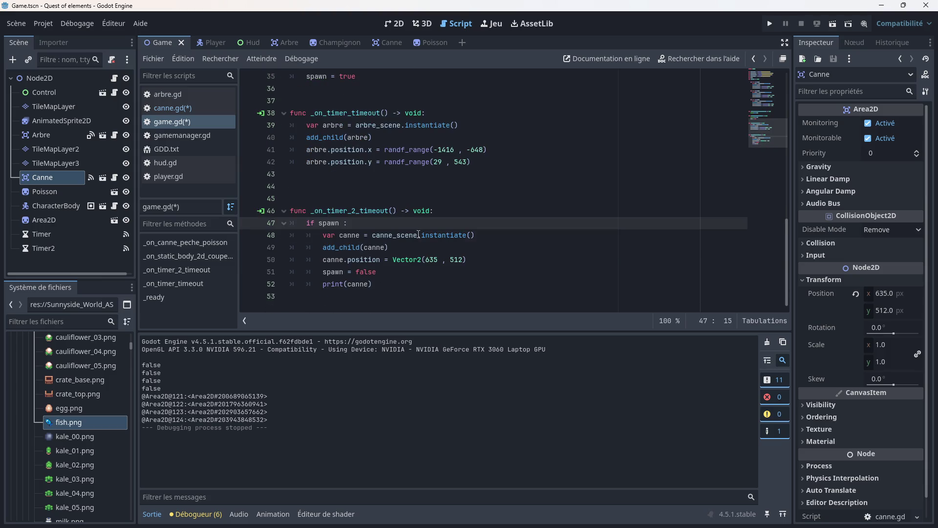
# - Add print(spawn) after print(canne), save, and run the game
pyautogui.click(389, 289)
pyautogui.press('Return')
pyautogui.write('p')
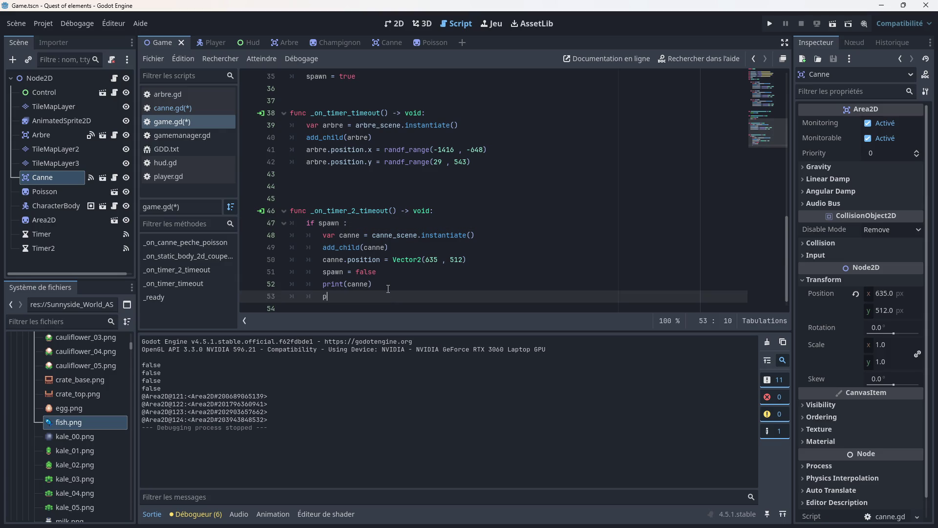
pyautogui.write('rint spawn')
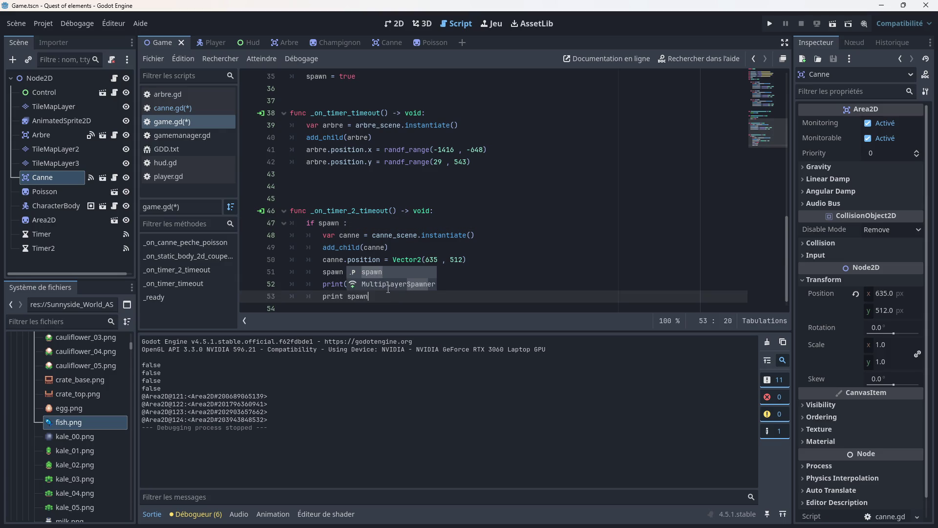
pyautogui.click(349, 295)
pyautogui.press('BackSpace')
pyautogui.write('(')
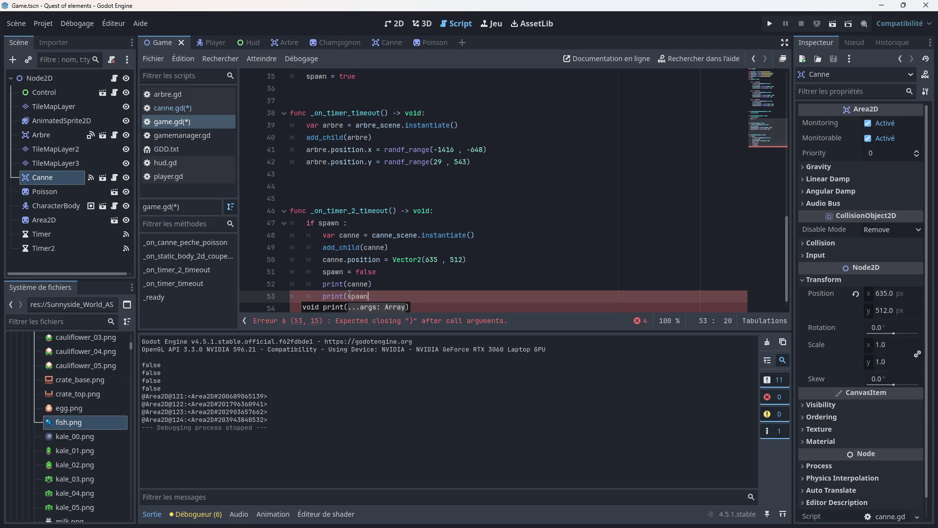
pyautogui.write(')')
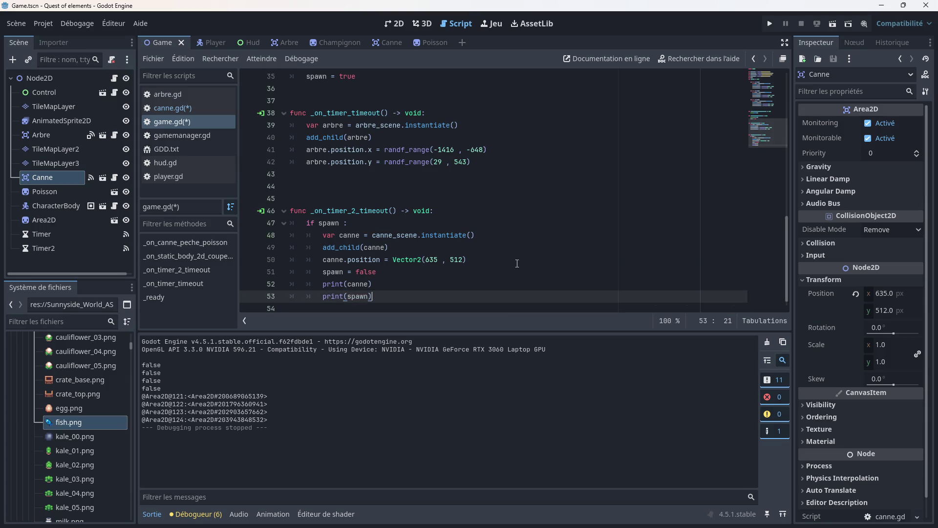
pyautogui.click(517, 263)
pyautogui.hotkey('ctrl', 's')
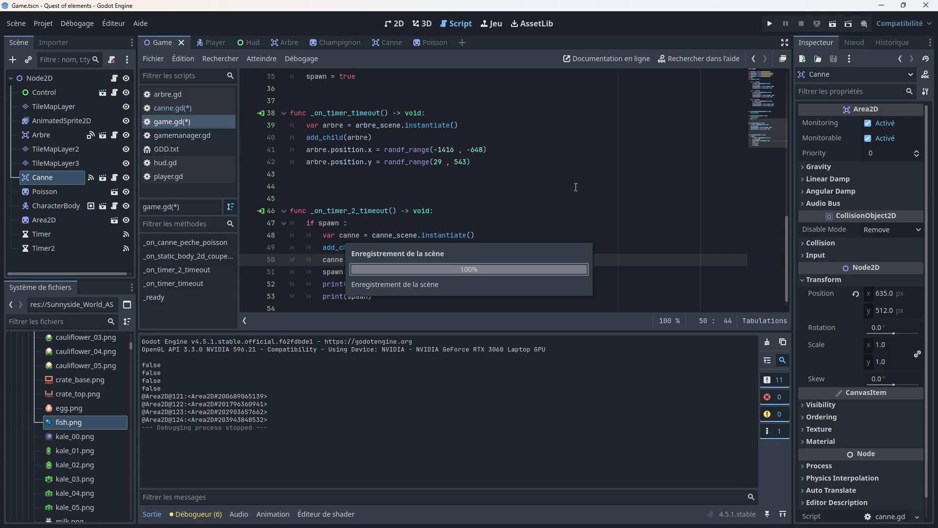
pyautogui.click(769, 25)
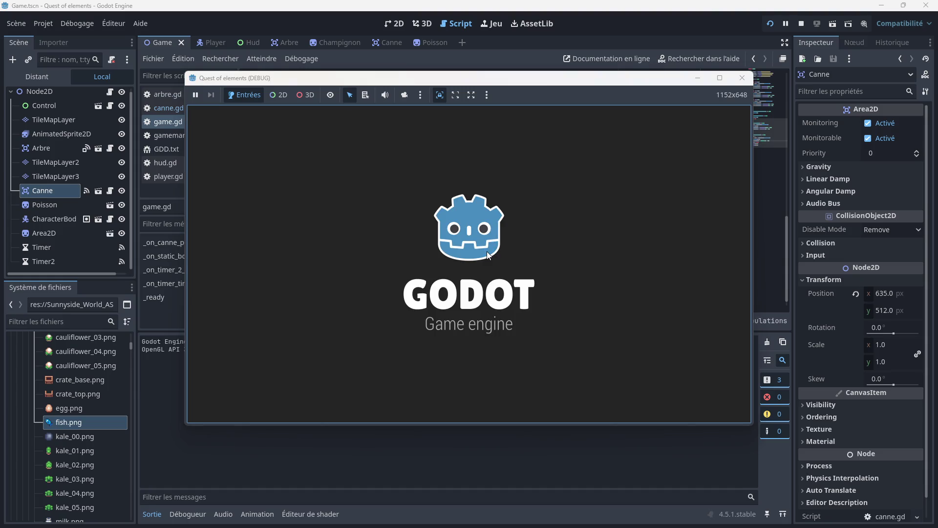
# - Walk onto the dock, fish until poisson reaches 2, then stop the game
pyautogui.press('Down')
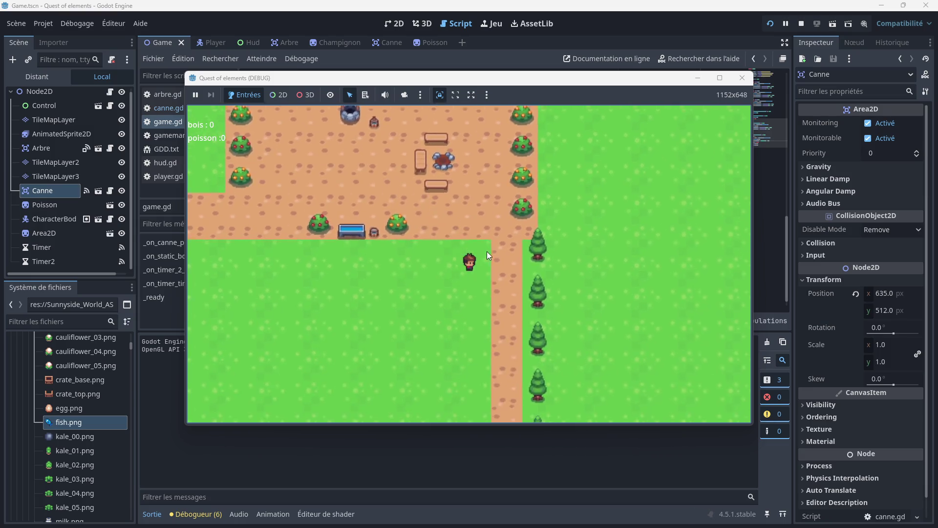
pyautogui.press('Right')
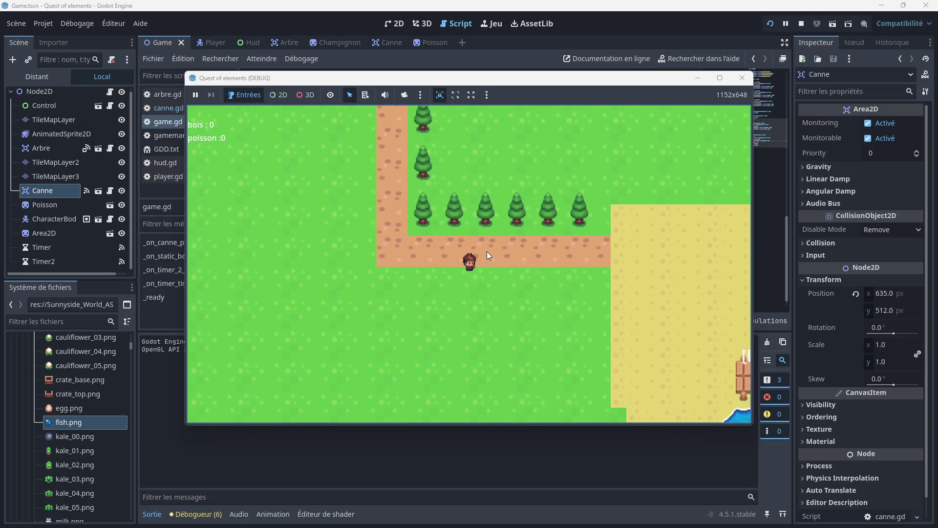
pyautogui.press('Down')
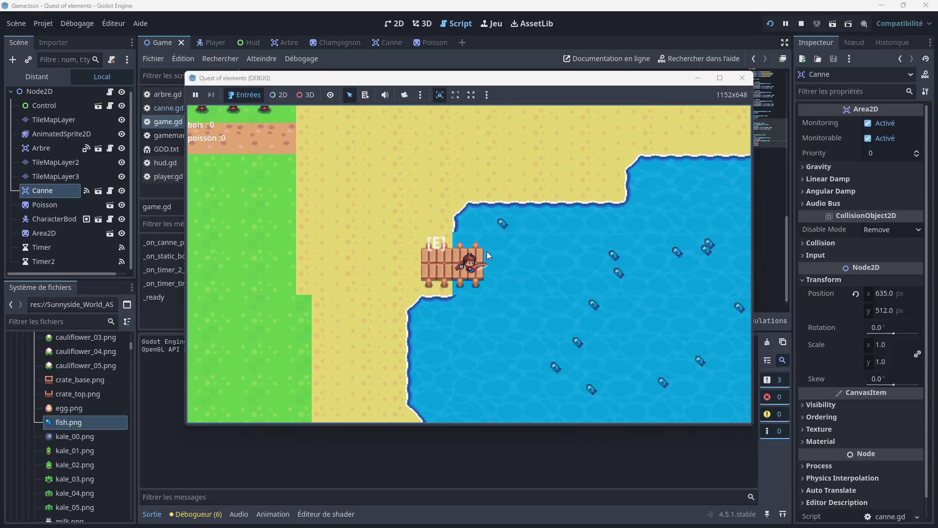
pyautogui.press('e')
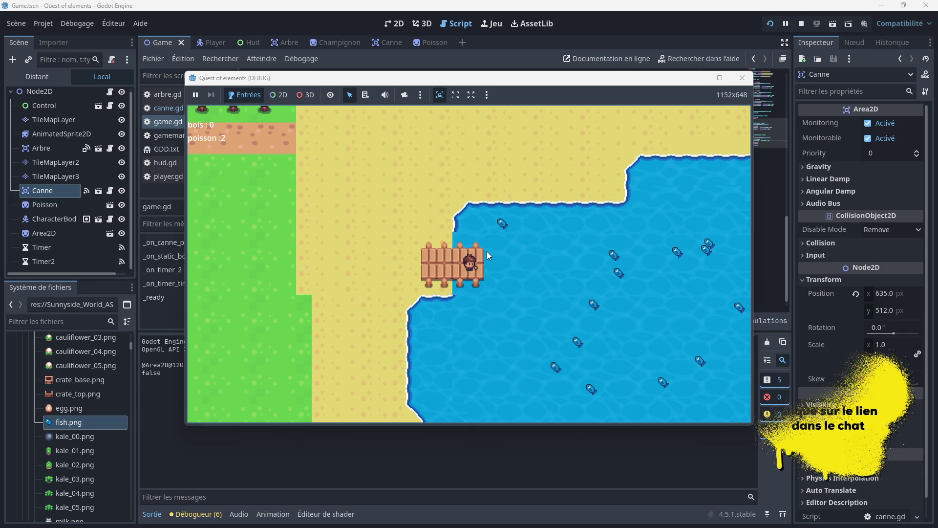
pyautogui.click(743, 78)
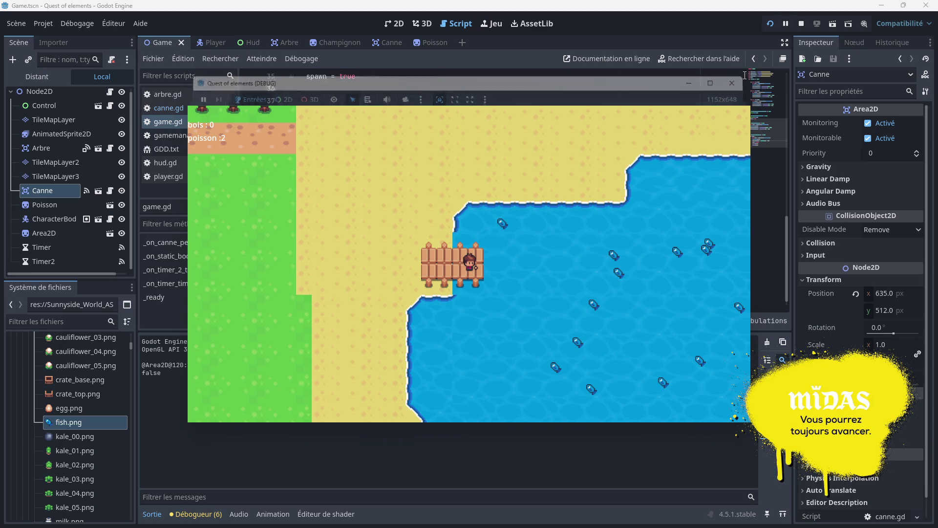
# - Add print(spawn) on the line after spawn = true in _on_canne_peche_poisson and save
pyautogui.scroll(-1, 430, 249)
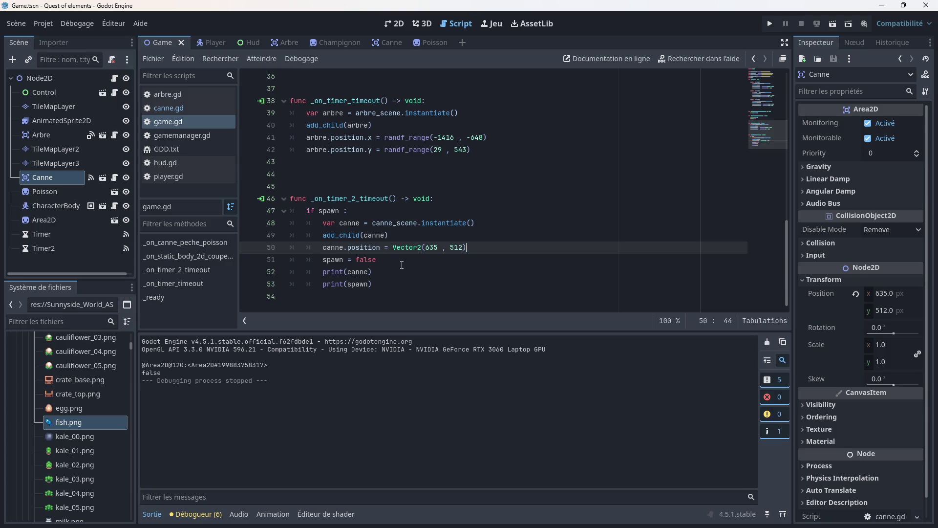
pyautogui.scroll(3, 401, 265)
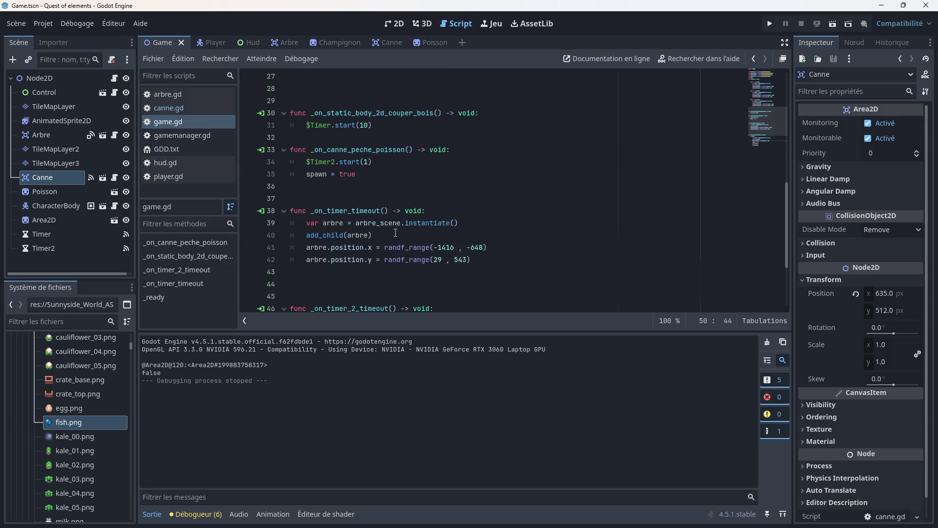
pyautogui.click(324, 179)
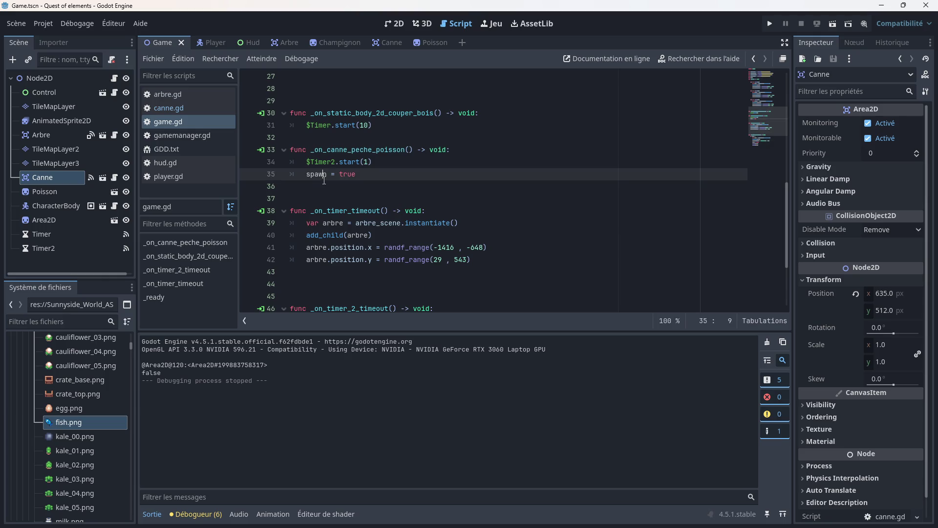
pyautogui.click(306, 187)
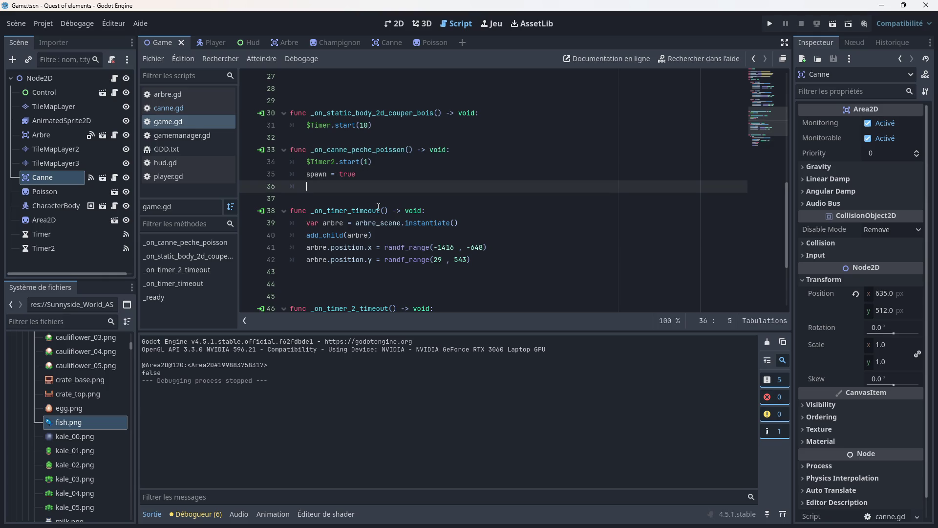
pyautogui.write('print')
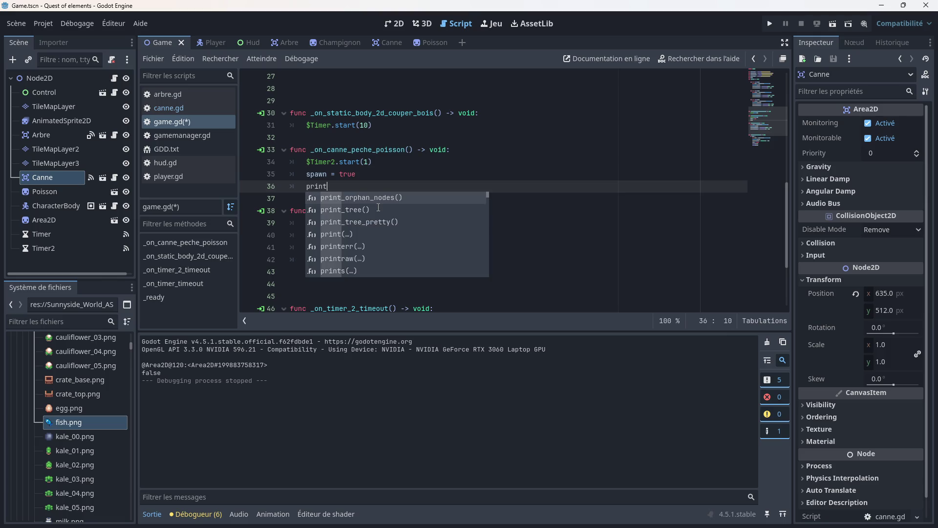
pyautogui.write('(spawn')
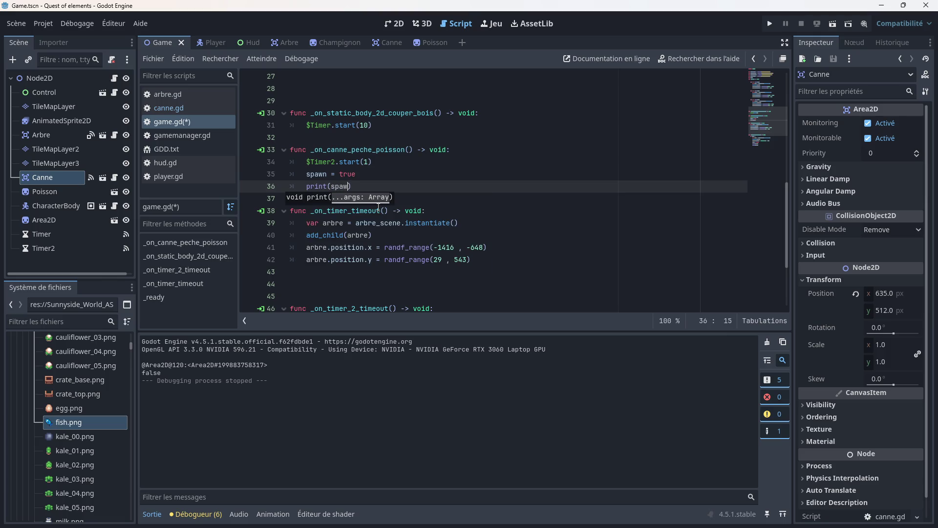
pyautogui.write(')')
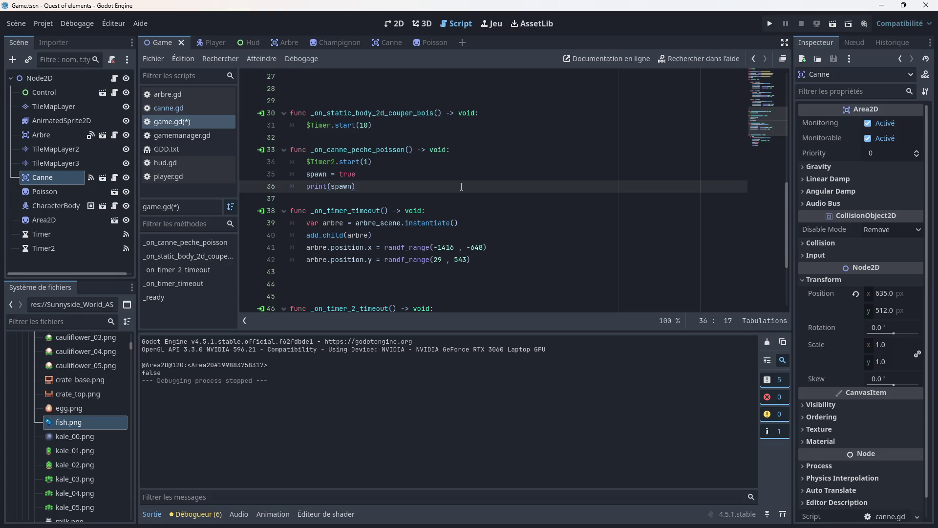
pyautogui.hotkey('ctrl', 's')
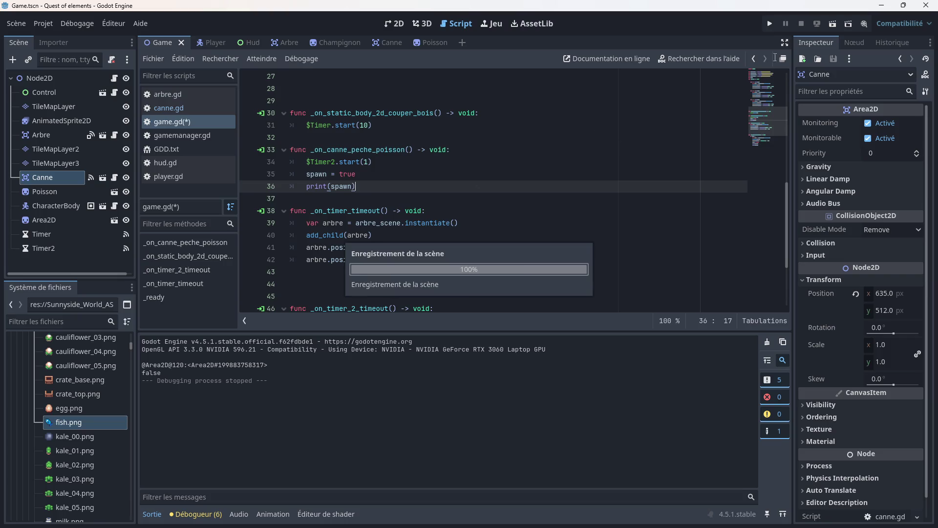
# - Run the game, walk onto the dock and fish so true and false get logged, then stop
pyautogui.click(766, 25)
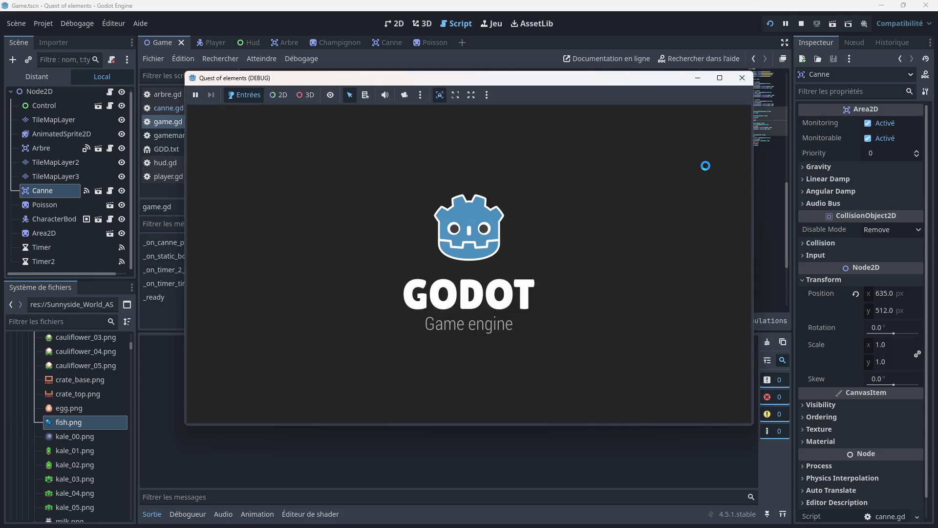
pyautogui.press('Down')
pyautogui.press('Right')
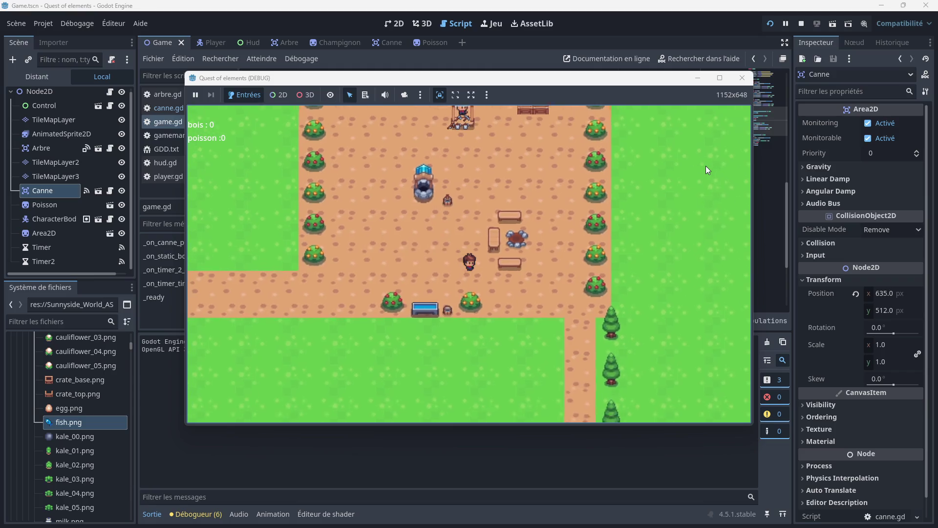
pyautogui.press('Down')
pyautogui.press('Right')
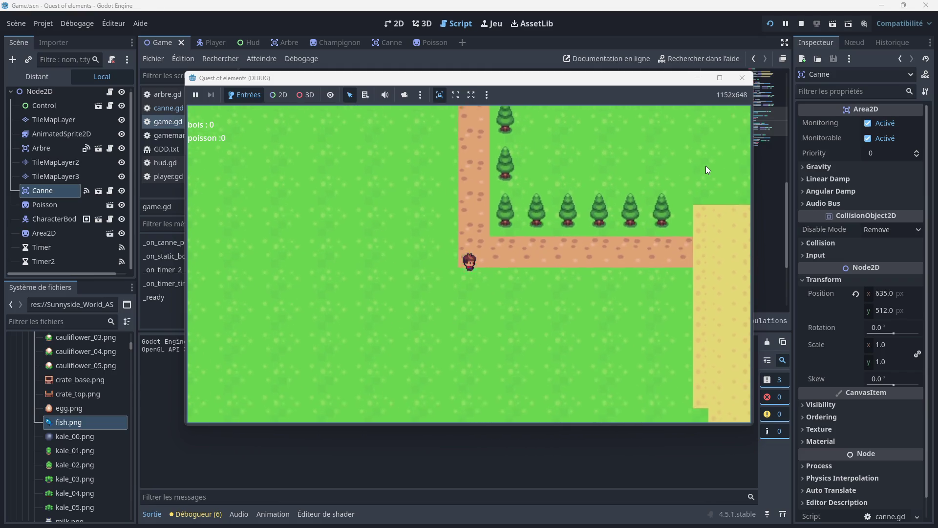
pyautogui.press('Right')
pyautogui.press('Down')
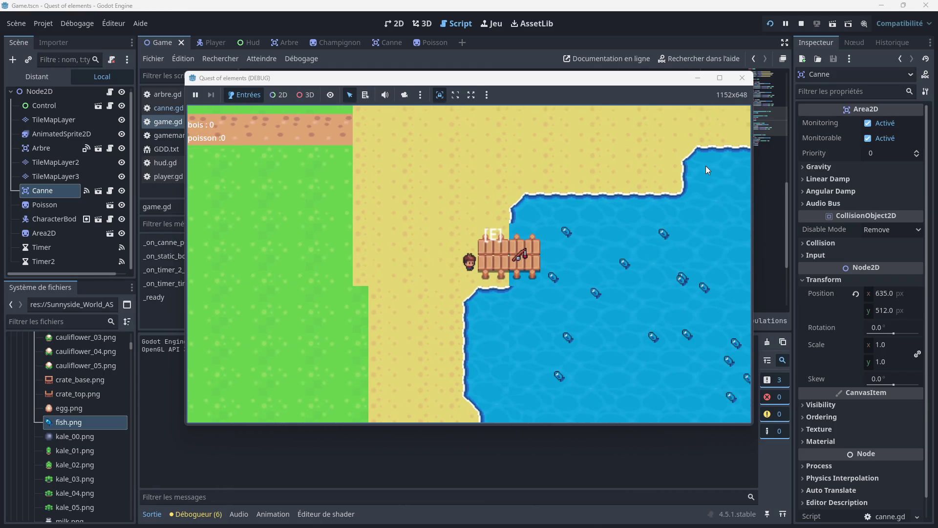
pyautogui.press('Up')
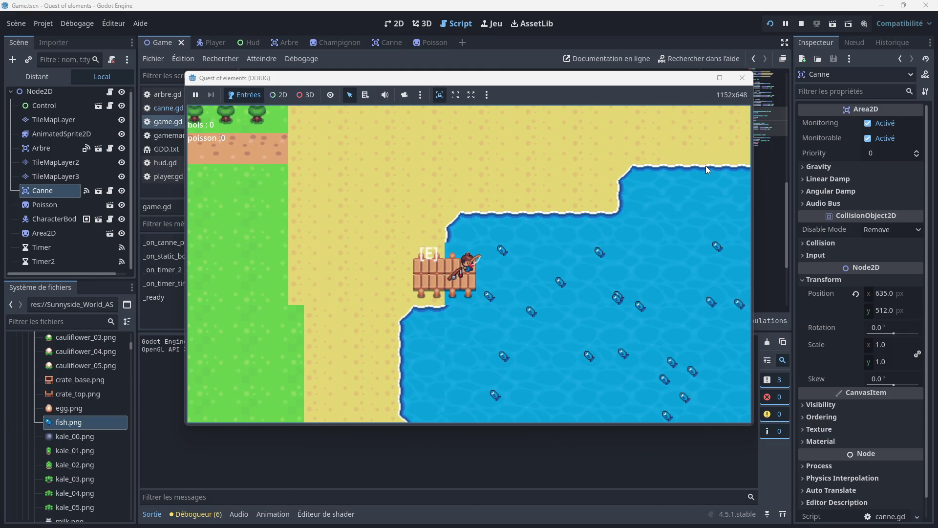
pyautogui.press('e')
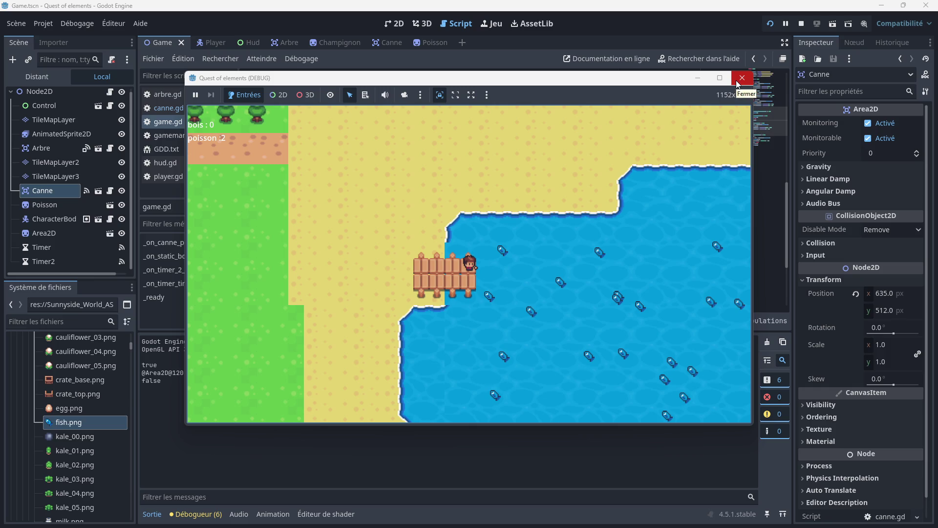
pyautogui.click(738, 83)
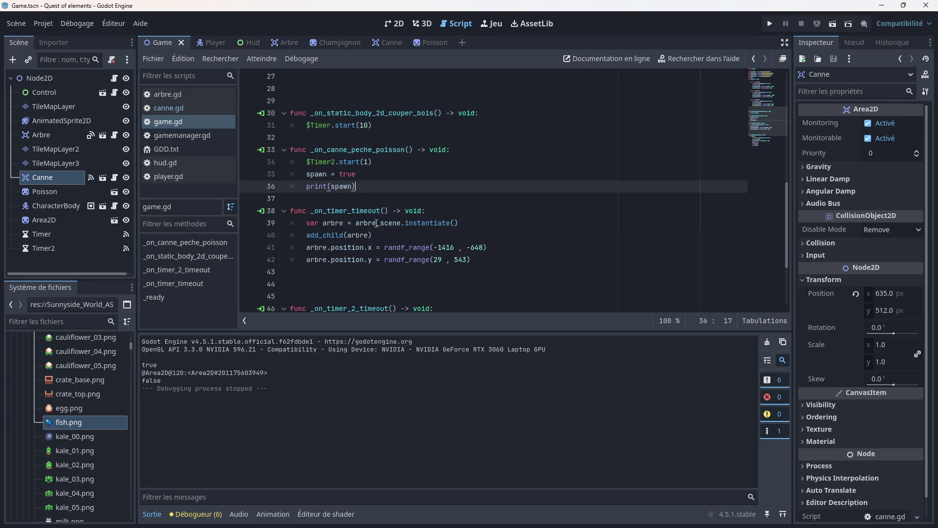
# - Delete the queue_free() call from canne.gd's _on_timer_timeout, save, and launch the game
pyautogui.scroll(1, 371, 210)
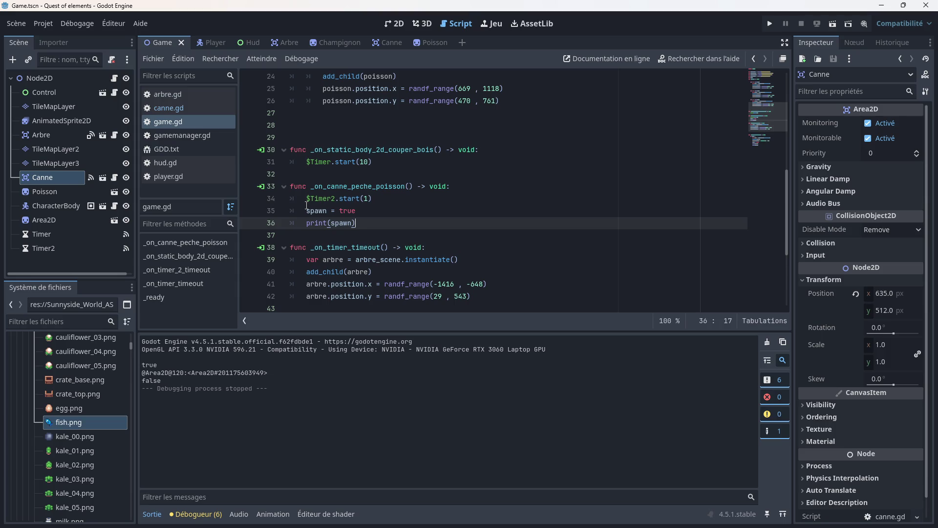
pyautogui.click(168, 108)
pyautogui.scroll(-1, 353, 214)
pyautogui.scroll(-2, 354, 213)
pyautogui.moveTo(360, 284); pyautogui.dragTo(291, 288)
pyautogui.press('BackSpace')
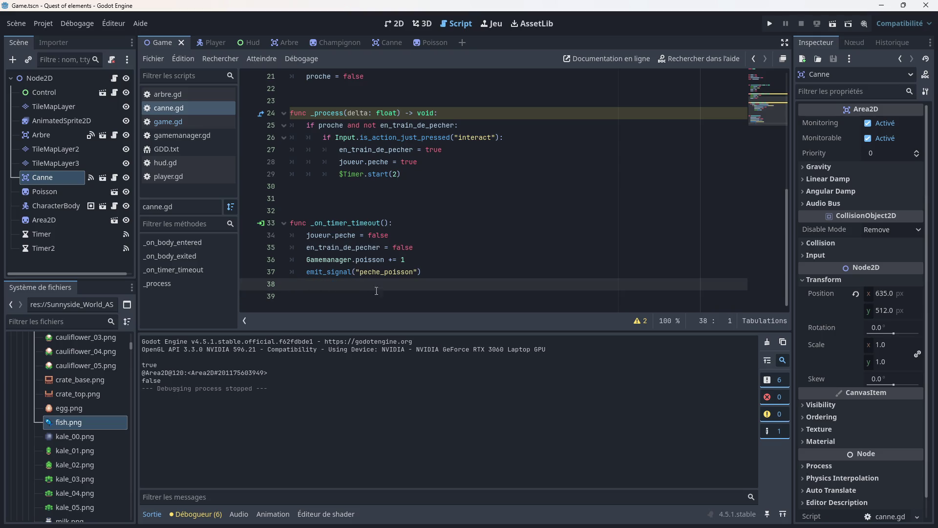
pyautogui.hotkey('ctrl', 's')
pyautogui.click(769, 27)
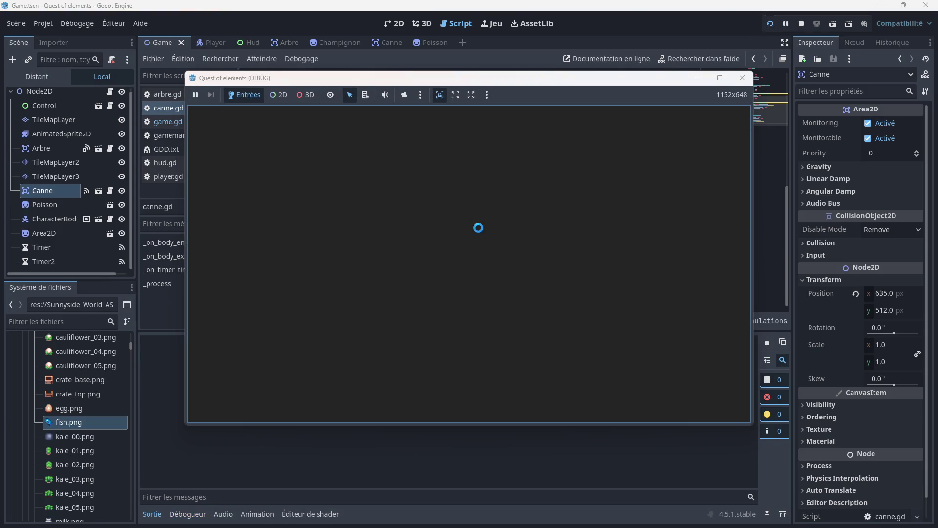
# - Walk to the dock and fish repeatedly until poisson reaches 6, then stop the game
pyautogui.press('Right')
pyautogui.press('Down')
pyautogui.press('Down')
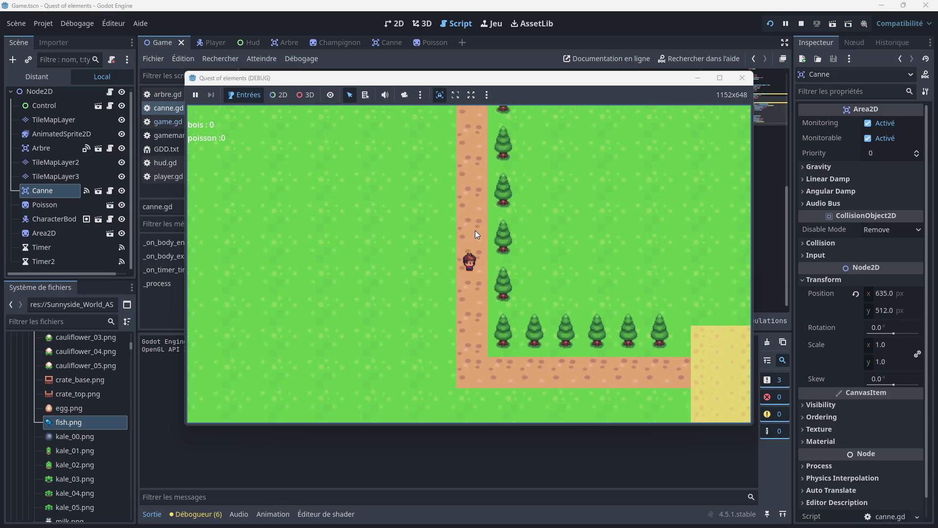
pyautogui.press('Right')
pyautogui.press('Down')
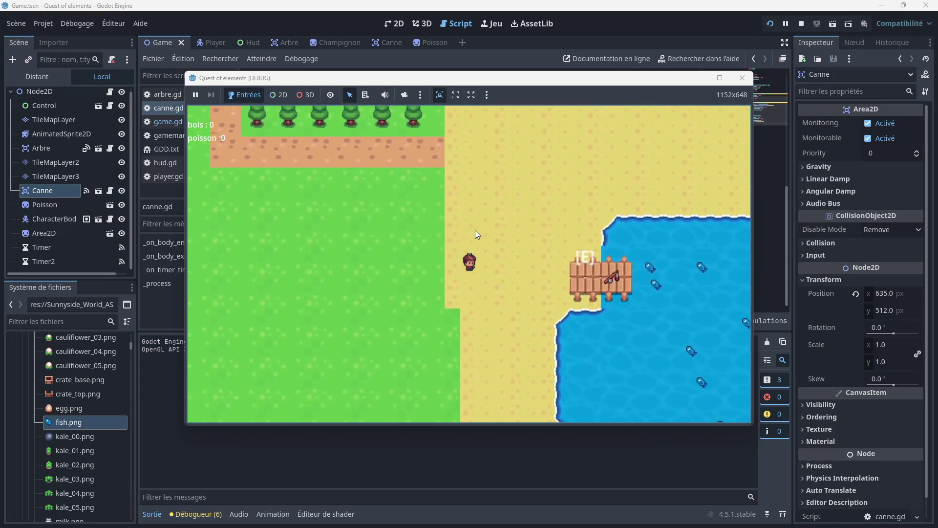
pyautogui.press('e')
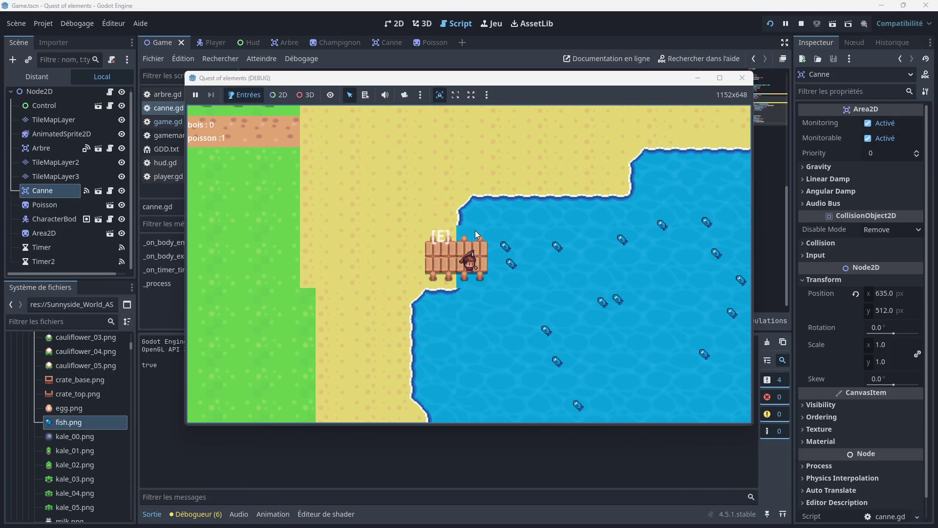
pyautogui.press('e')
pyautogui.press('e')
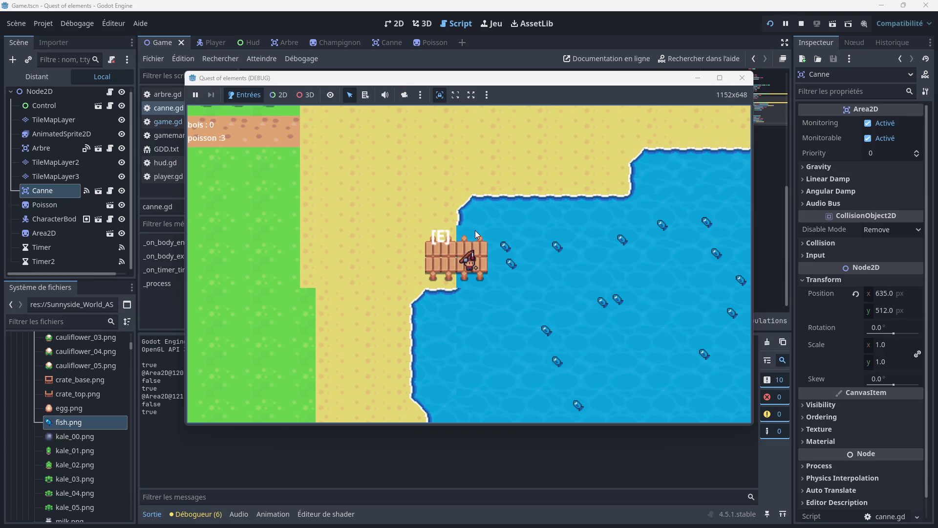
pyautogui.press('e')
pyautogui.press('Left')
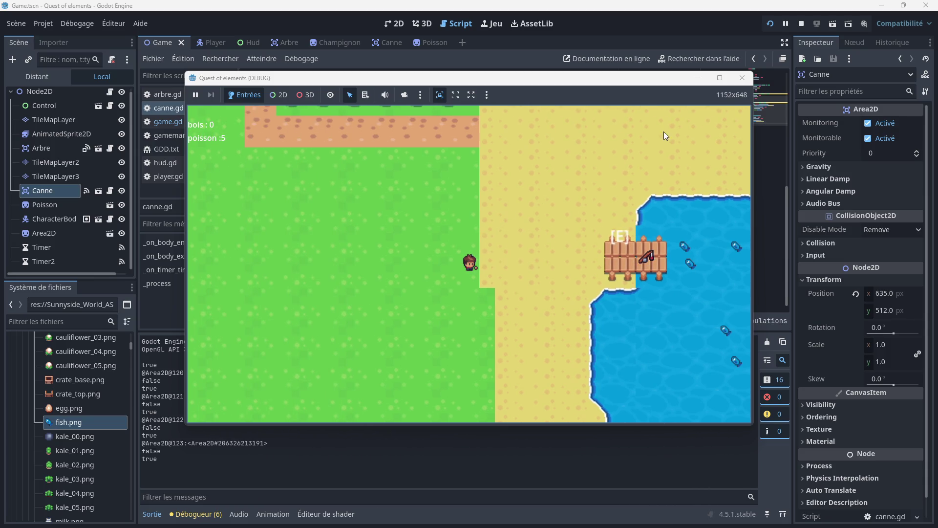
pyautogui.click(742, 78)
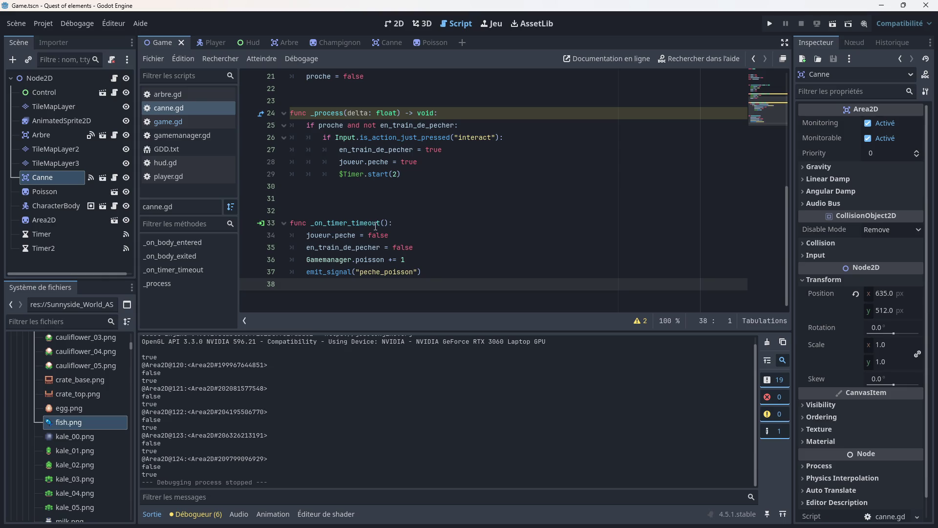
# - Add a 'var libre' declaration on empty line 4 of canne.gd
pyautogui.scroll(2, 375, 226)
pyautogui.scroll(4, 375, 226)
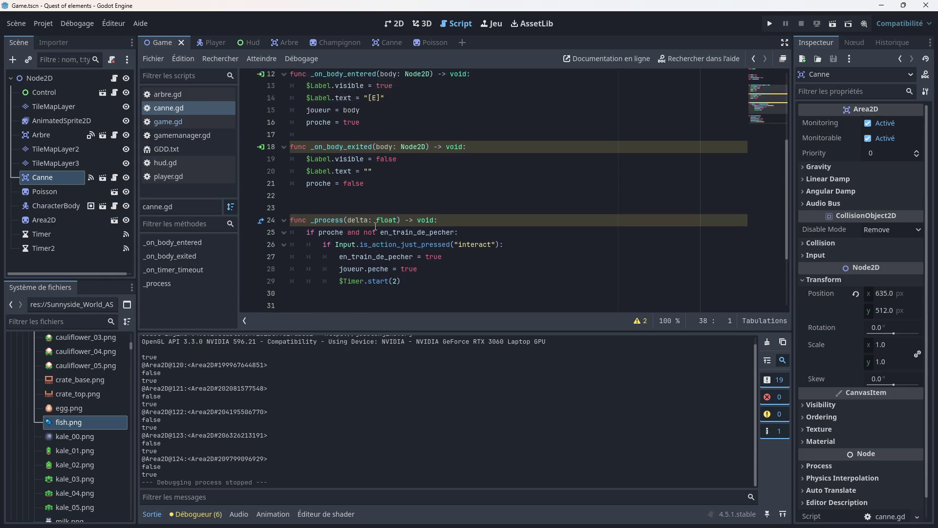
pyautogui.scroll(-6, 375, 227)
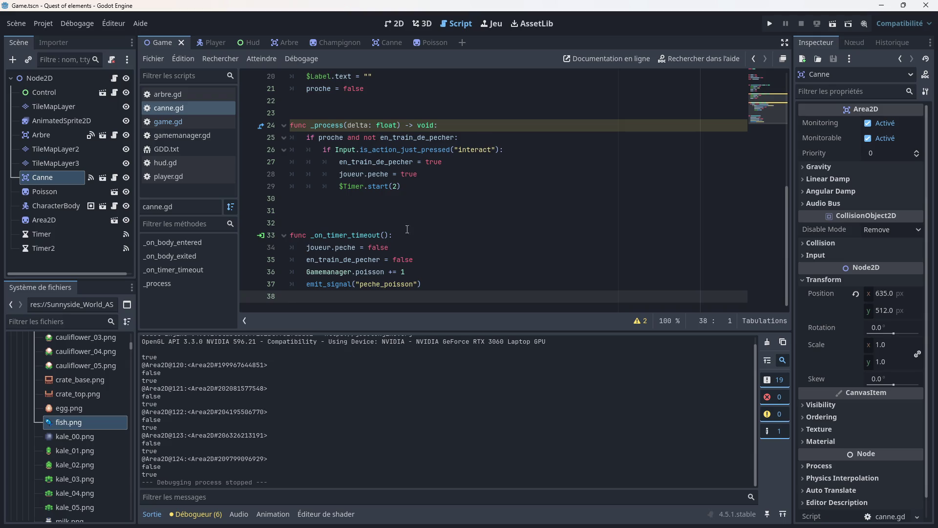
pyautogui.click(414, 257)
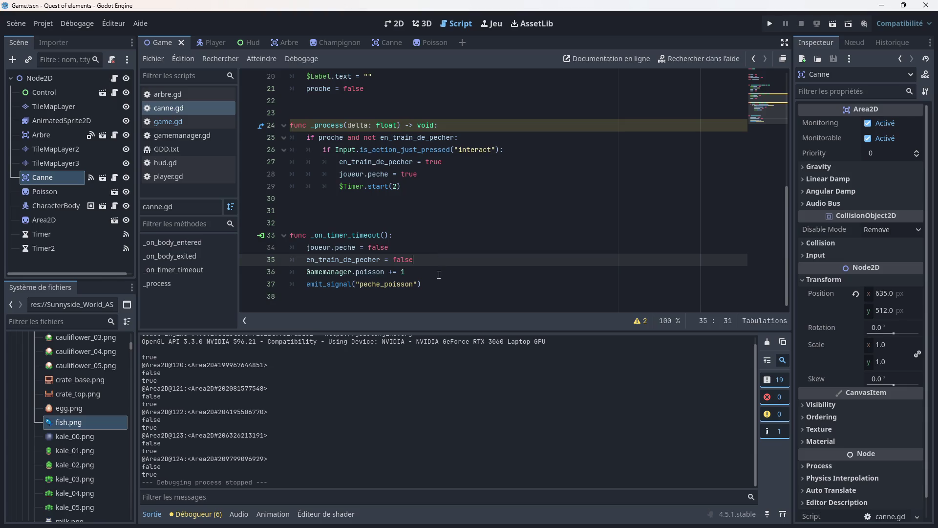
pyautogui.scroll(6, 431, 279)
pyautogui.click(296, 113)
pyautogui.write('ar libre')
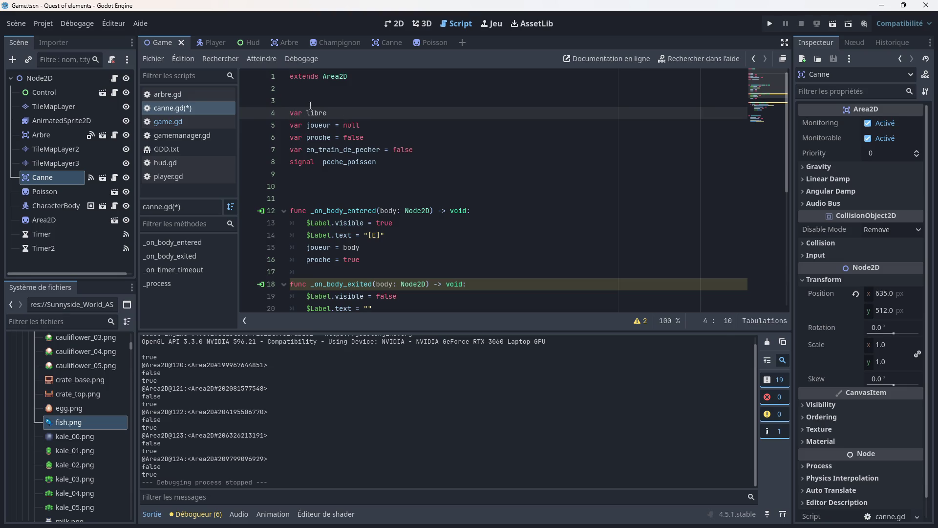
pyautogui.click(385, 133)
pyautogui.scroll(-6, 391, 147)
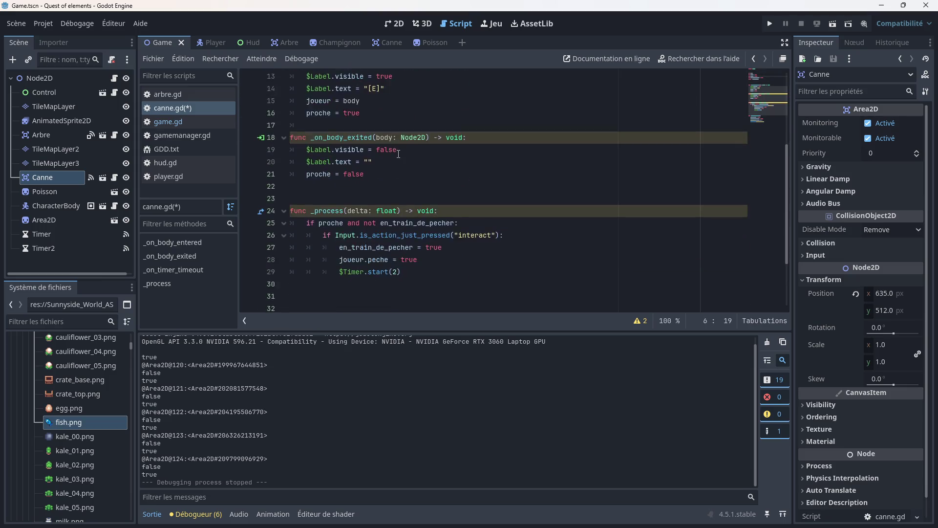
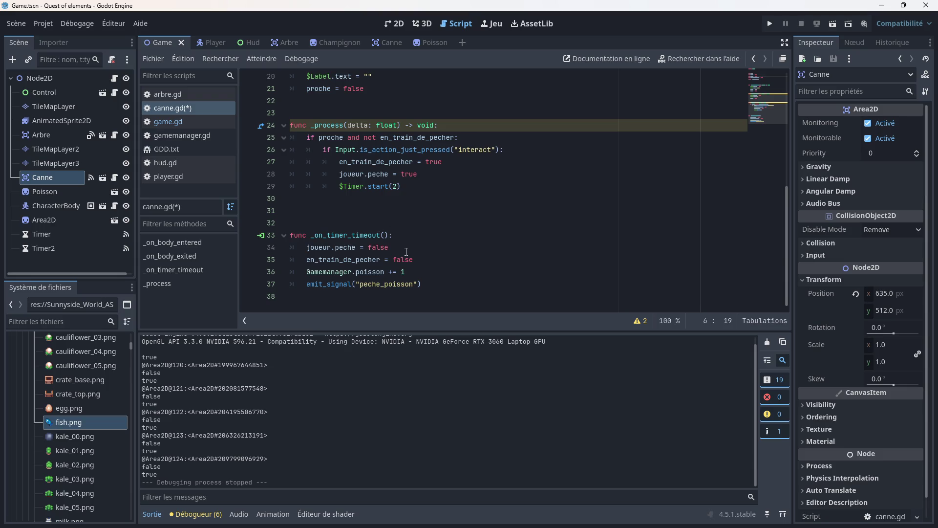
# - Add a libre = false line after joueur.peche = true in canne.gd
pyautogui.scroll(1, 406, 251)
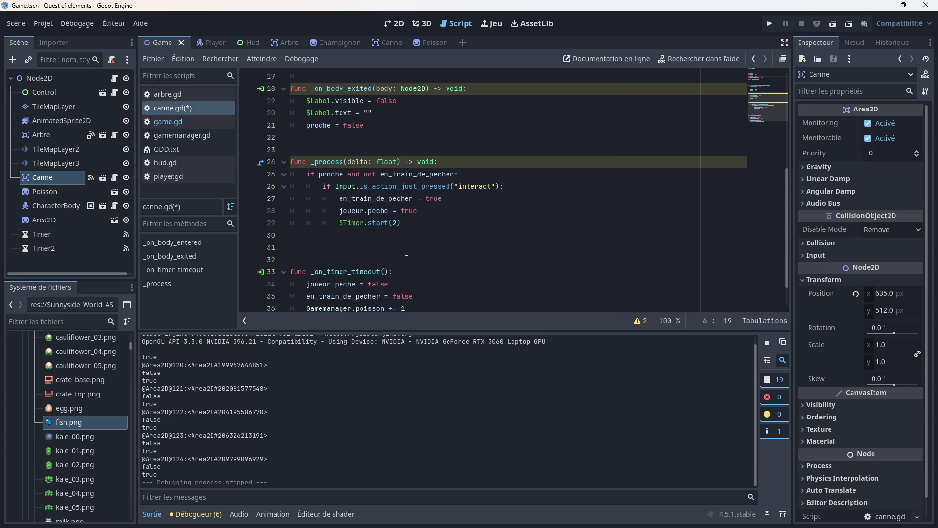
pyautogui.click(424, 210)
pyautogui.press('Return')
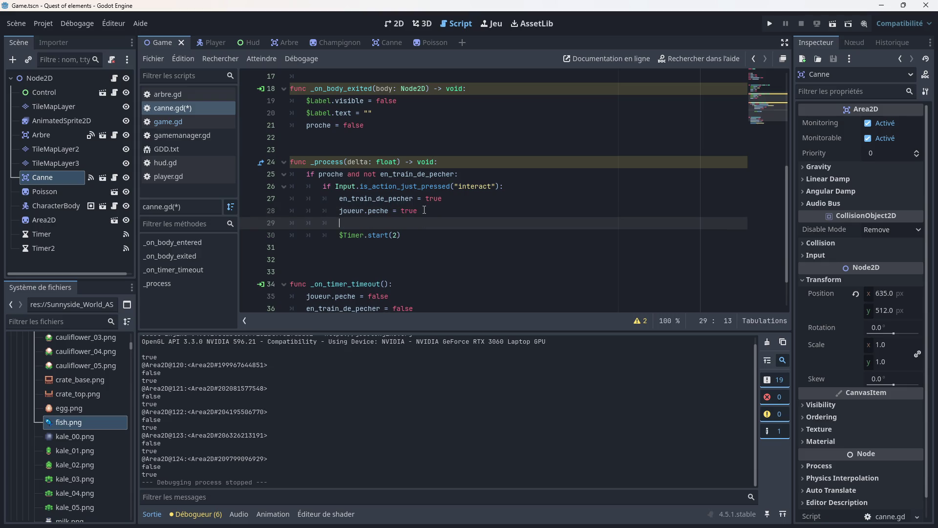
pyautogui.write('li')
pyautogui.write('= false')
# - Set the libre declaration on line 4 to true
pyautogui.scroll(5, 405, 220)
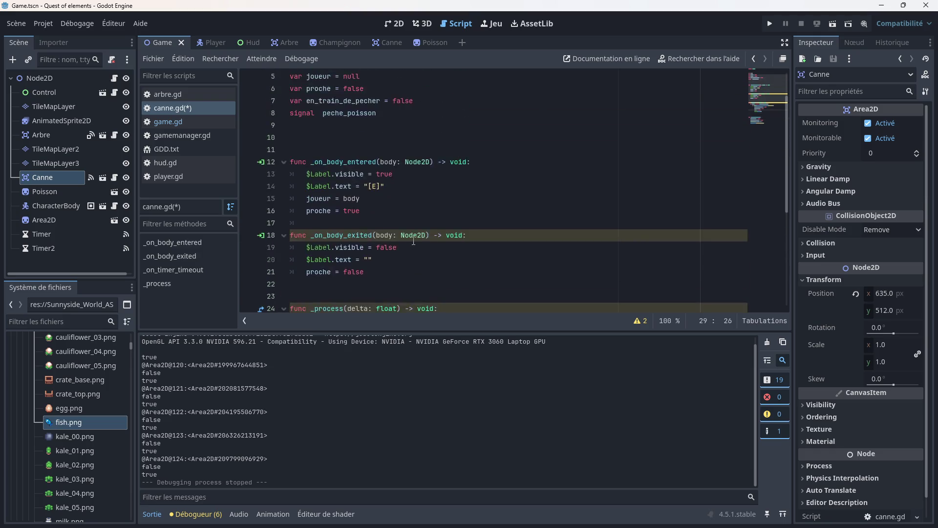
pyautogui.write('var libre =')
pyautogui.click(341, 112)
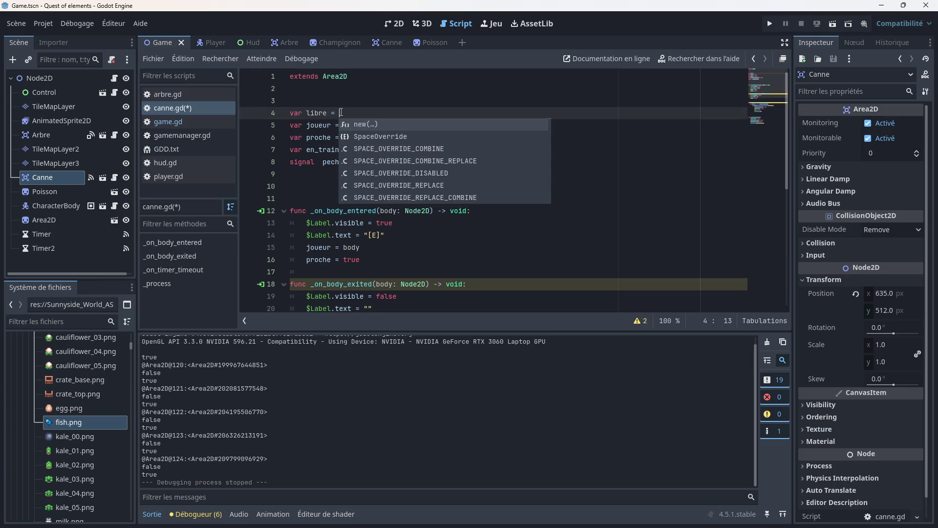
pyautogui.write('true')
pyautogui.scroll(-5, 428, 176)
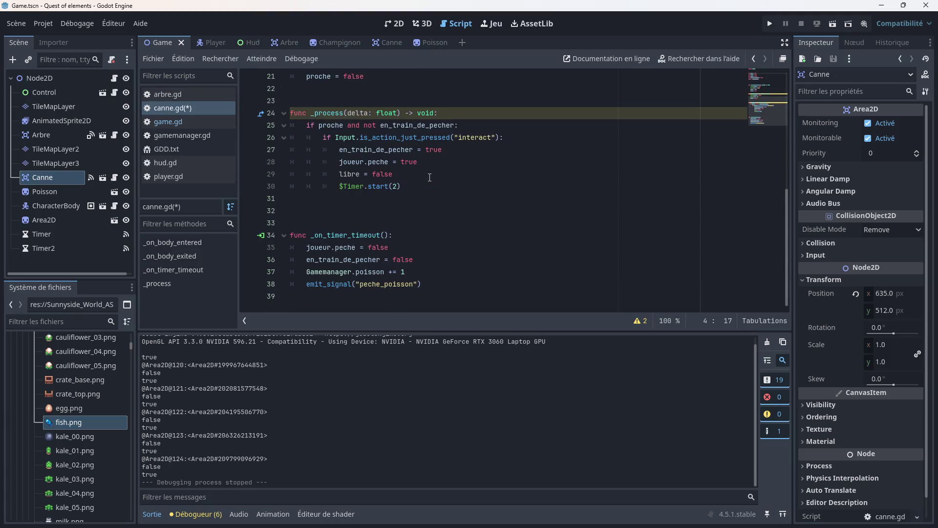
pyautogui.scroll(1, 402, 185)
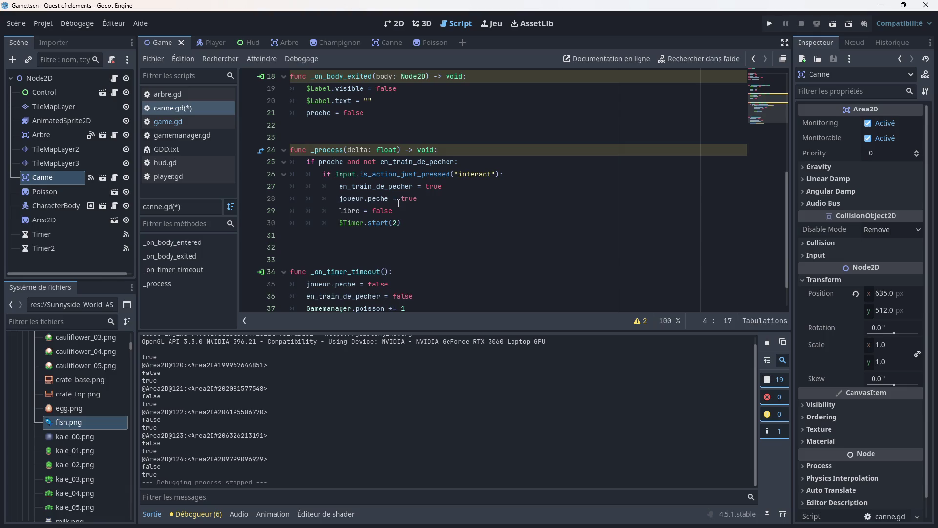
pyautogui.scroll(-1, 409, 206)
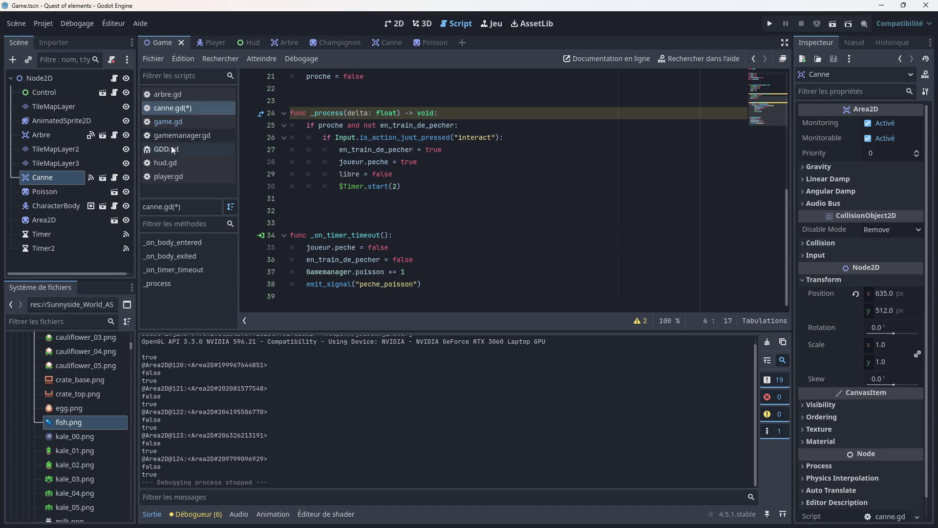
# - Remove both the libre = false line and the var libre = true declaration from canne.gd
pyautogui.click(179, 122)
pyautogui.scroll(-1, 374, 187)
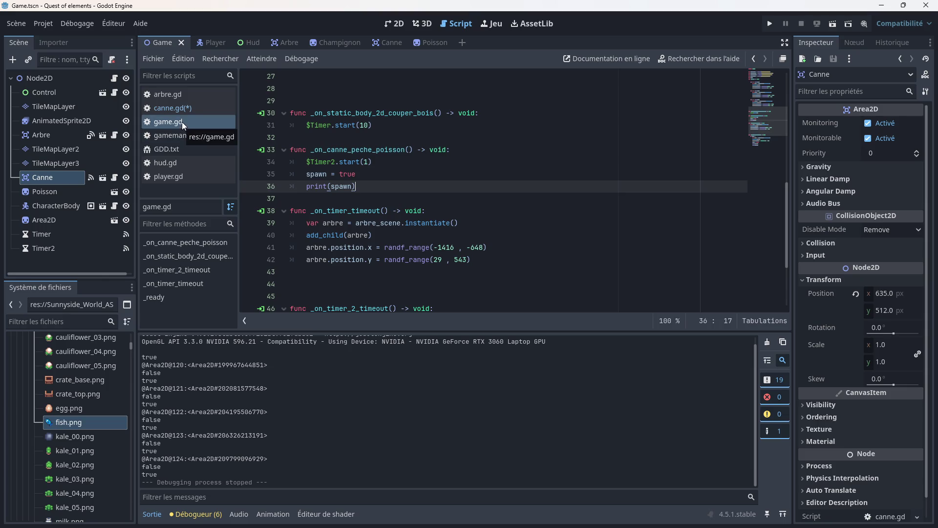
pyautogui.click(169, 109)
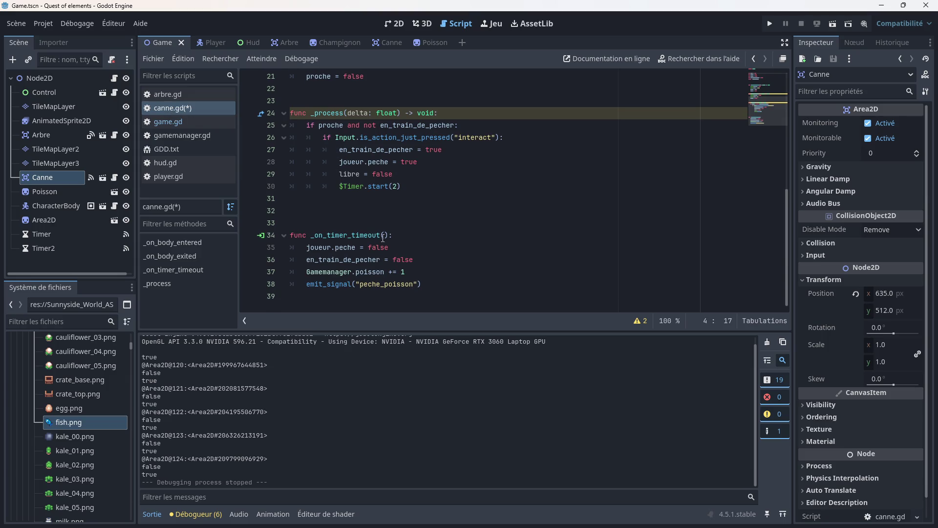
pyautogui.moveTo(394, 174); pyautogui.dragTo(291, 174)
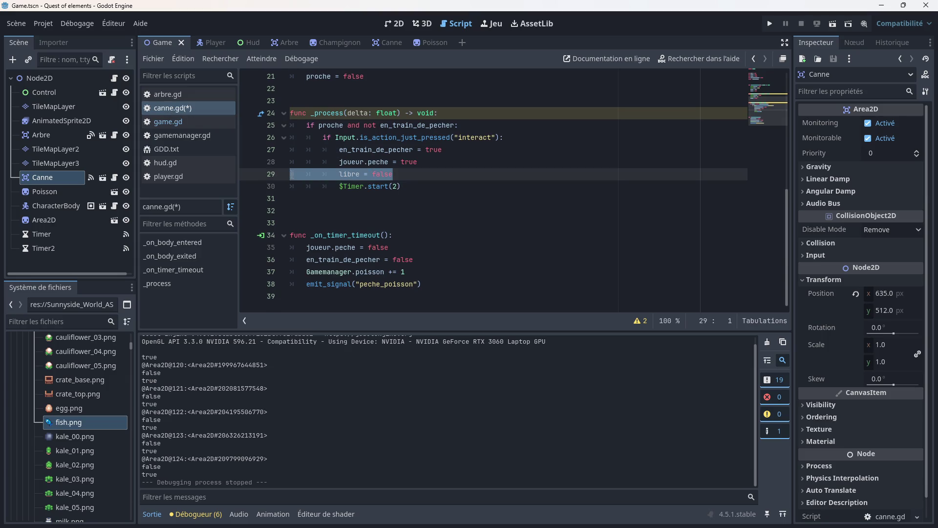
pyautogui.press('BackSpace')
pyautogui.press('BackSpace')
pyautogui.scroll(7, 315, 183)
pyautogui.moveTo(359, 116); pyautogui.dragTo(290, 116)
pyautogui.press('BackSpace')
pyautogui.scroll(-2, 335, 141)
pyautogui.scroll(-1, 335, 142)
pyautogui.scroll(3, 335, 141)
# - Remove the stray = from the spawn declaration on line 7 of game.gd
pyautogui.click(177, 126)
pyautogui.scroll(9, 319, 152)
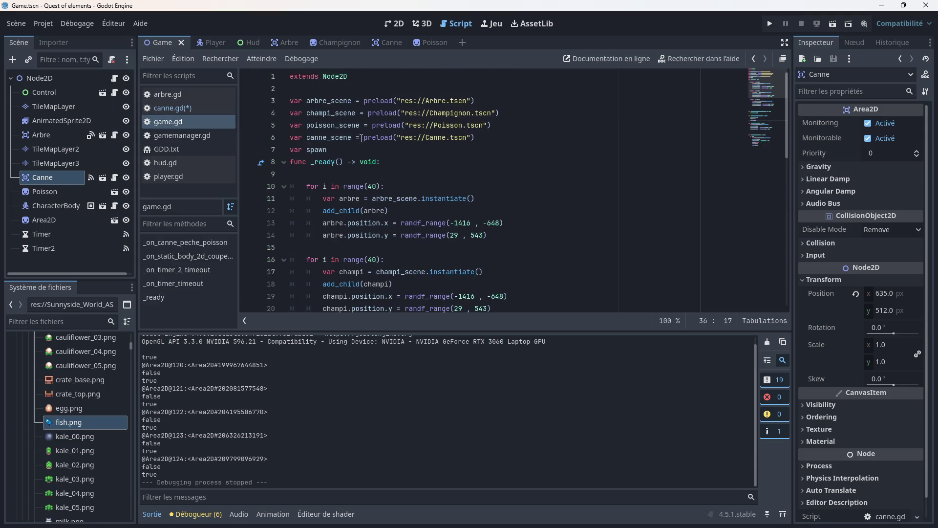
pyautogui.click(337, 149)
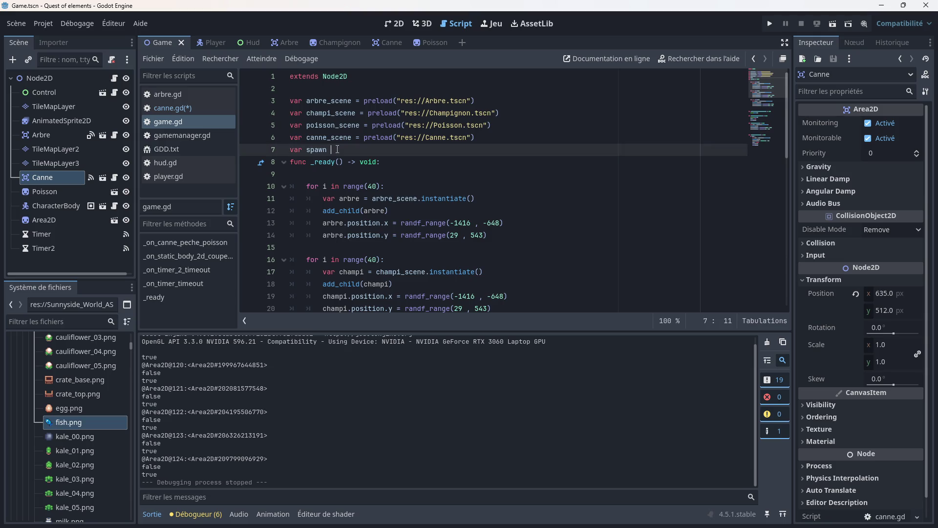
pyautogui.scroll(-10, 358, 132)
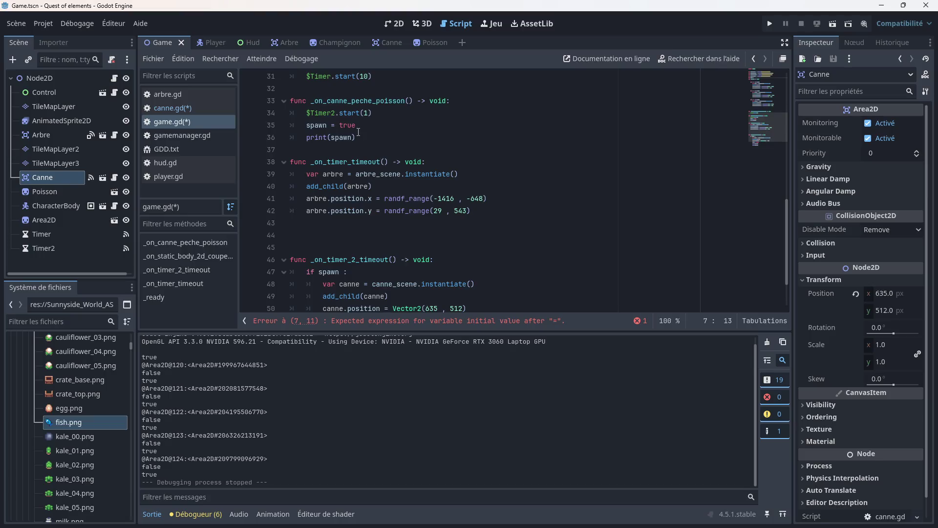
pyautogui.scroll(-2, 366, 142)
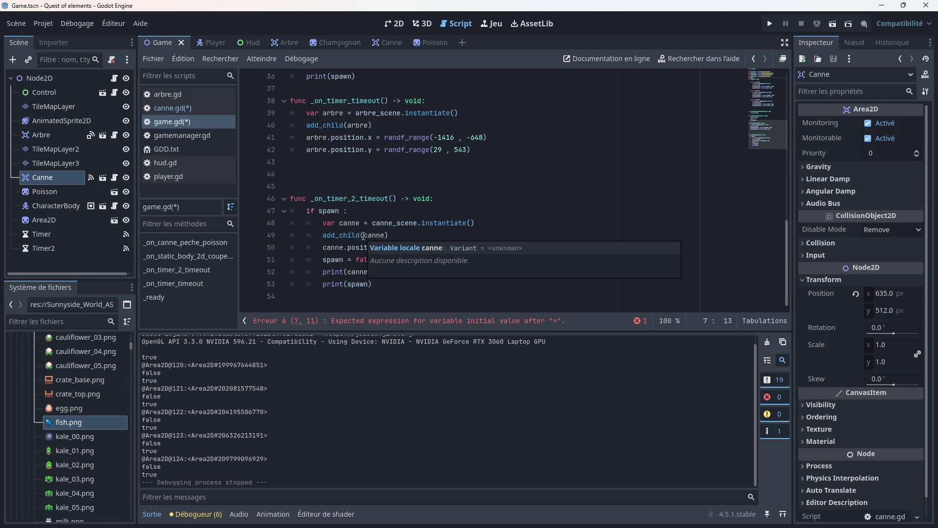
pyautogui.click(355, 259)
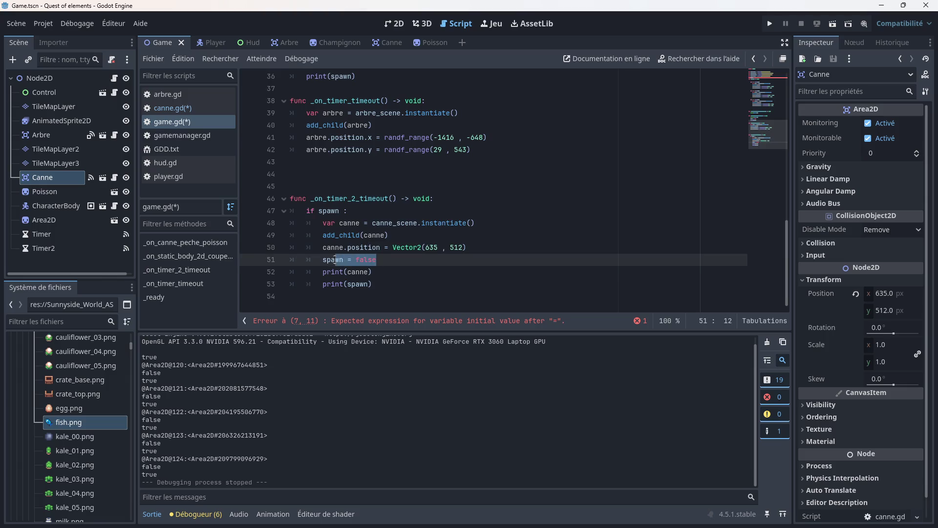
pyautogui.press('Left')
pyautogui.click(379, 260)
pyautogui.scroll(12, 340, 166)
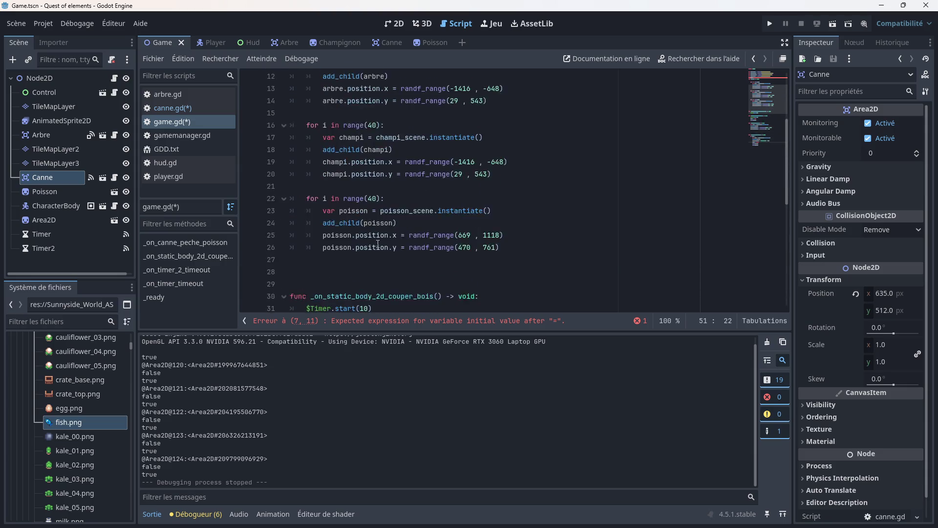
pyautogui.click(337, 148)
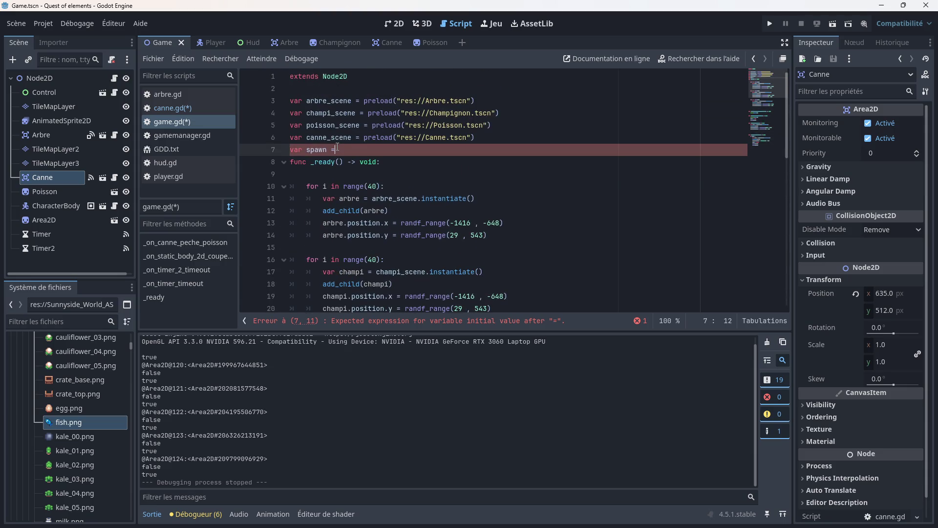
pyautogui.press('BackSpace')
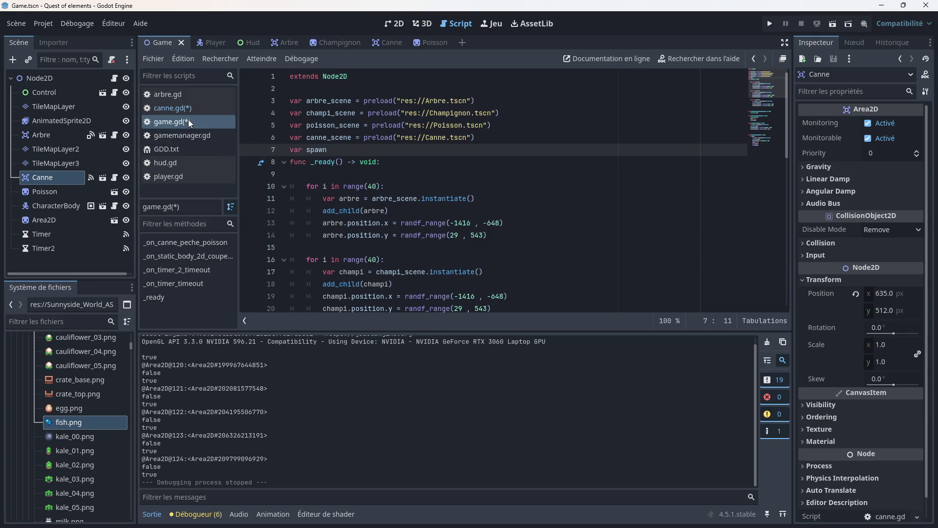
# - Look over the fishing code in canne.gd
pyautogui.click(168, 108)
pyautogui.scroll(-4, 349, 188)
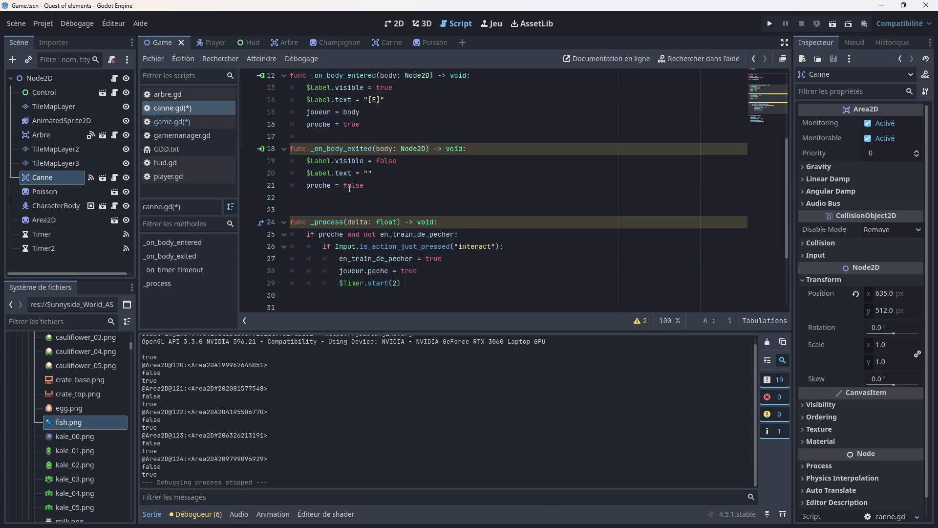
pyautogui.scroll(-3, 349, 188)
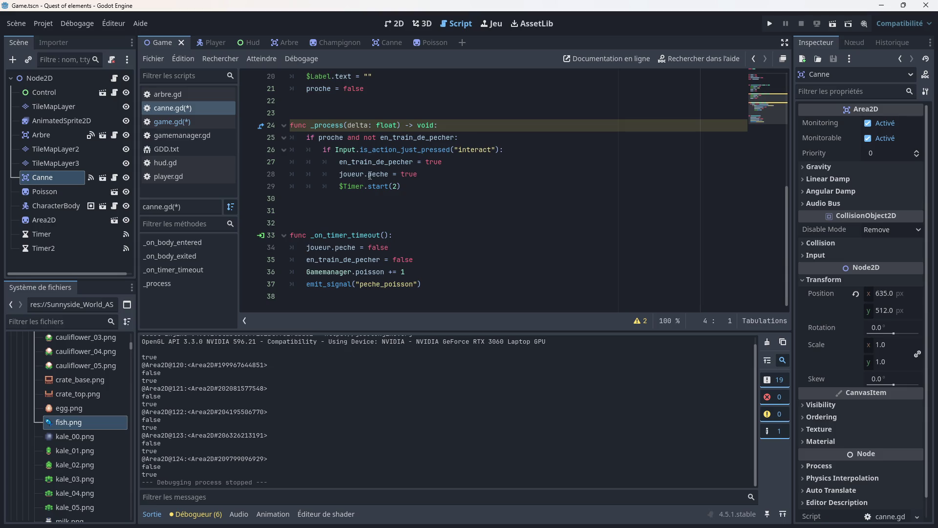
pyautogui.scroll(3, 370, 175)
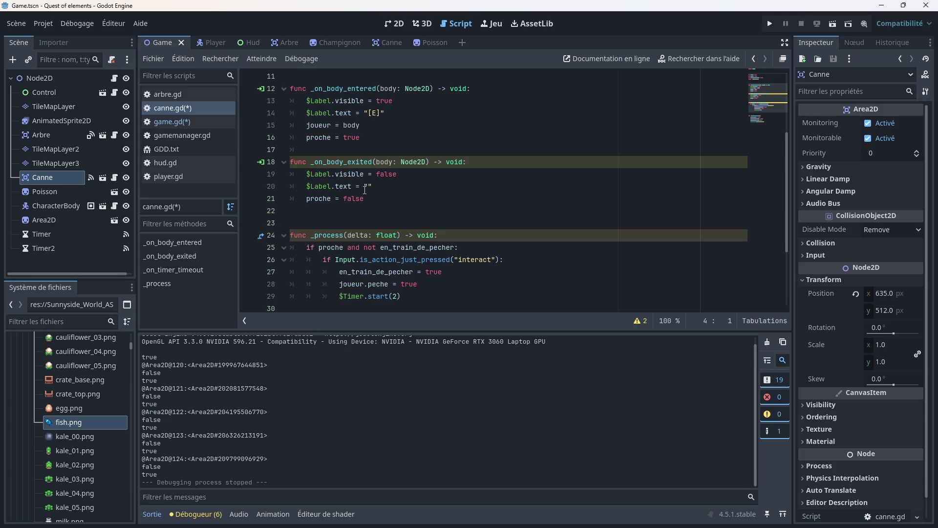
pyautogui.scroll(-3, 365, 190)
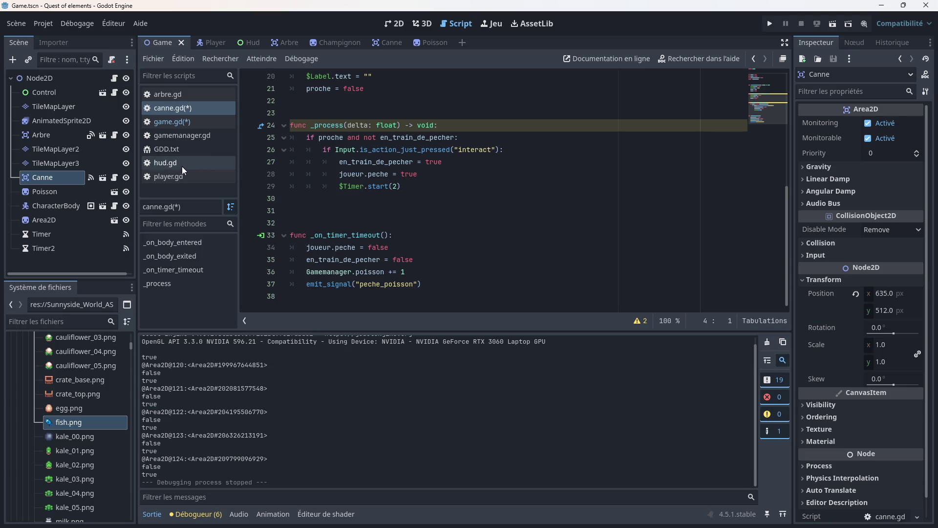
# - Delete the spawn = true line from game.gd's catch handler and return to canne.gd line 31
pyautogui.click(171, 122)
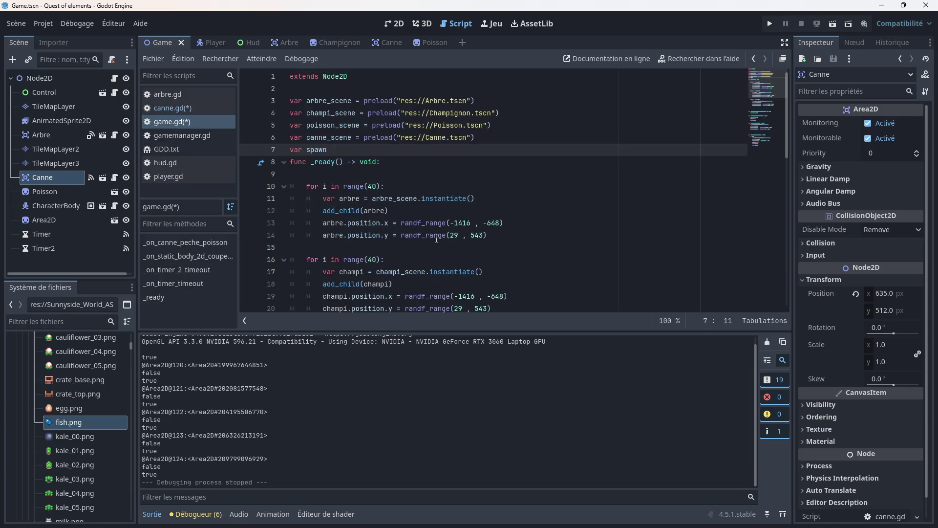
pyautogui.scroll(-8, 437, 238)
pyautogui.scroll(-4, 436, 238)
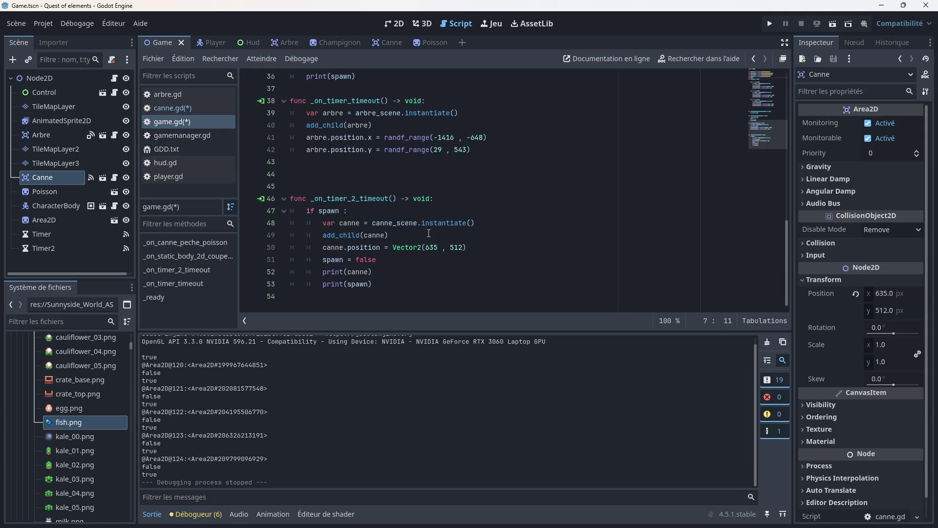
pyautogui.scroll(4, 420, 224)
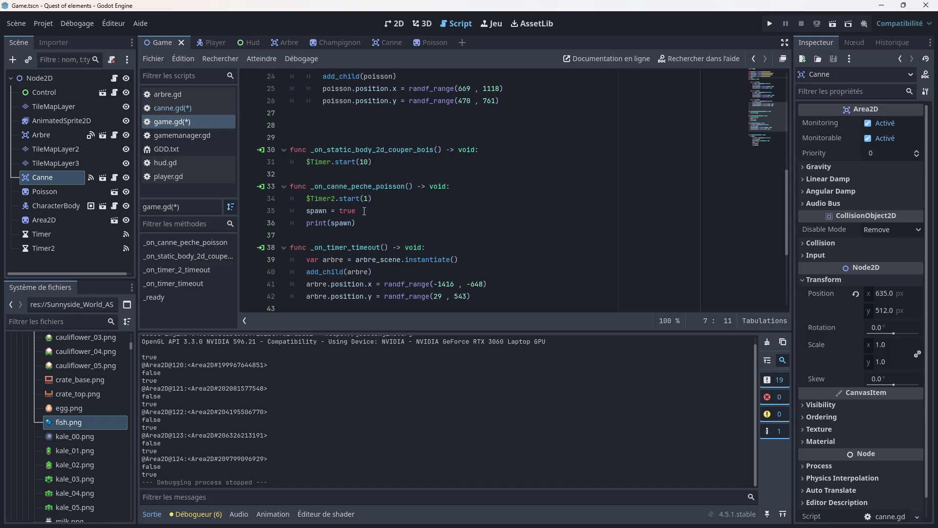
pyautogui.scroll(-4, 364, 211)
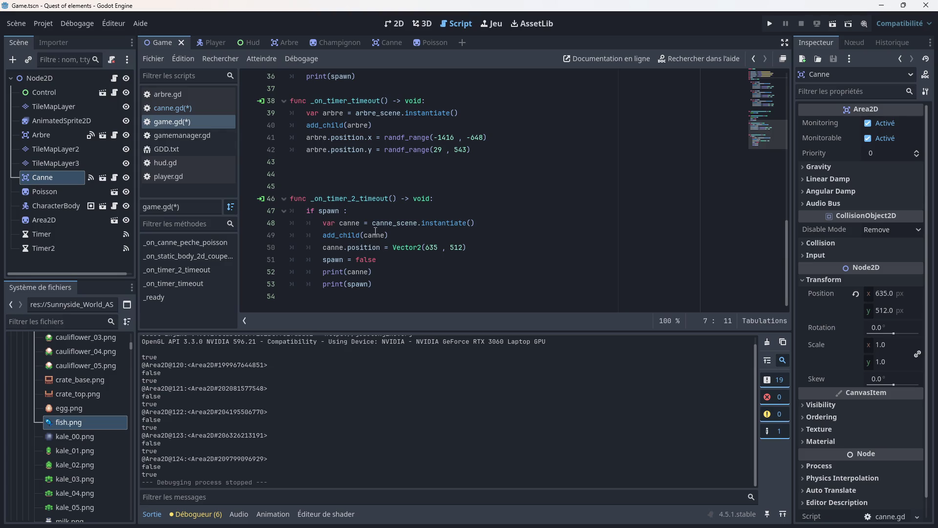
pyautogui.moveTo(341, 214)
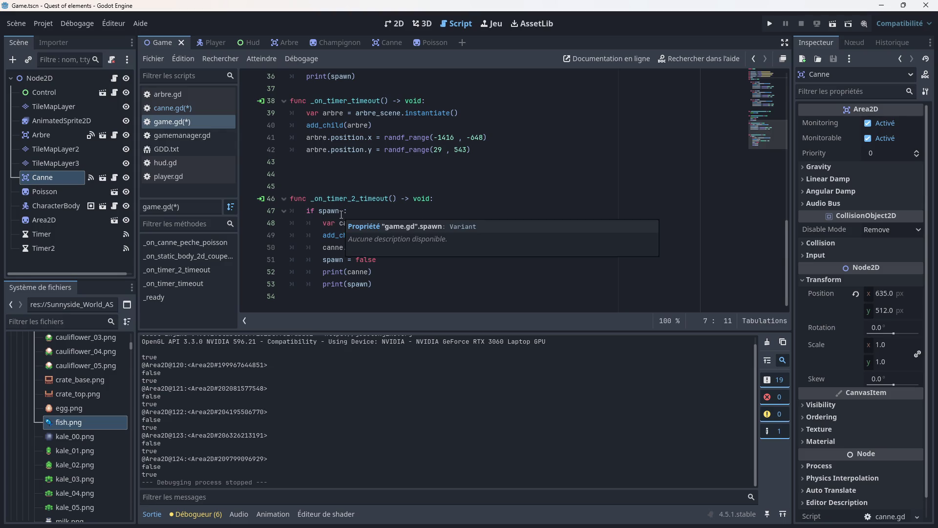
pyautogui.moveTo(337, 244)
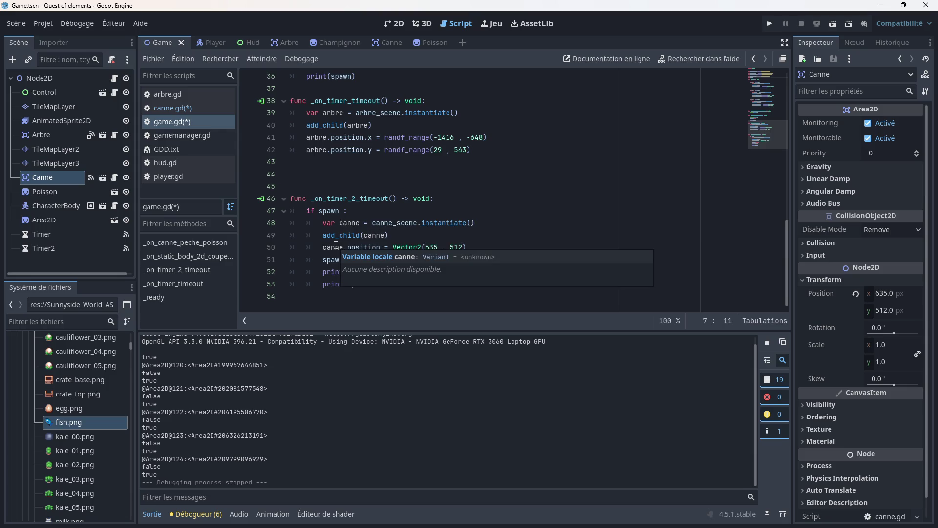
pyautogui.scroll(3, 336, 245)
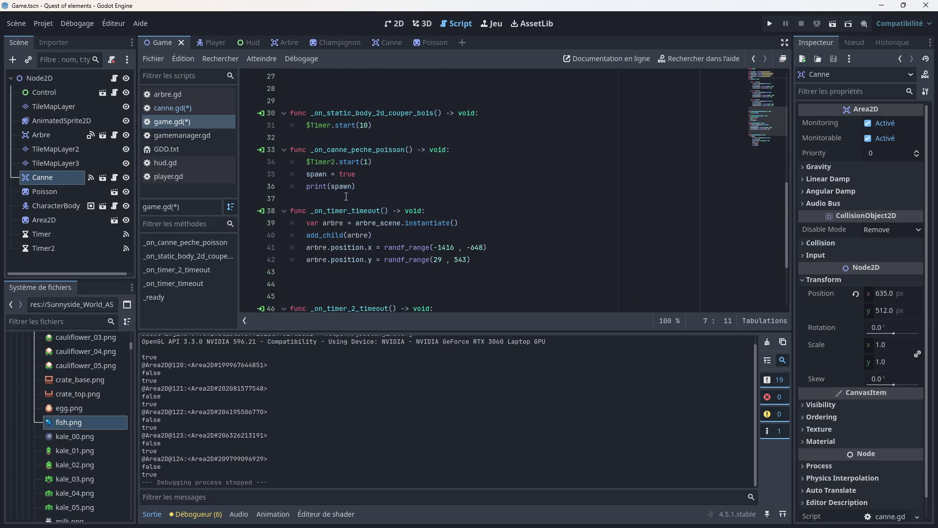
pyautogui.scroll(2, 346, 198)
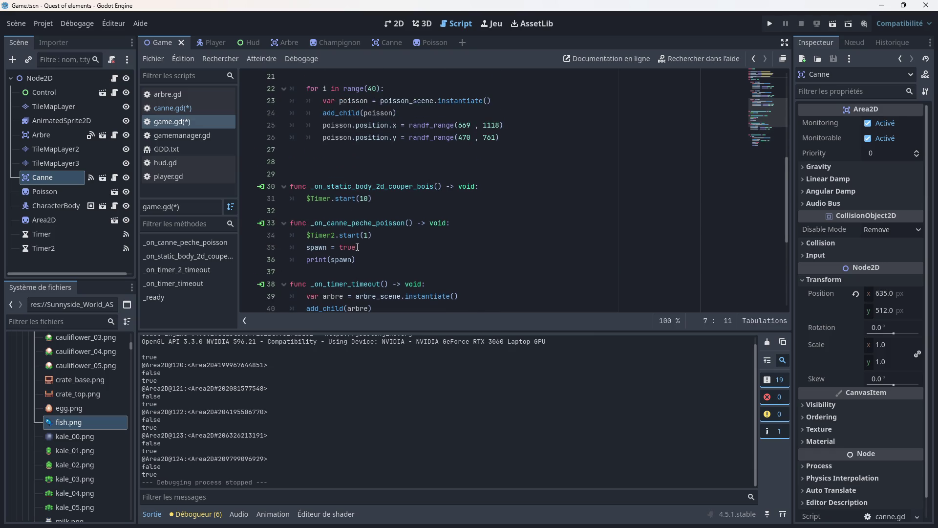
pyautogui.moveTo(357, 246); pyautogui.dragTo(290, 248)
pyautogui.press('BackSpace')
pyautogui.press('BackSpace')
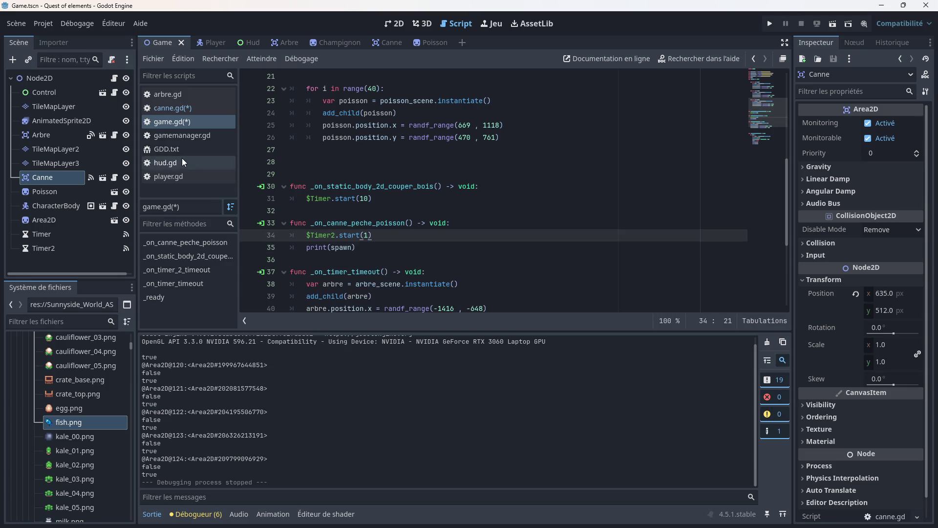
pyautogui.click(170, 108)
pyautogui.click(398, 223)
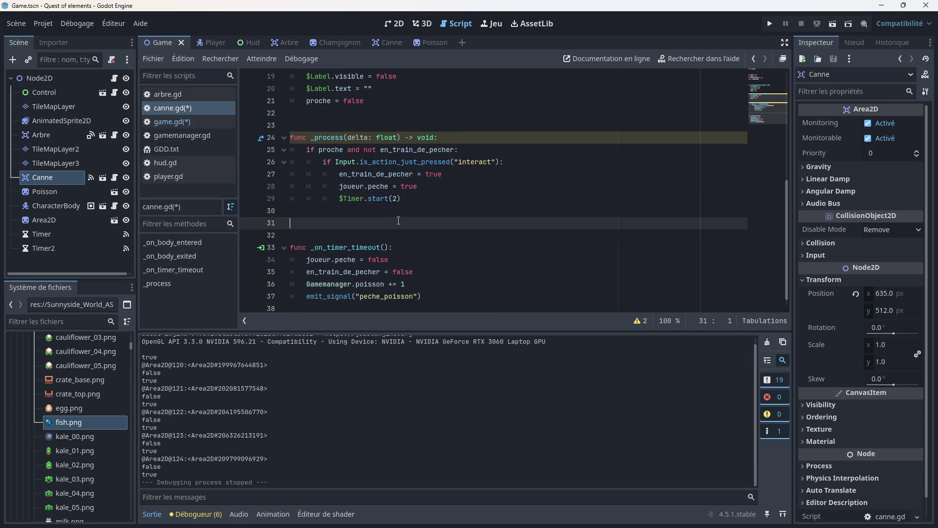
# - Insert an empty line after joueur.peche = true and show the Canne node's signal connections
pyautogui.scroll(-1, 402, 218)
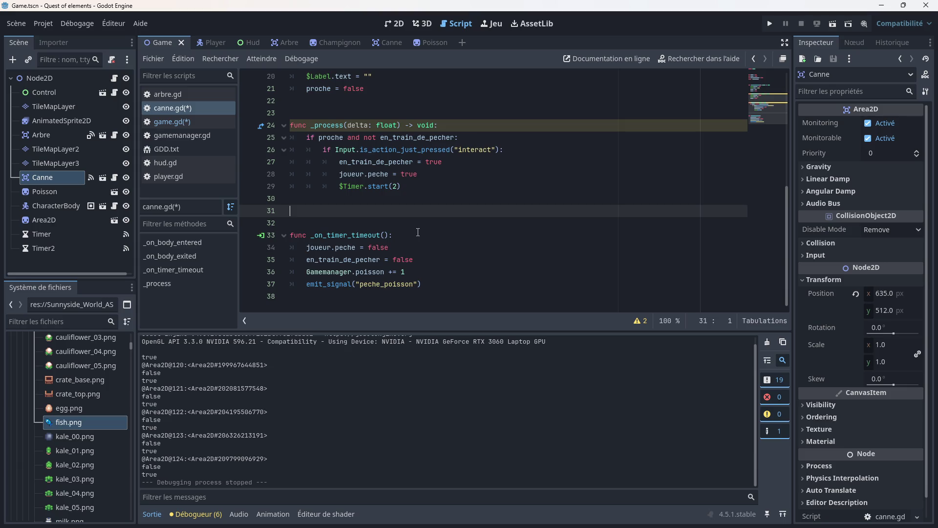
pyautogui.scroll(1, 417, 232)
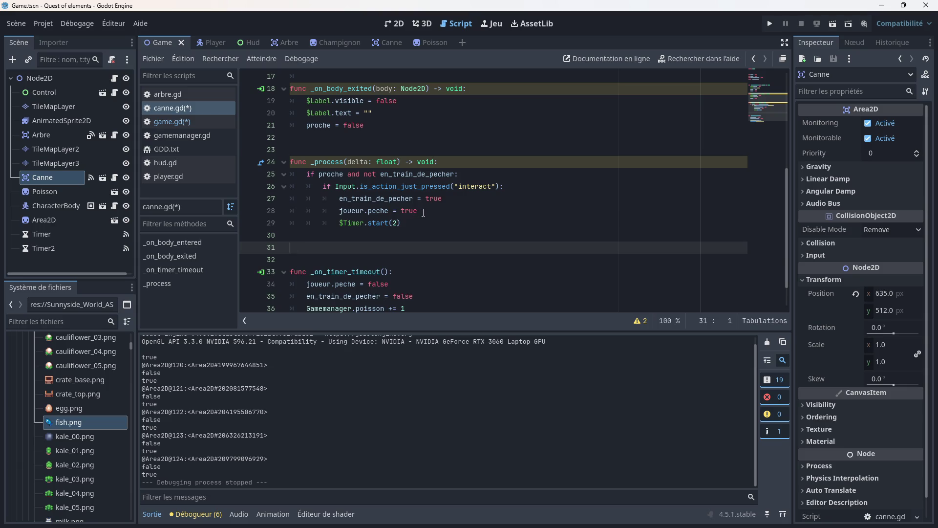
pyautogui.click(423, 212)
pyautogui.press('Return')
pyautogui.write('joue')
pyautogui.press('BackSpace')
pyautogui.press('BackSpace')
pyautogui.press('BackSpace')
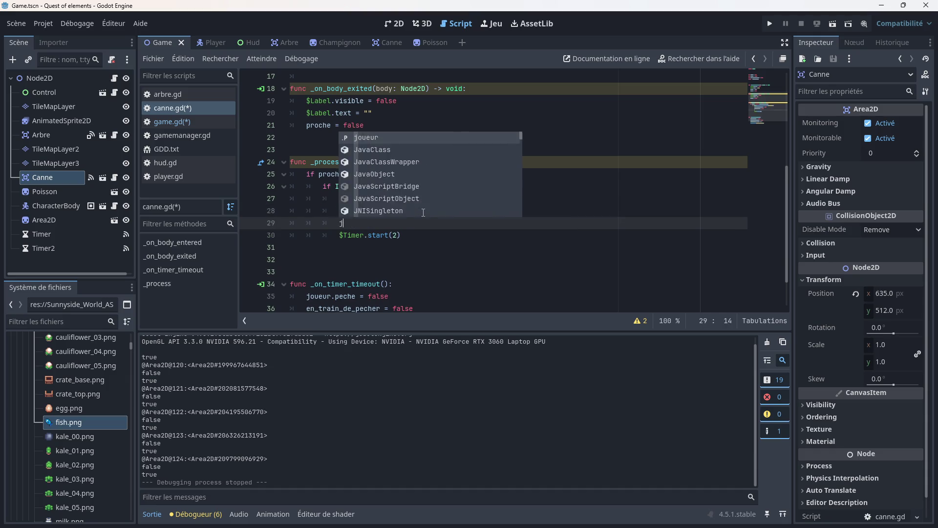
pyautogui.write('game')
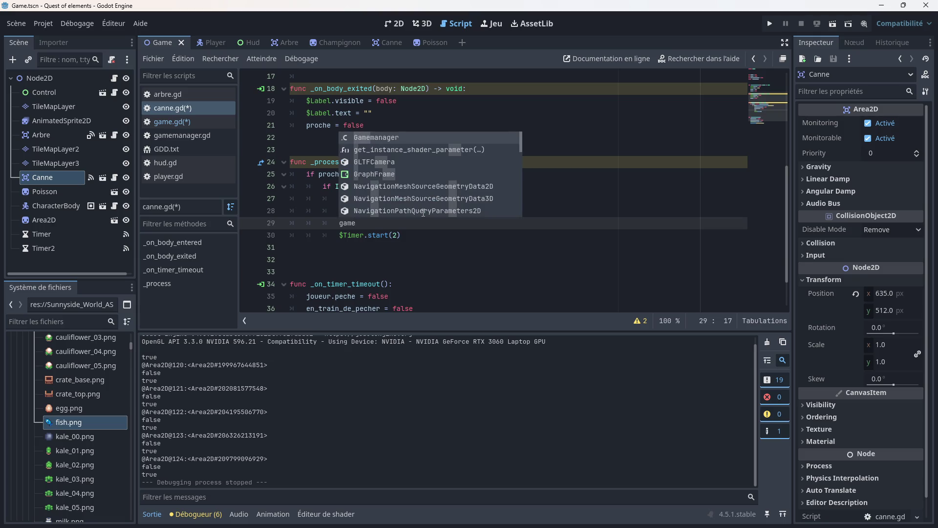
pyautogui.write('.spawn')
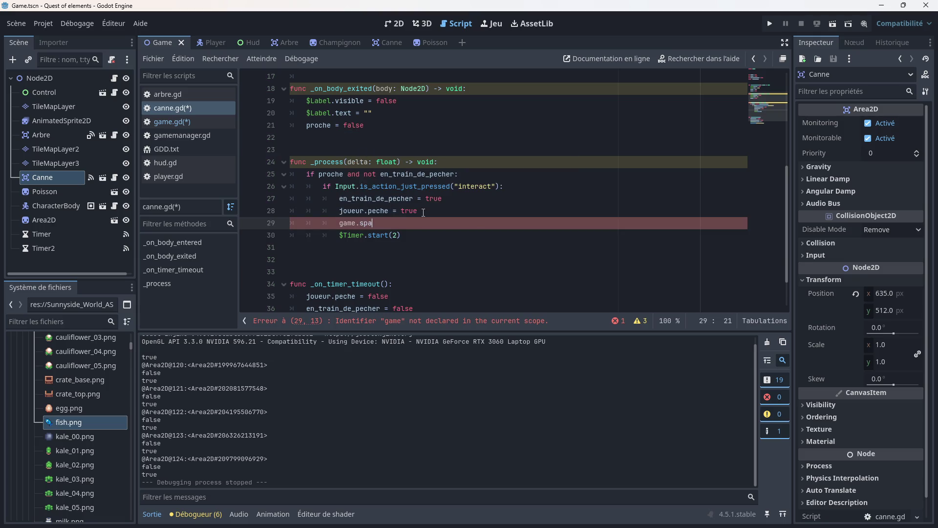
pyautogui.press('BackSpace')
pyautogui.press('BackSpace')
pyautogui.press('BackSpace')
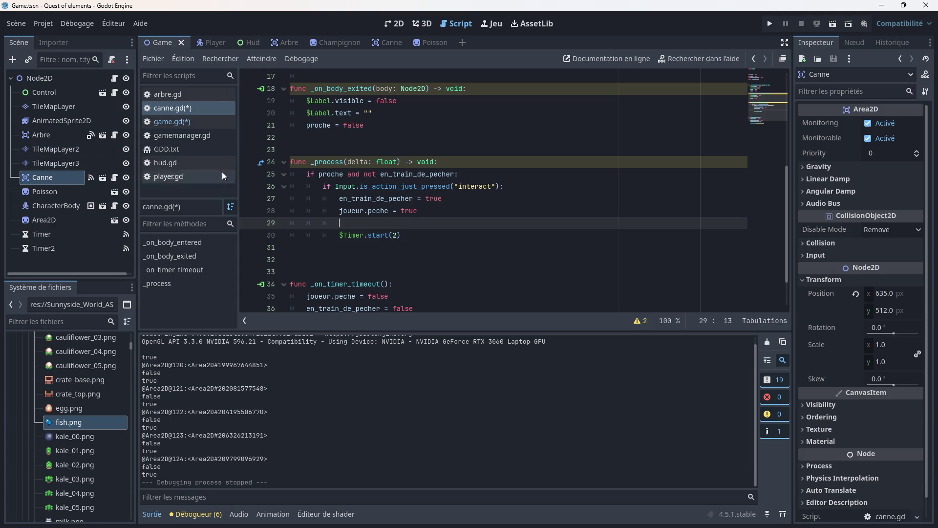
pyautogui.click(861, 43)
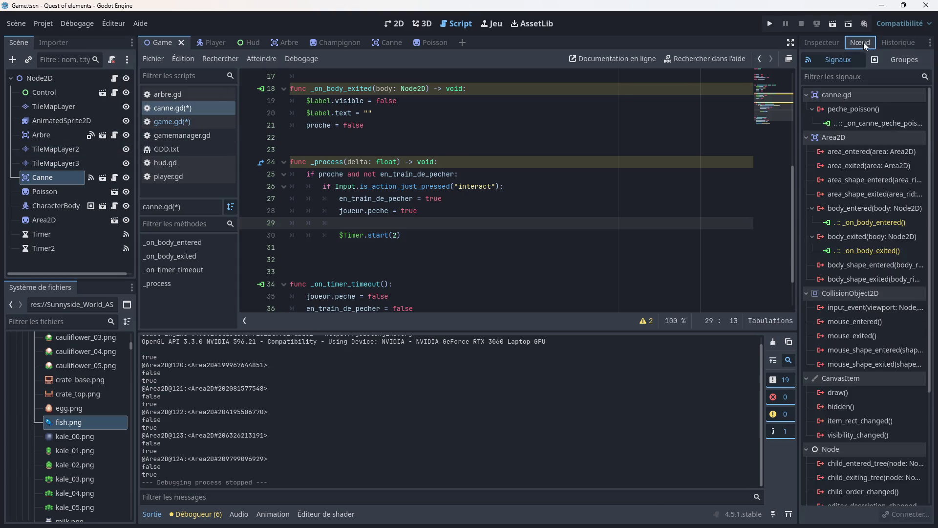
# - List Canne's groups, delete empty line 29 in canne.gd, and save with Ctrl+S
pyautogui.click(893, 60)
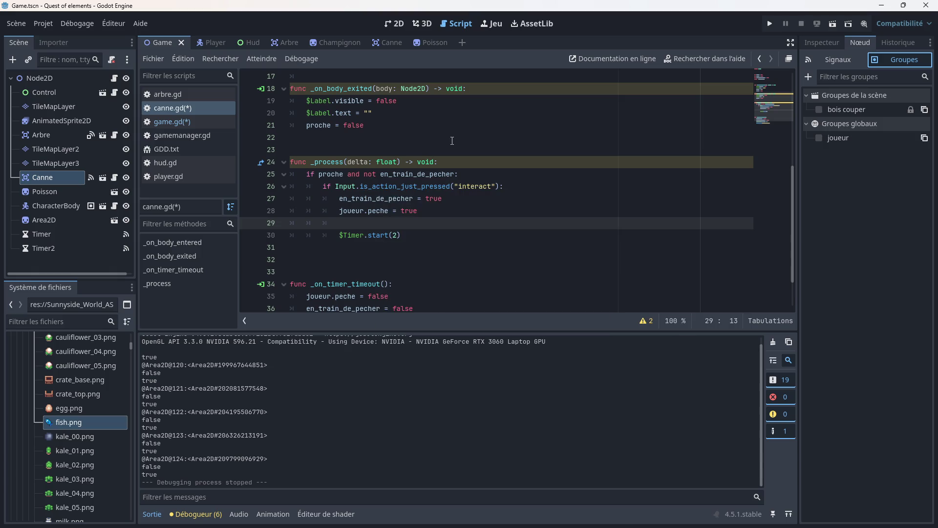
pyautogui.scroll(-1, 397, 198)
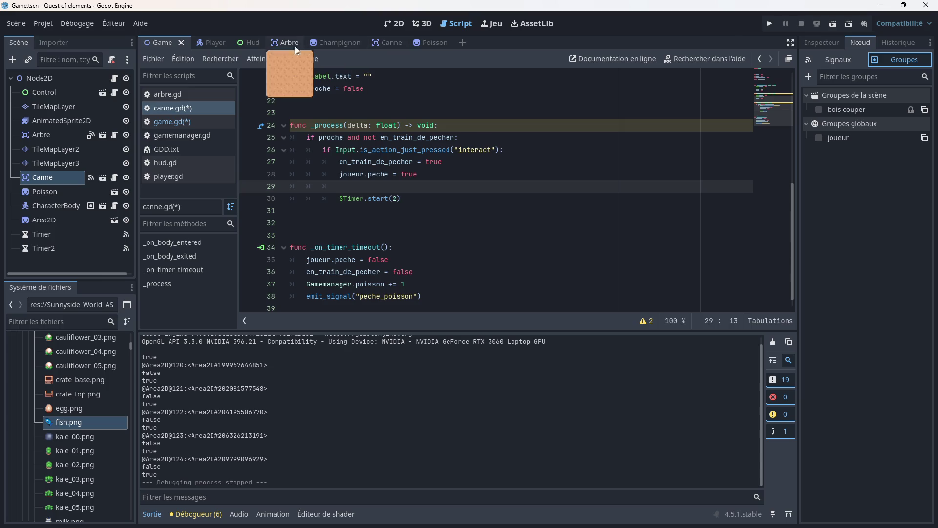
pyautogui.click(169, 121)
pyautogui.click(180, 111)
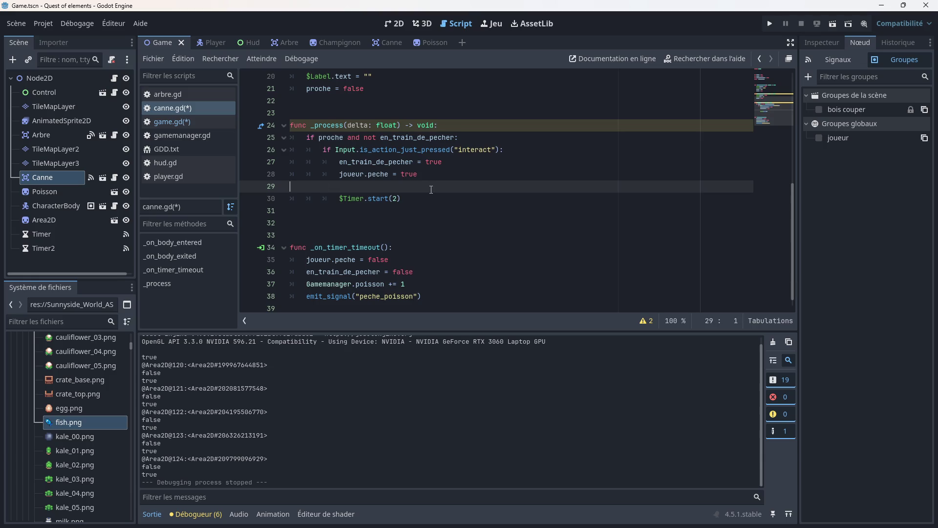
pyautogui.press('BackSpace')
pyautogui.press('BackSpace')
pyautogui.press('BackSpace')
pyautogui.hotkey('ctrl', 's')
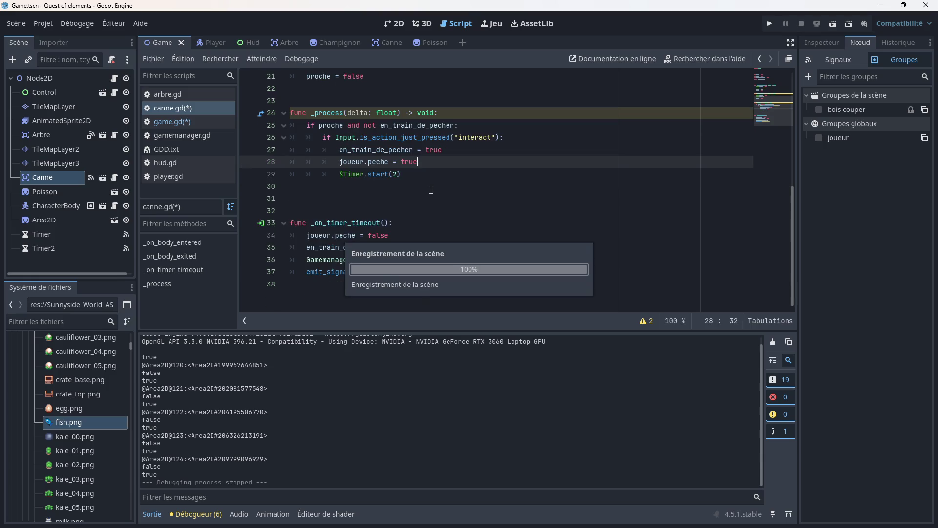
# - Review game.gd's _ready, timer callbacks and spawn flag, ending at the spawn declaration on line 7
pyautogui.click(169, 122)
pyautogui.scroll(-4, 335, 215)
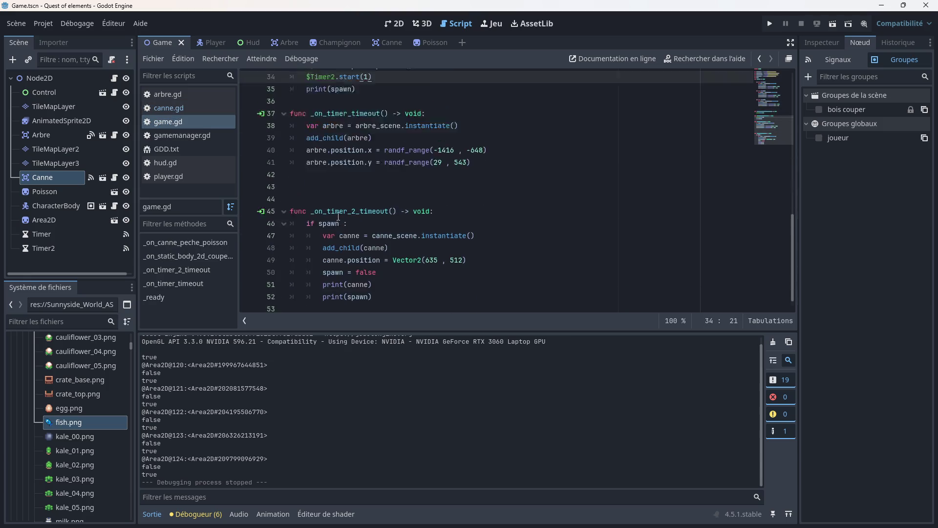
pyautogui.scroll(2, 338, 217)
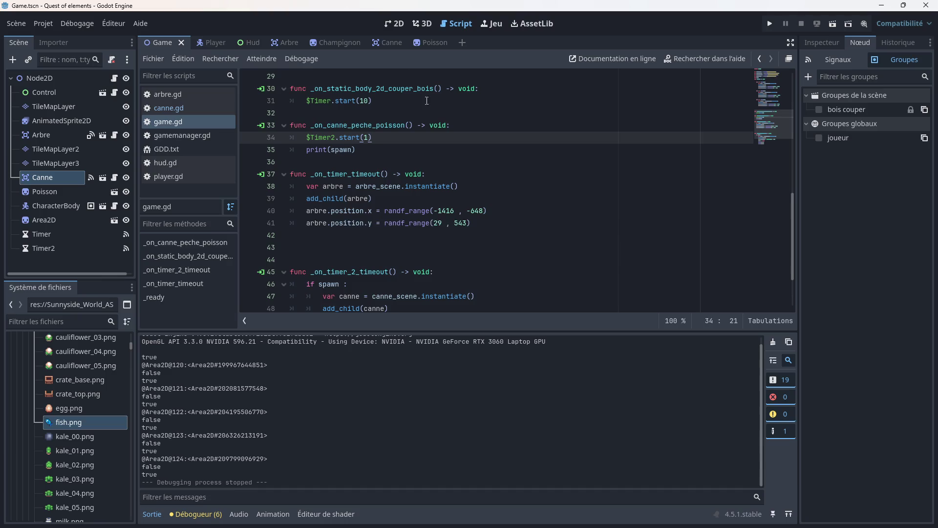
pyautogui.scroll(-2, 406, 198)
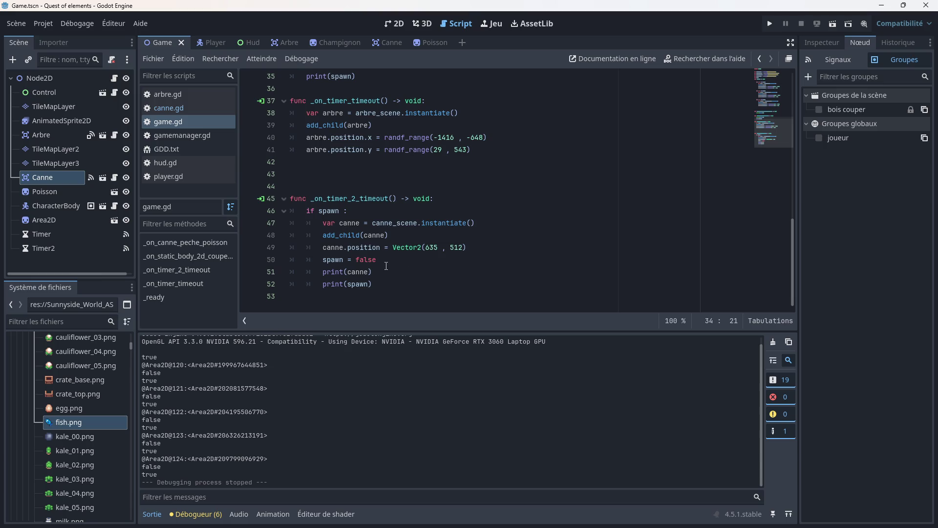
pyautogui.scroll(8, 387, 264)
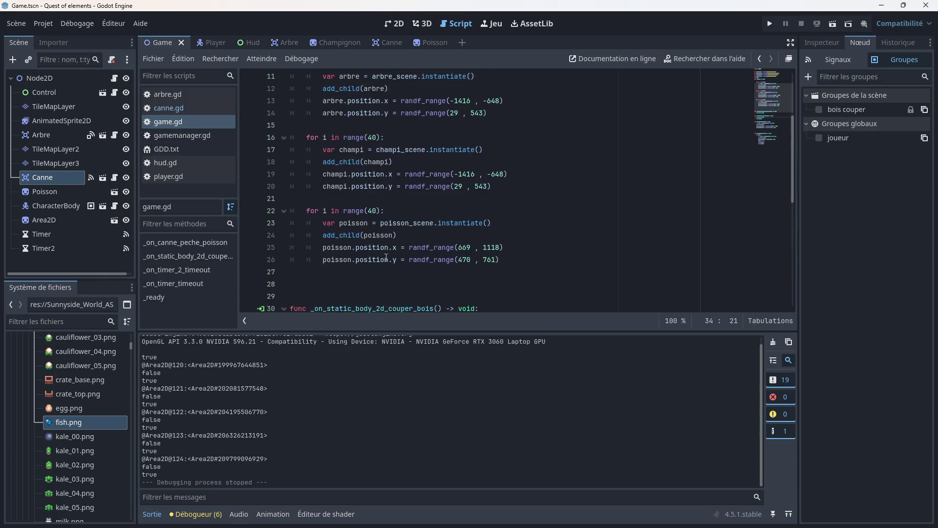
pyautogui.scroll(3, 384, 256)
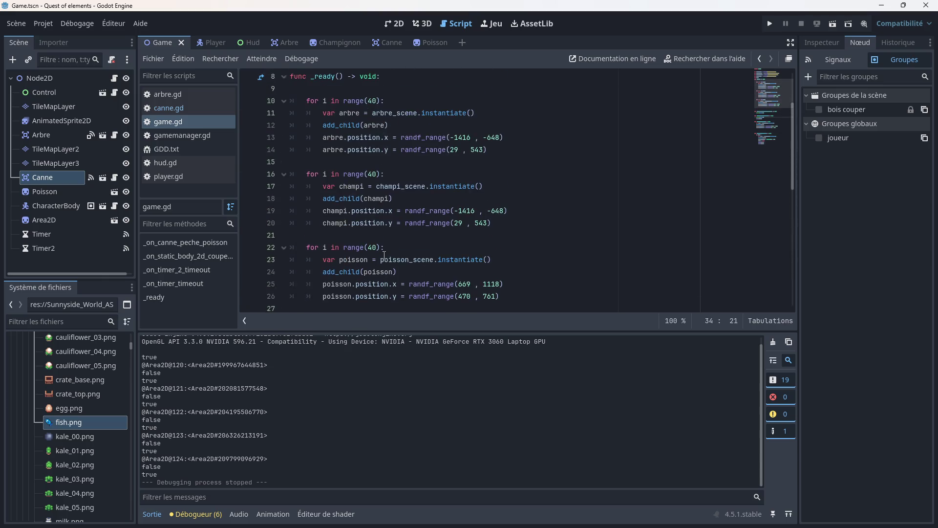
pyautogui.scroll(-5, 384, 256)
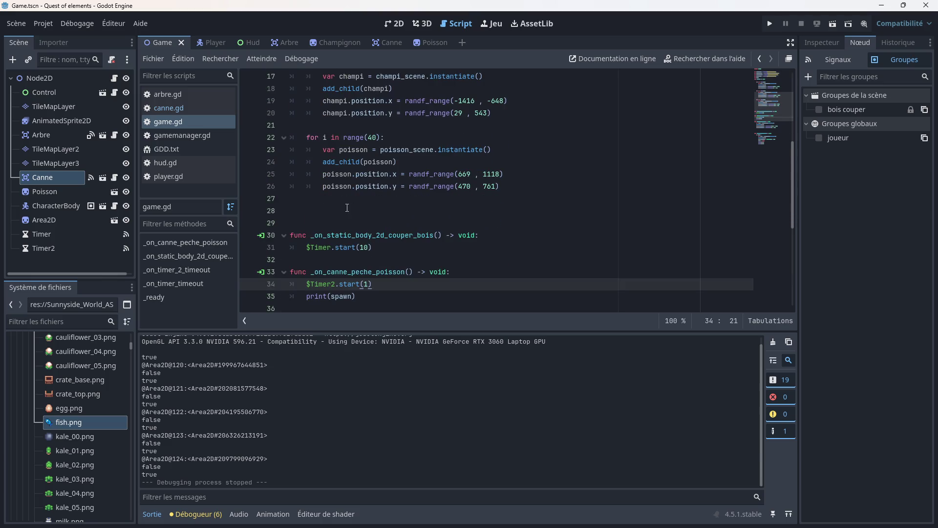
pyautogui.click(329, 207)
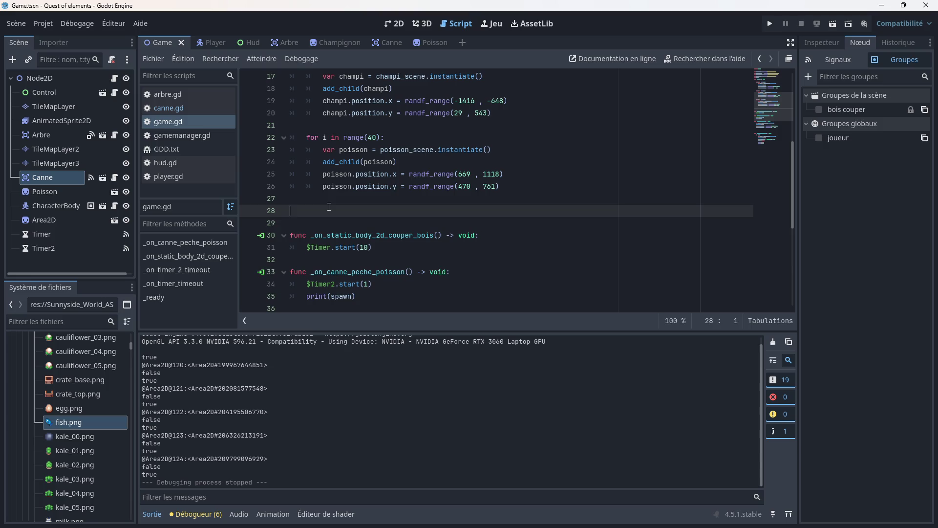
pyautogui.scroll(-3, 350, 195)
pyautogui.scroll(3, 356, 220)
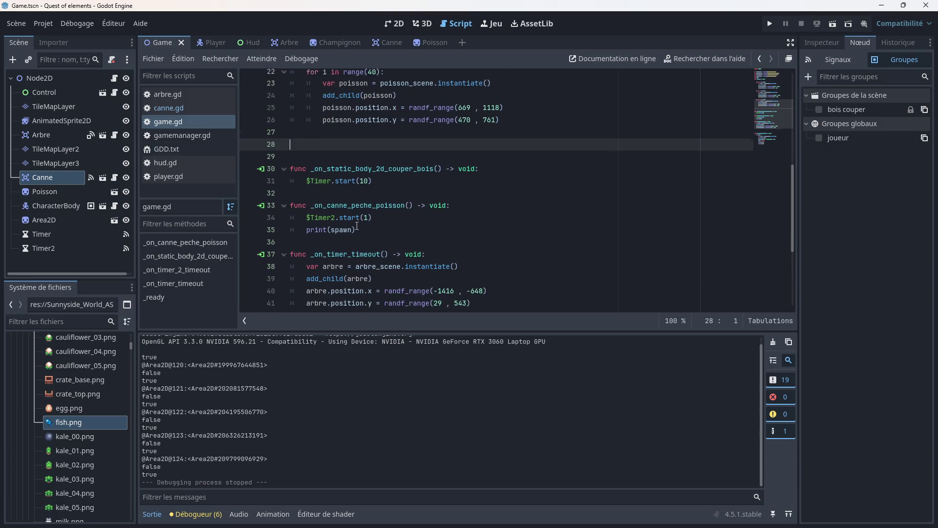
pyautogui.scroll(1, 357, 225)
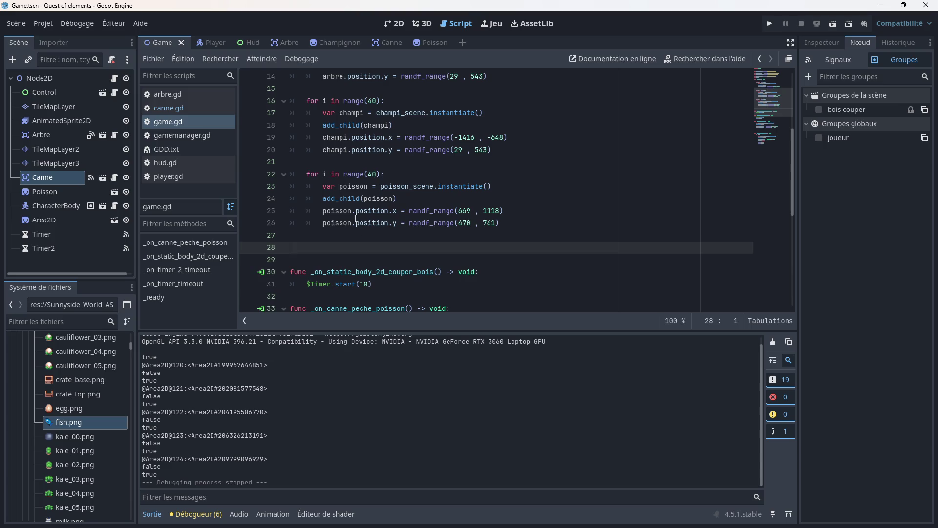
pyautogui.moveTo(350, 227)
pyautogui.scroll(5, 329, 243)
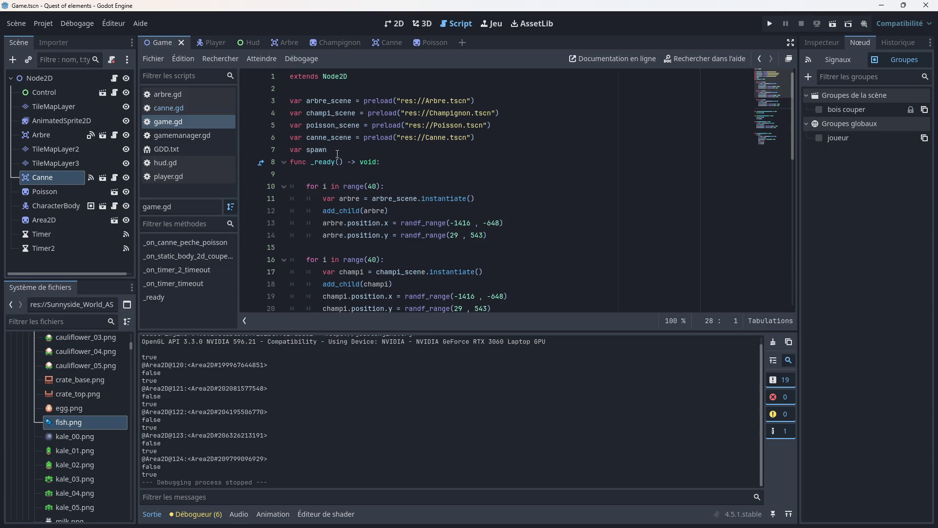
pyautogui.scroll(-11, 340, 167)
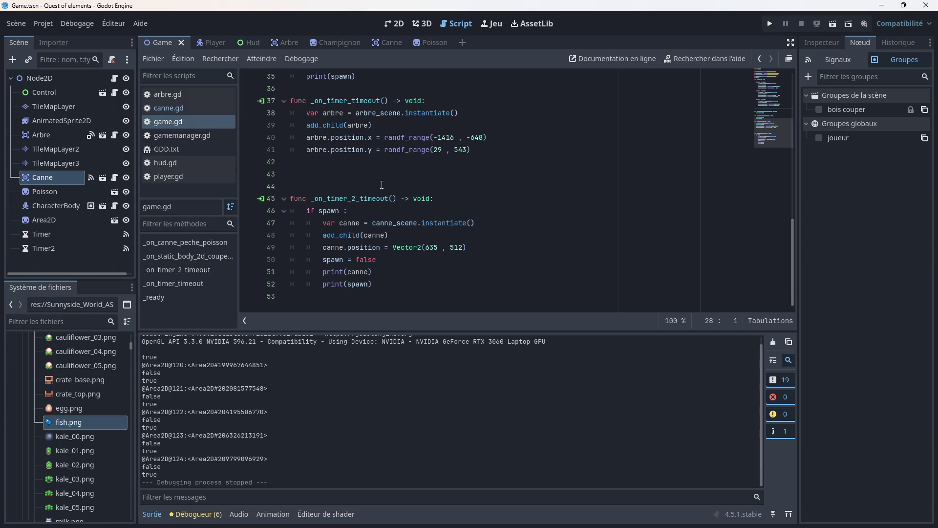
pyautogui.scroll(11, 381, 184)
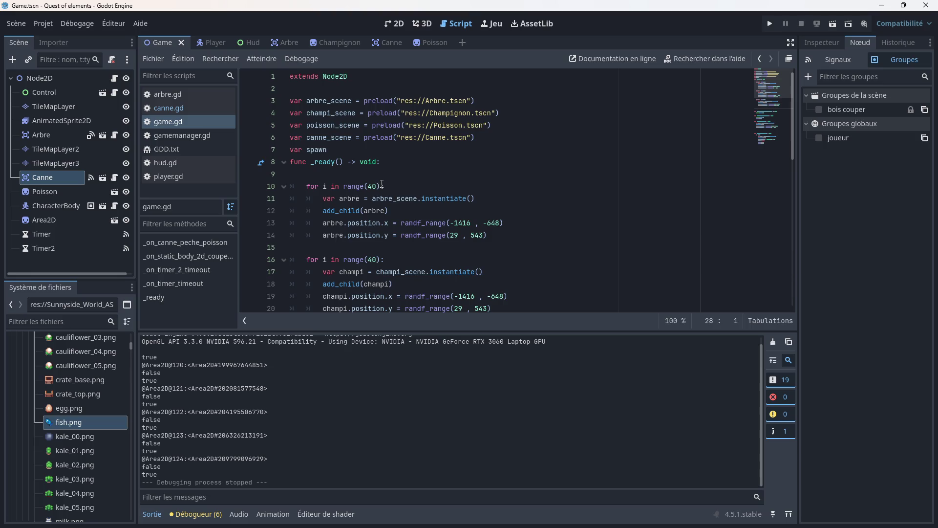
pyautogui.click(337, 150)
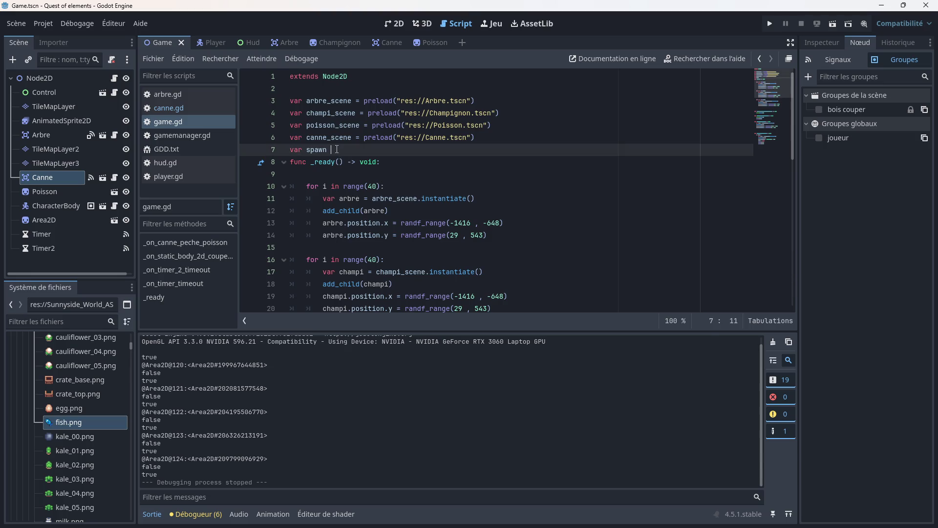
# - Change the declaration to spawn = 1 and the condition to if spawn < 1:, then save
pyautogui.press('BackSpace')
pyautogui.press('BackSpace')
pyautogui.press('BackSpace')
pyautogui.write('spaw')
pyautogui.write('n = ')
pyautogui.write('1')
pyautogui.scroll(-10, 337, 149)
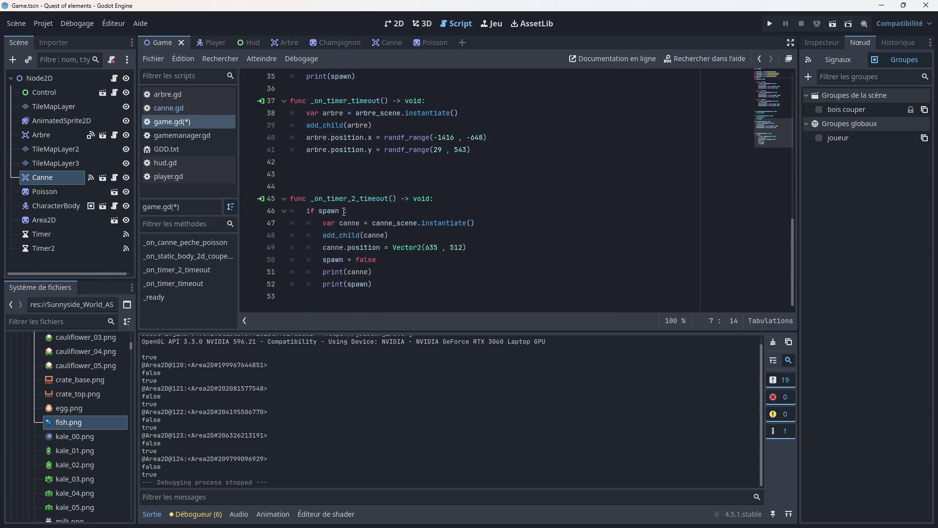
pyautogui.click(344, 211)
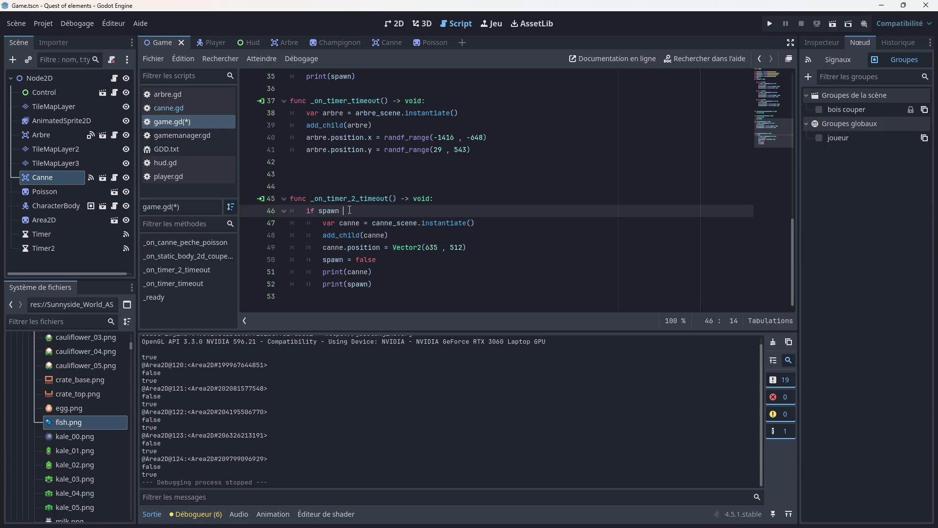
pyautogui.write('< ')
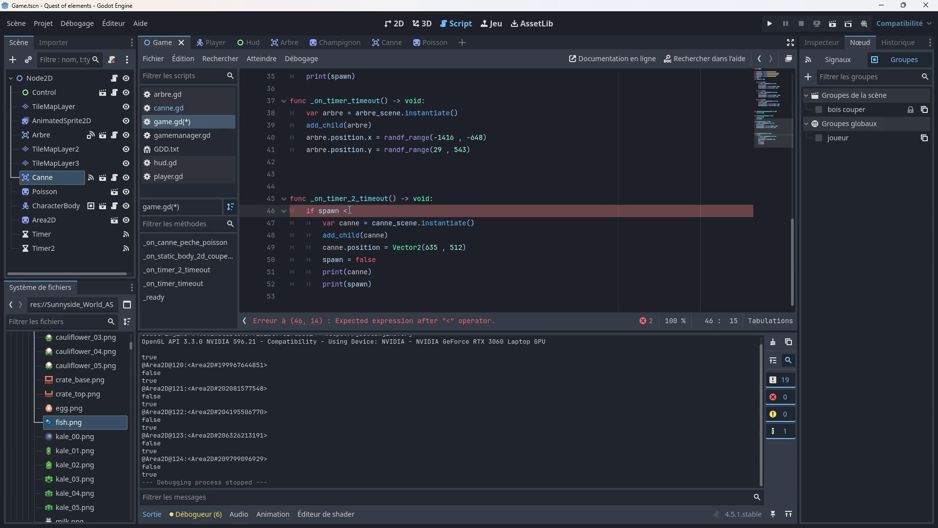
pyautogui.write('1')
pyautogui.write(':')
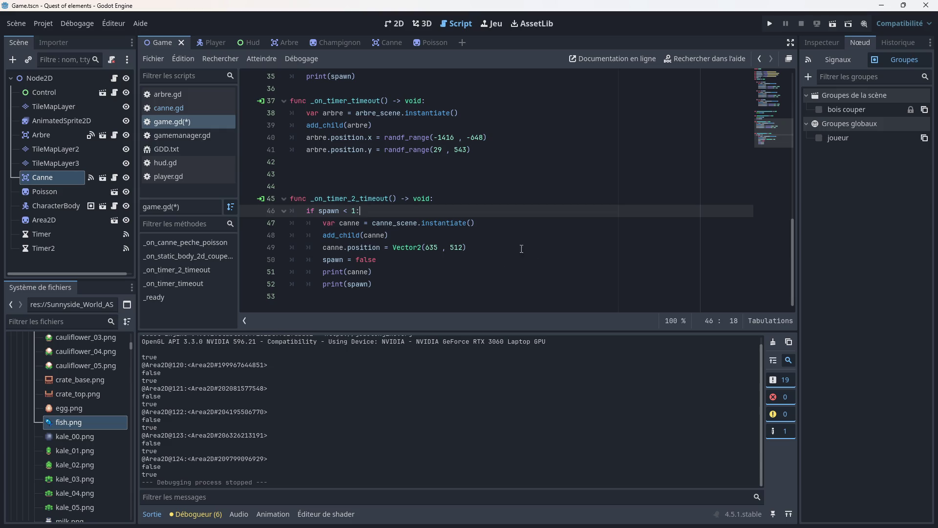
pyautogui.hotkey('ctrl', 's')
pyautogui.click(768, 24)
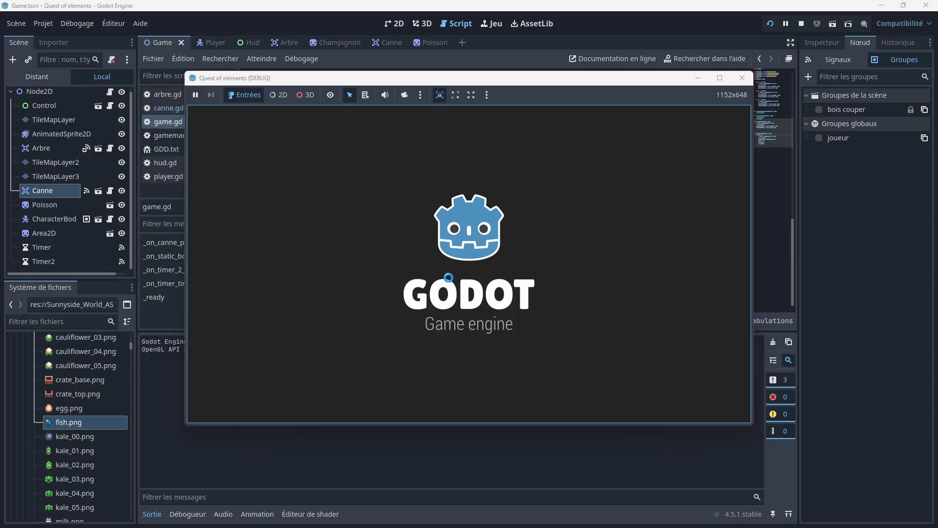
# - Walk the player onto the dock, fish twice with E, then close the game window
pyautogui.press('Down')
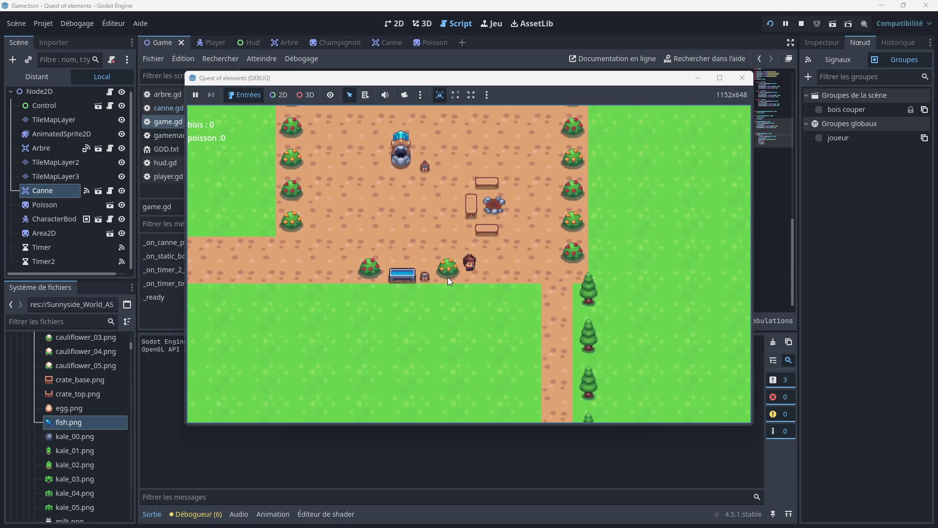
pyautogui.press('Right')
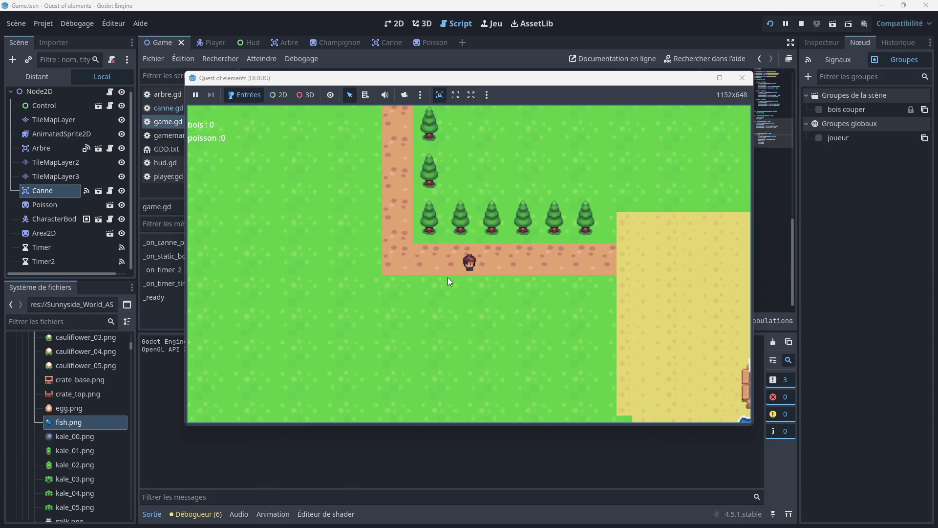
pyautogui.press('Down')
pyautogui.press('Right')
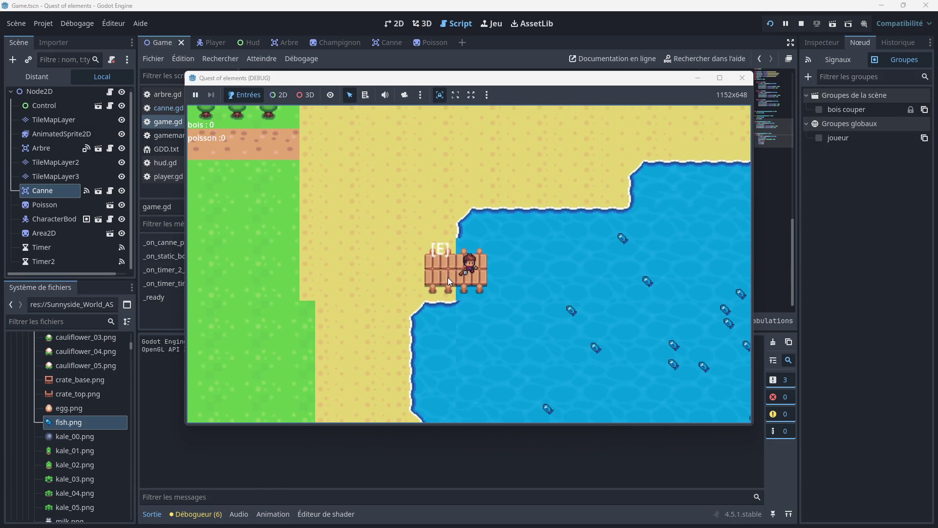
pyautogui.press('e')
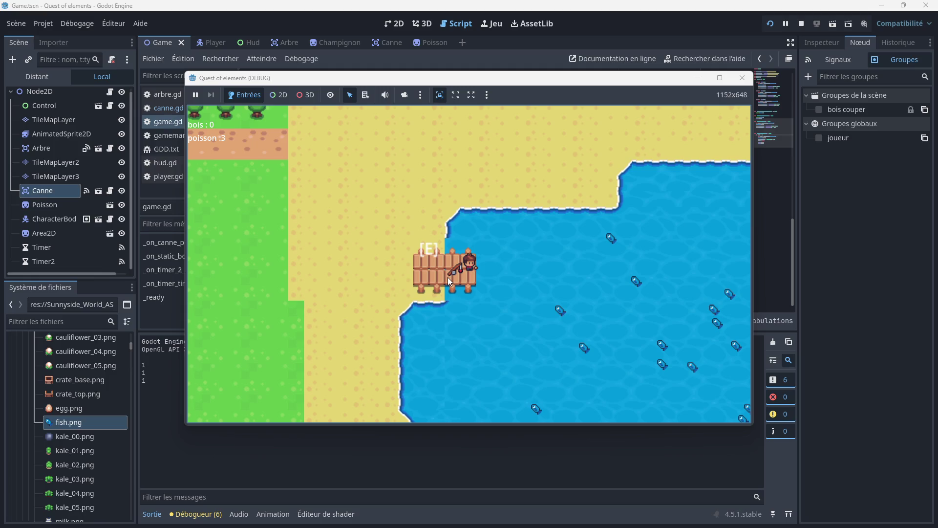
pyautogui.press('e')
pyautogui.press('e')
pyautogui.press('e')
pyautogui.press('e')
pyautogui.click(742, 78)
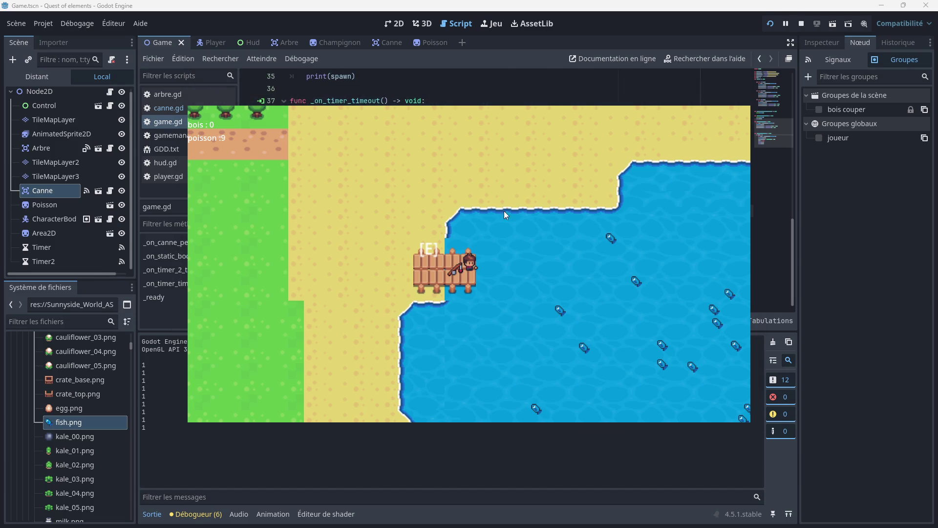
# - Append queue_free() after emit_signal in canne.gd's _on_timer_timeout and save the script
pyautogui.click(177, 107)
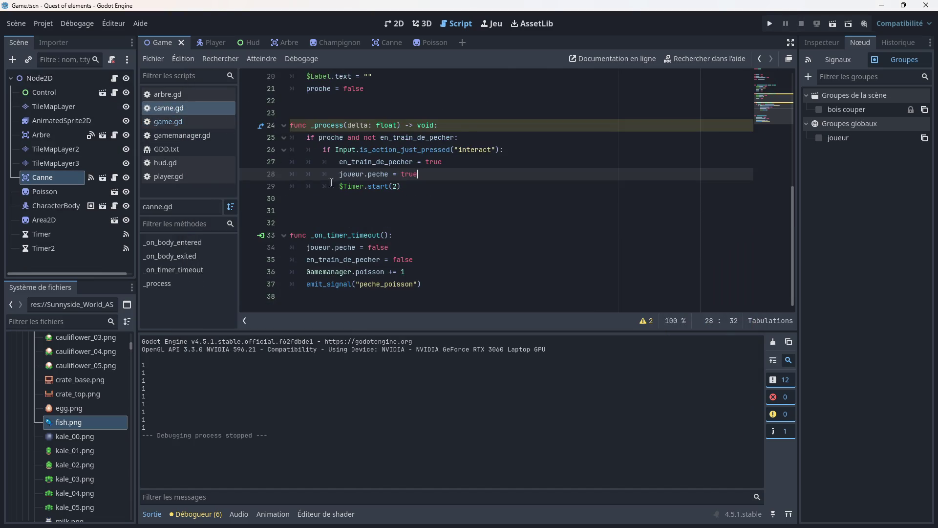
pyautogui.scroll(6, 386, 182)
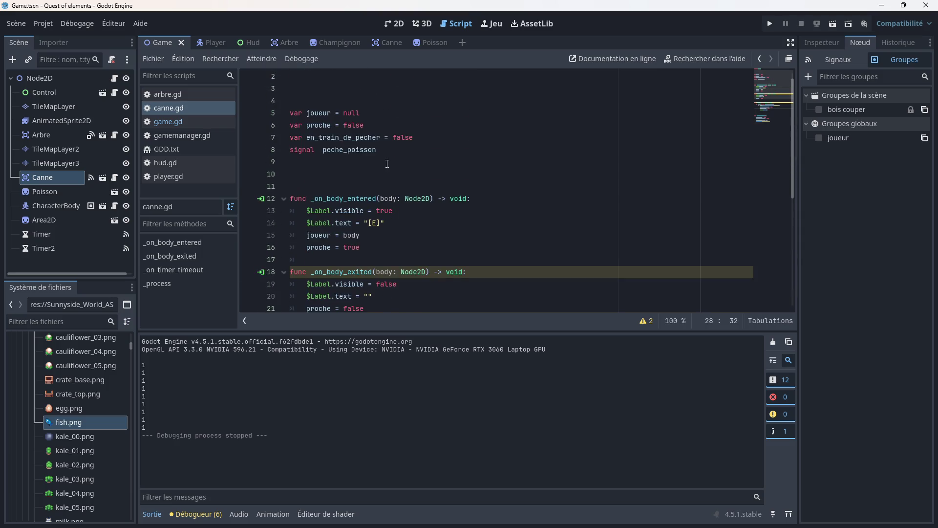
pyautogui.scroll(-6, 387, 163)
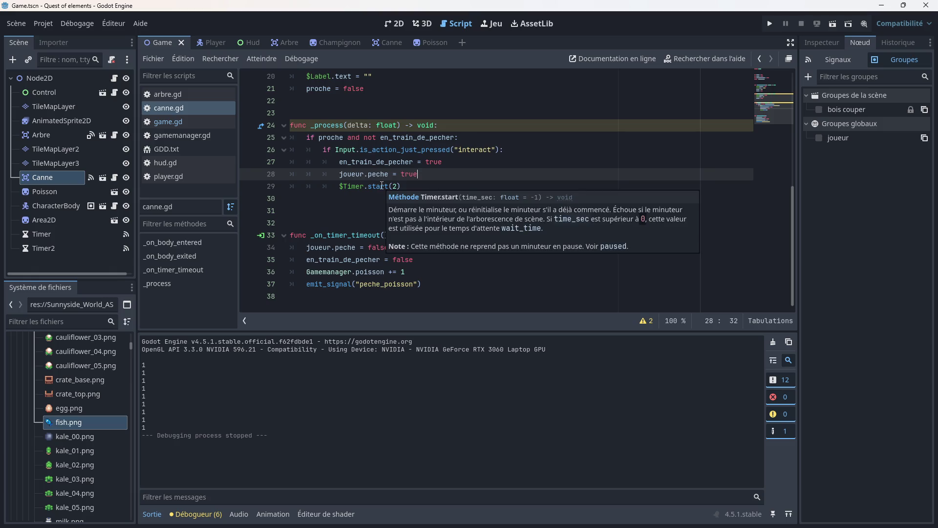
pyautogui.click(169, 123)
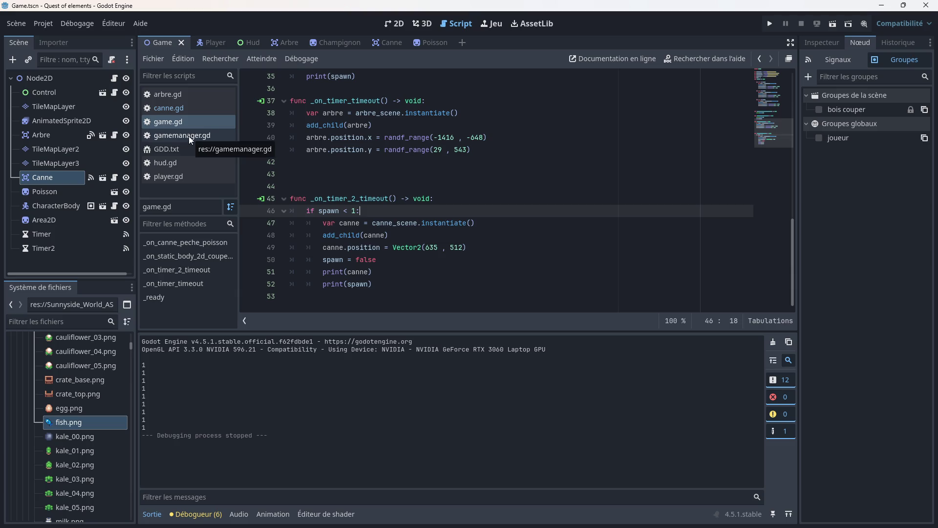
pyautogui.click(186, 108)
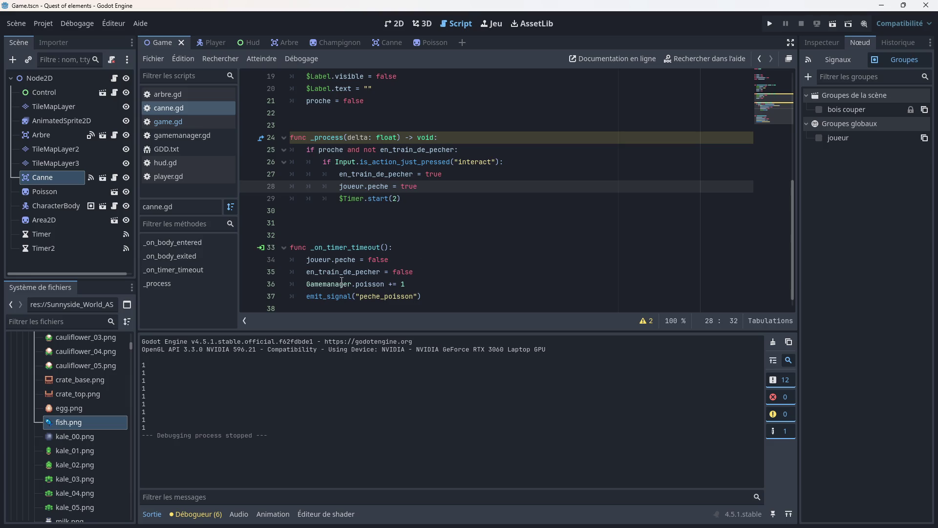
pyautogui.moveTo(368, 272)
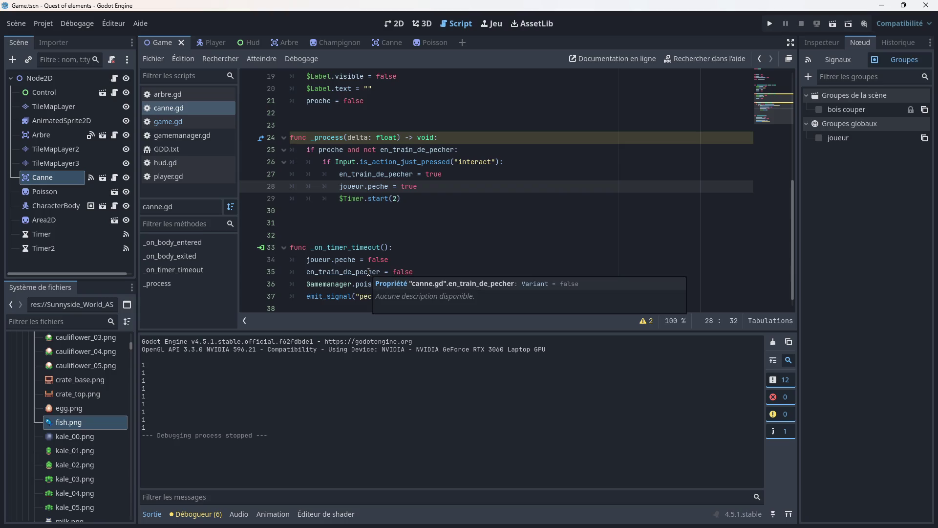
pyautogui.scroll(-1, 412, 275)
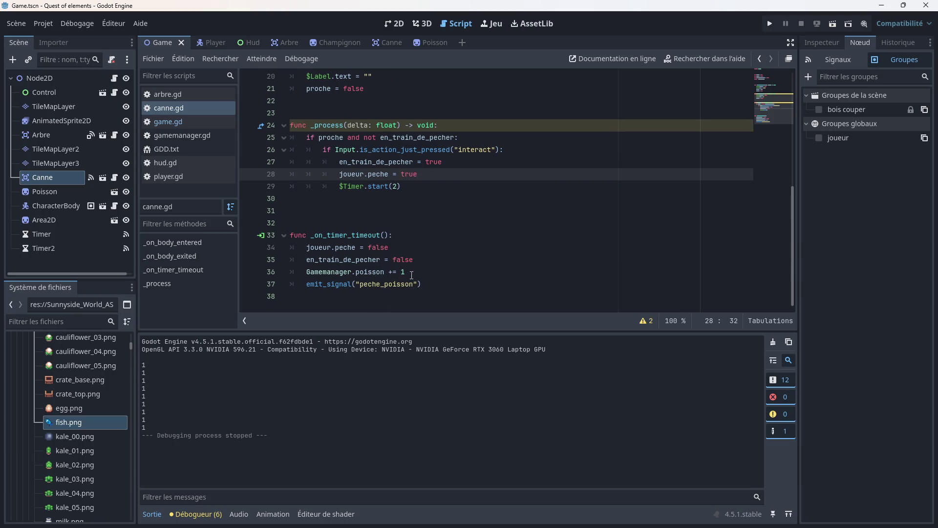
pyautogui.click(424, 283)
pyautogui.press('Return')
pyautogui.scroll(1, 427, 282)
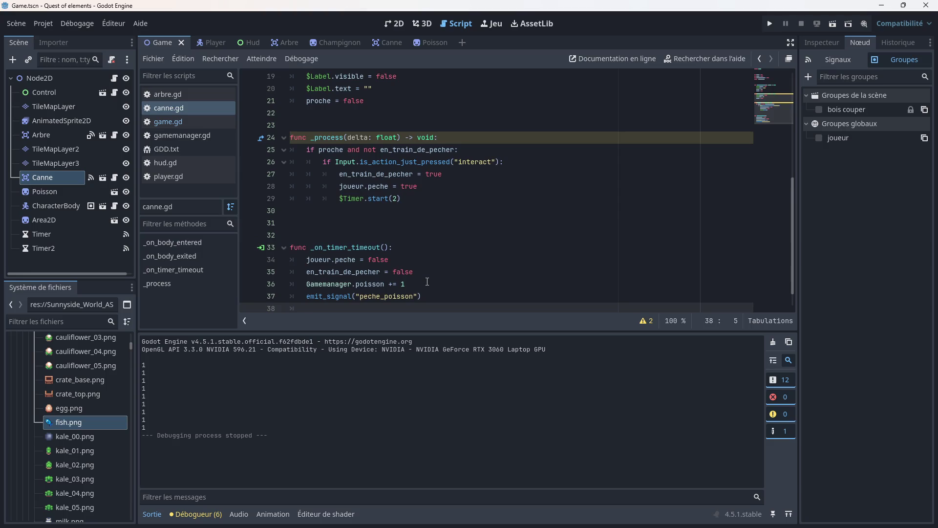
pyautogui.write('queu')
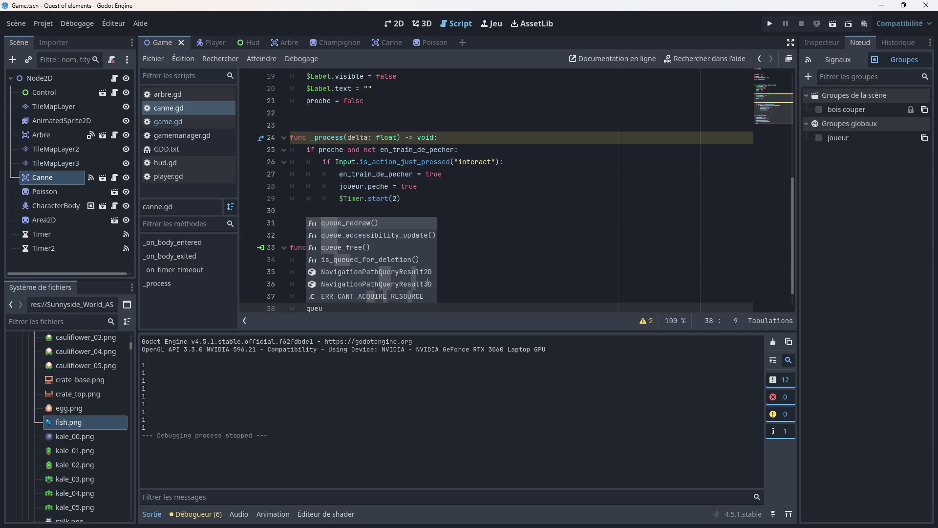
pyautogui.press('Down')
pyautogui.press('Down')
pyautogui.press('Return')
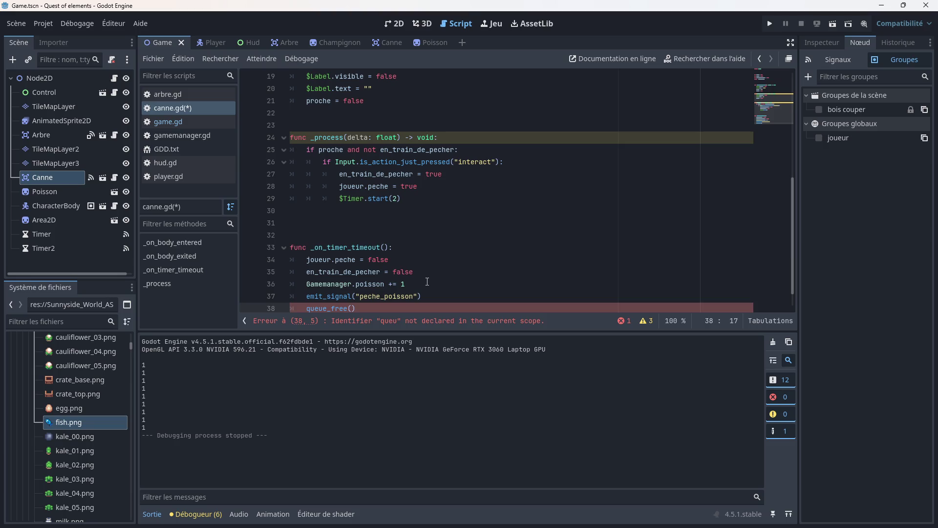
pyautogui.scroll(-1, 420, 276)
pyautogui.hotkey('ctrl', 's')
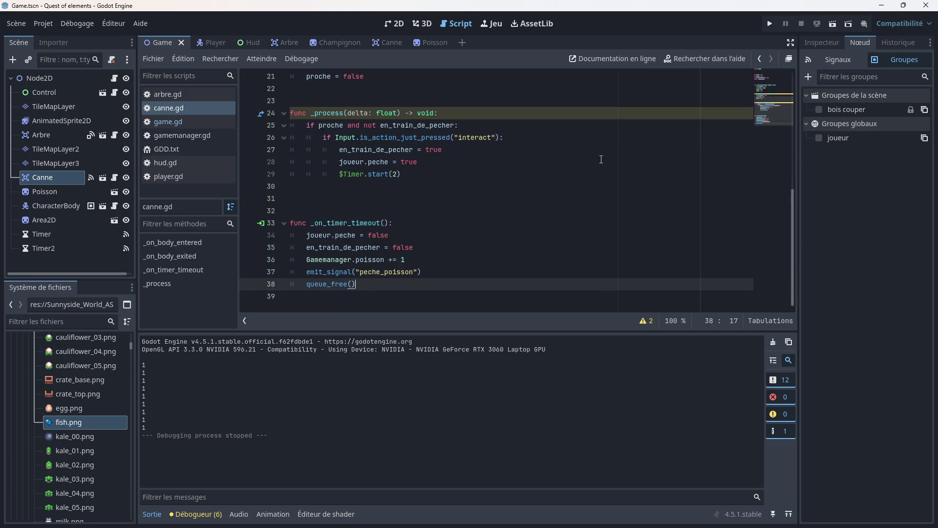
# - Run the game, walk the player onto the pier and catch one fish with E
pyautogui.click(767, 25)
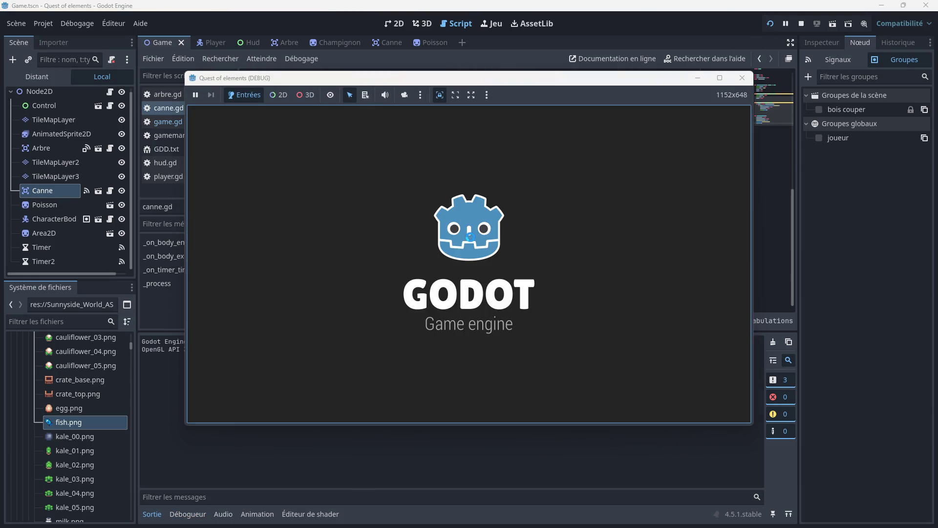
pyautogui.press('Down')
pyautogui.press('Right')
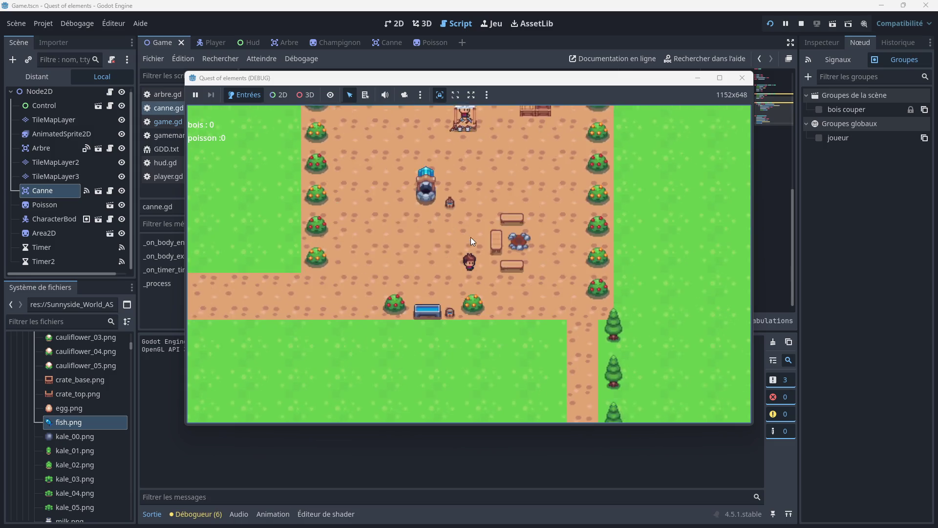
pyautogui.press('Down')
pyautogui.press('Right')
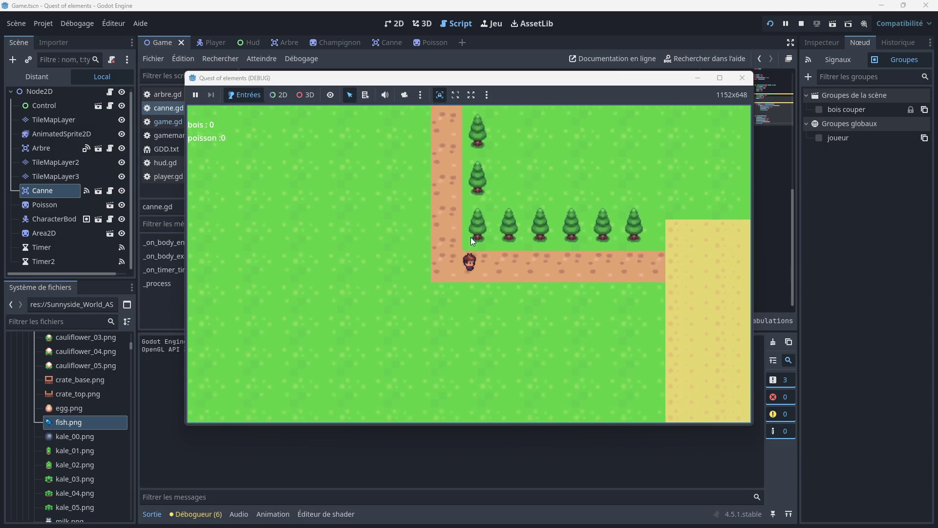
pyautogui.press('Right')
pyautogui.press('Down')
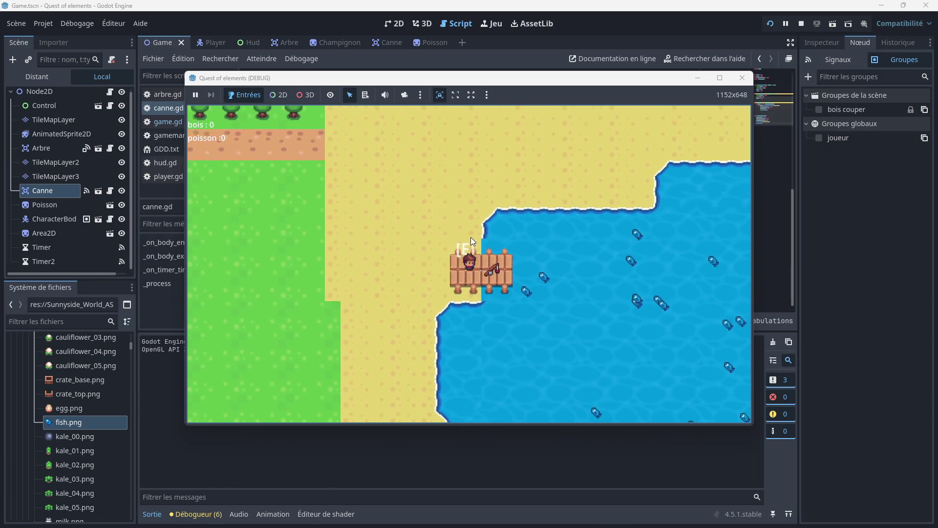
pyautogui.press('e')
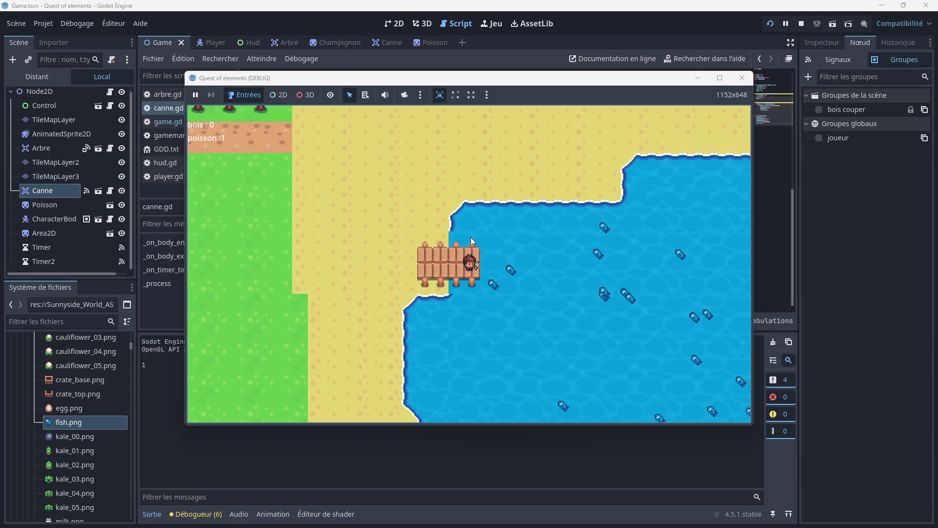
# - Walk back to the campsite and return to the dock to confirm the rod is gone, then stop the game
pyautogui.press('Up')
pyautogui.press('Left')
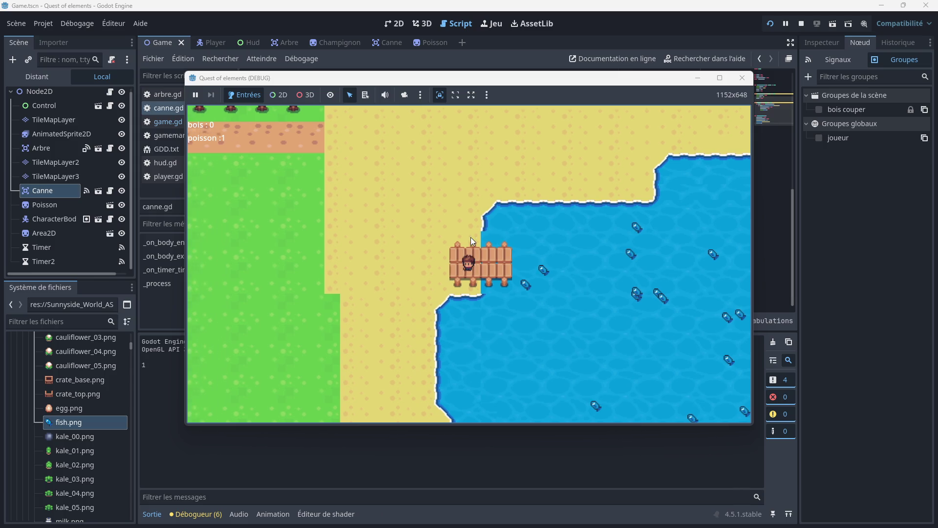
pyautogui.press('Up')
pyautogui.press('Left')
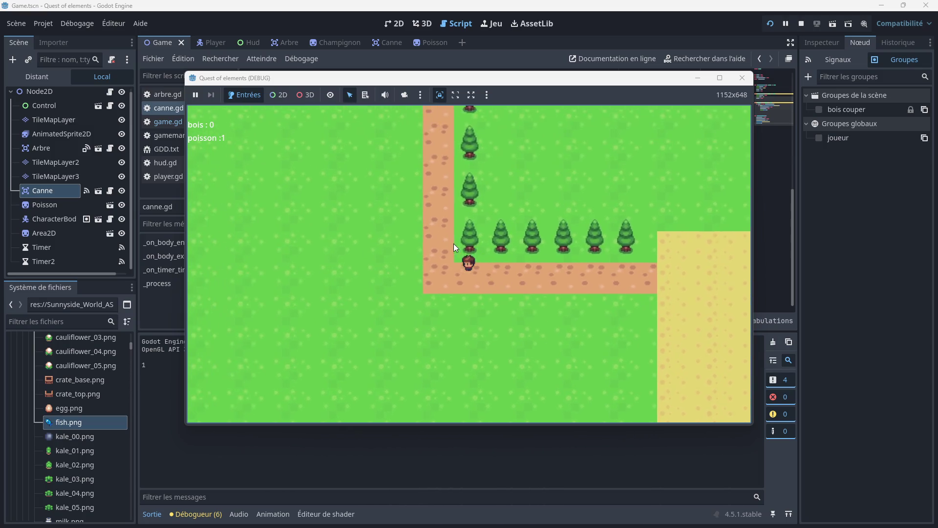
pyautogui.press('Up')
pyautogui.press('Left')
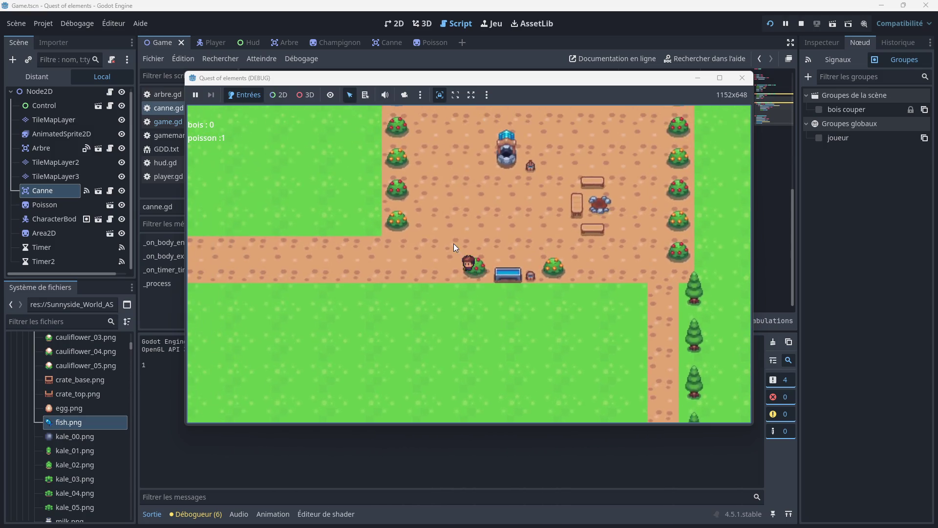
pyautogui.press('Down')
pyautogui.press('Right')
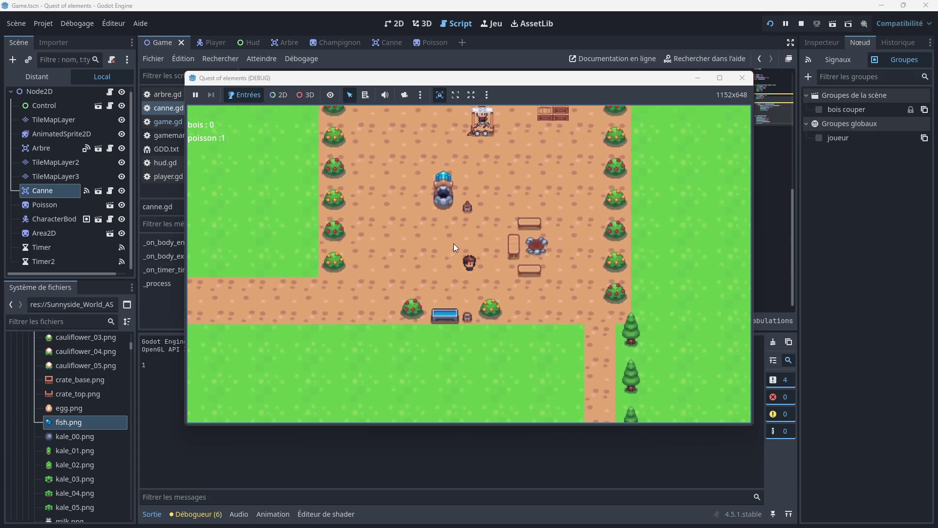
pyautogui.press('Down')
pyautogui.press('Right')
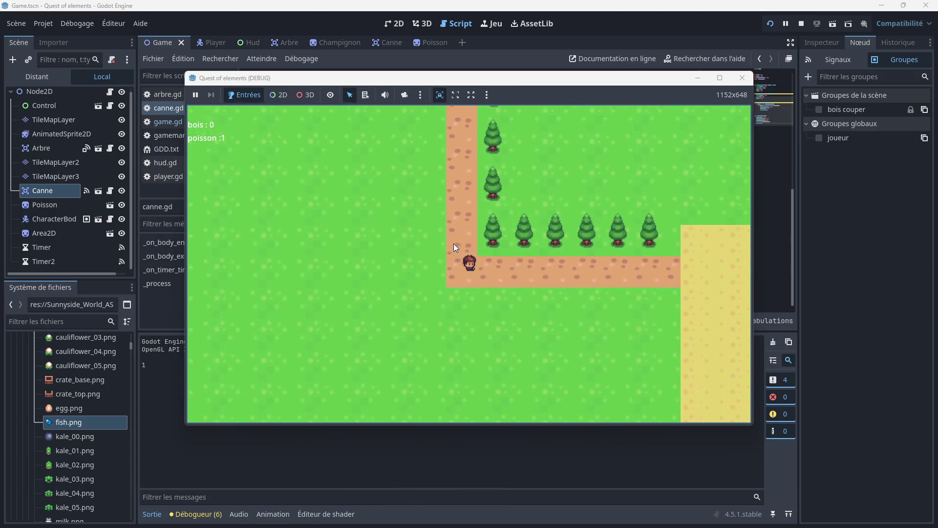
pyautogui.press('Right')
pyautogui.press('Down')
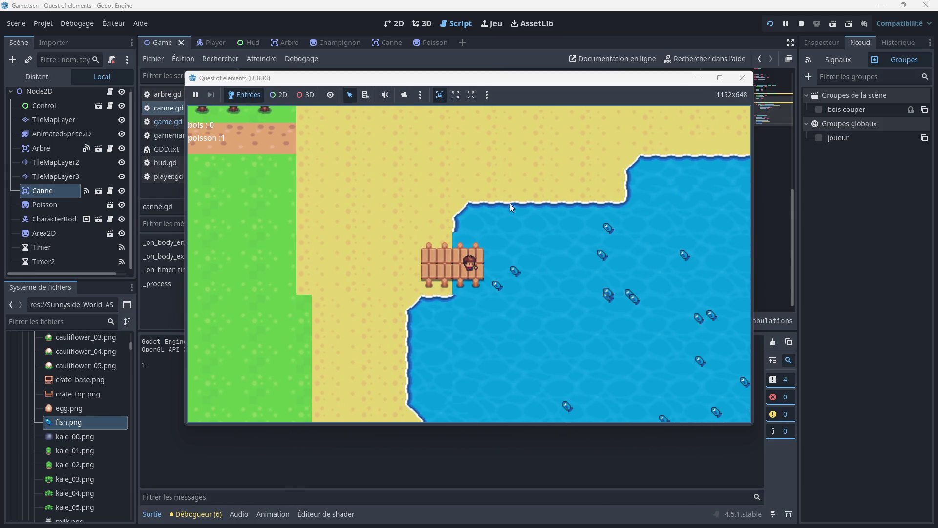
pyautogui.press('F8')
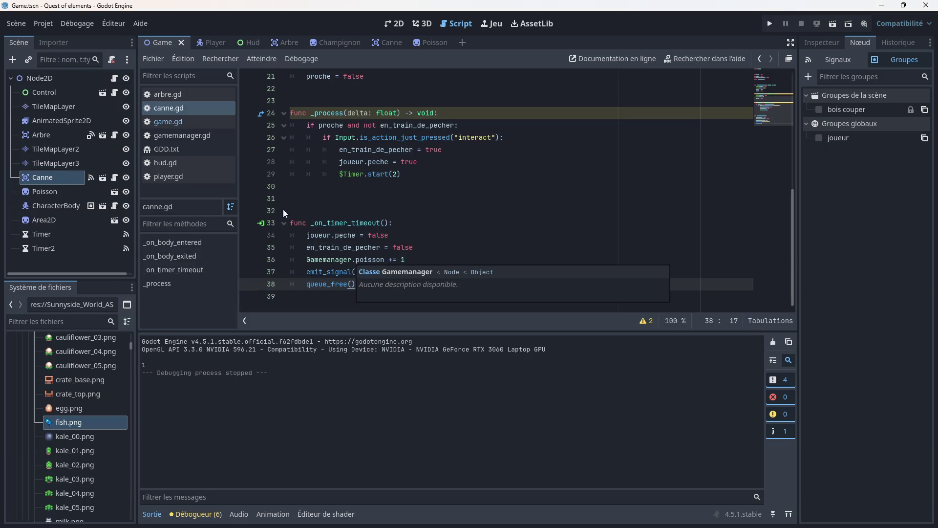
# - In canne.gd, start a new line after the Gamemanager.poisson increment
pyautogui.click(201, 126)
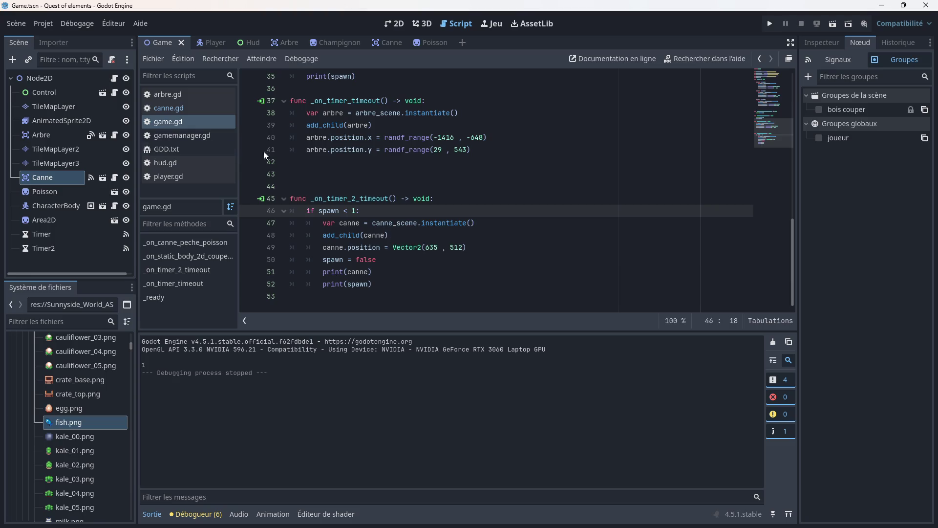
pyautogui.click(180, 106)
pyautogui.scroll(-1, 362, 247)
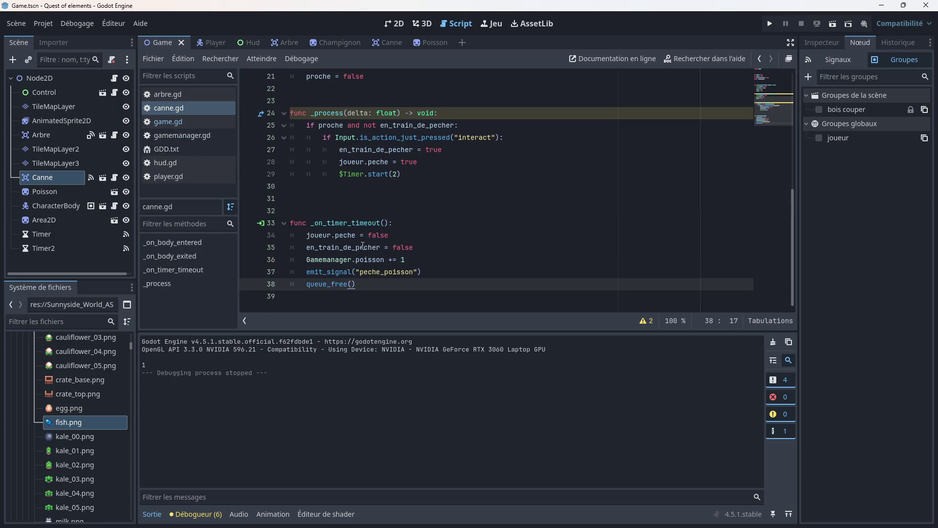
pyautogui.click(412, 261)
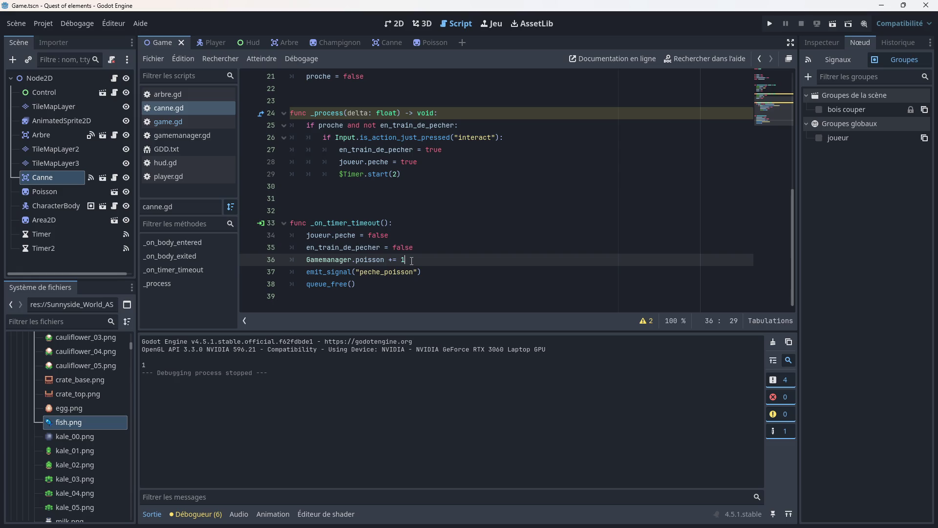
pyautogui.press('Return')
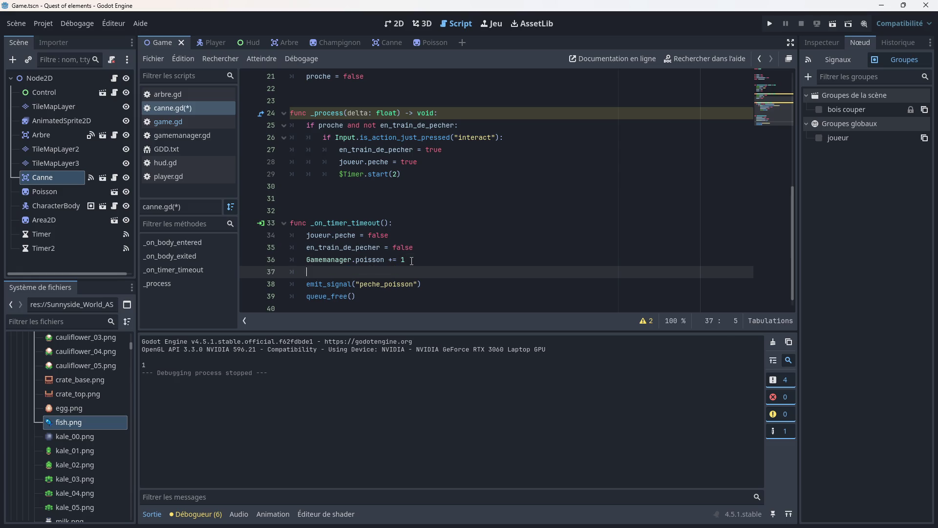
pyautogui.write('game')
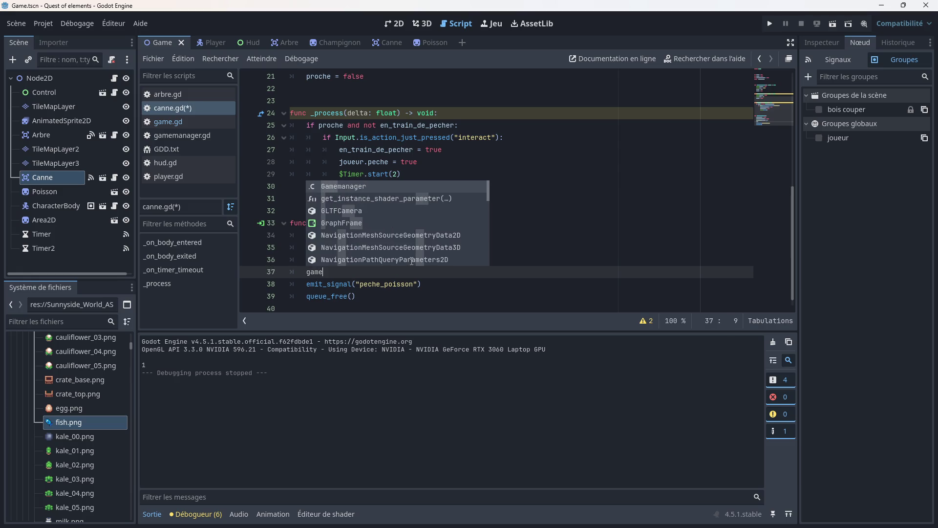
pyautogui.press('BackSpace')
pyautogui.press('BackSpace')
pyautogui.press('BackSpace')
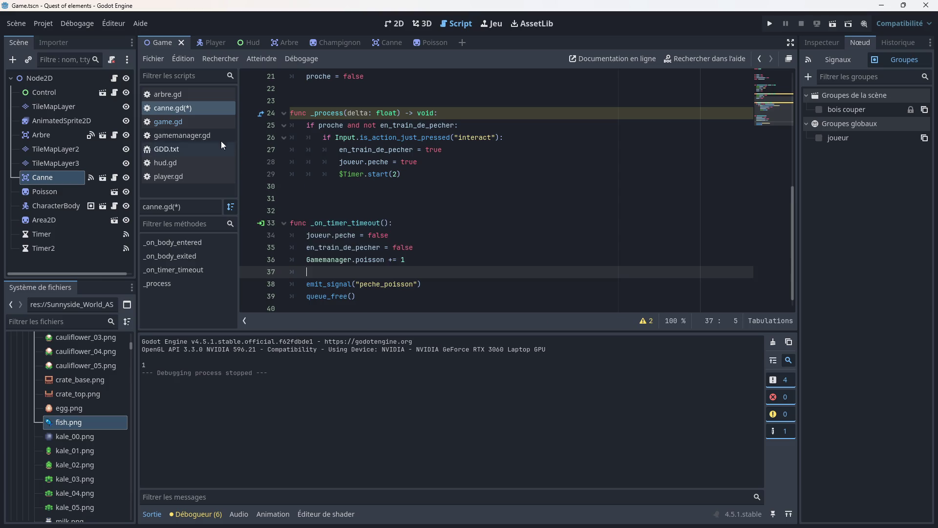
# - Declare var spawn = 1 below var poisson in gamemanager.gd, then return to game.gd
pyautogui.click(164, 136)
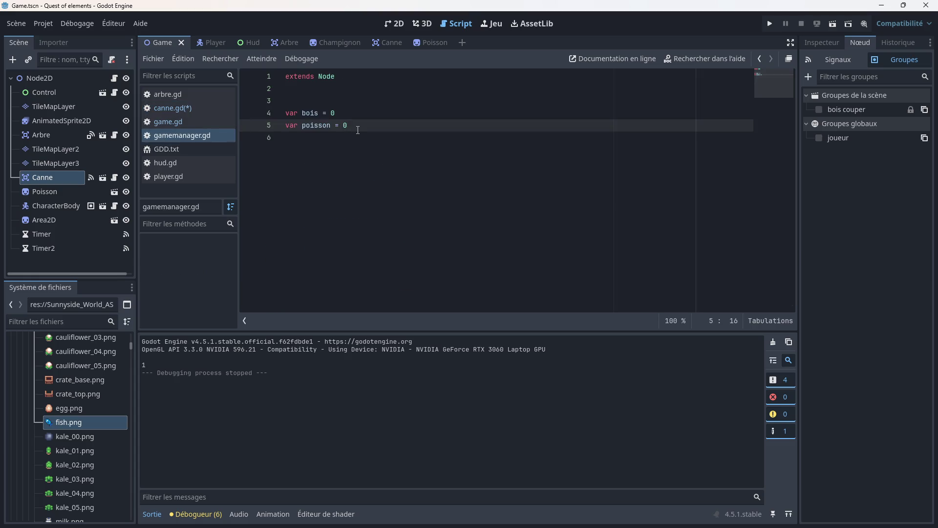
pyautogui.press('Return')
pyautogui.write('var s')
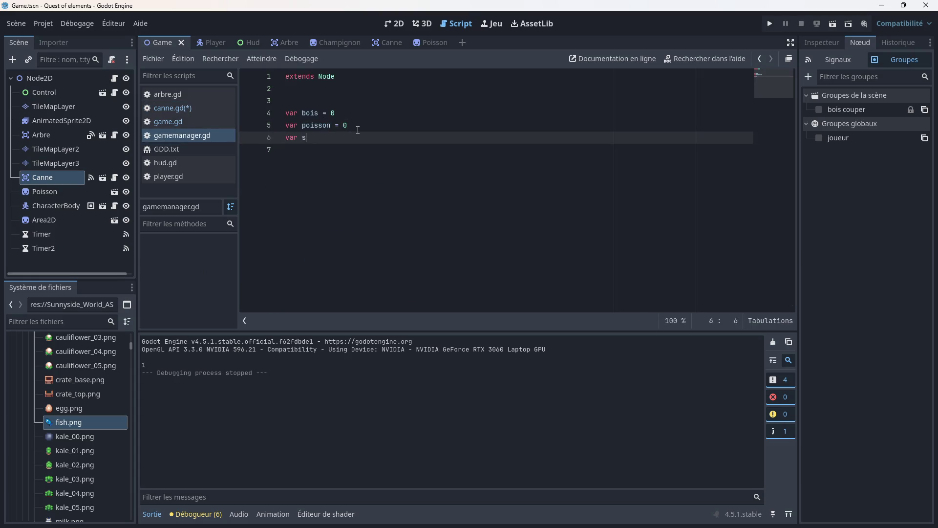
pyautogui.write('pawn = ')
pyautogui.write('1')
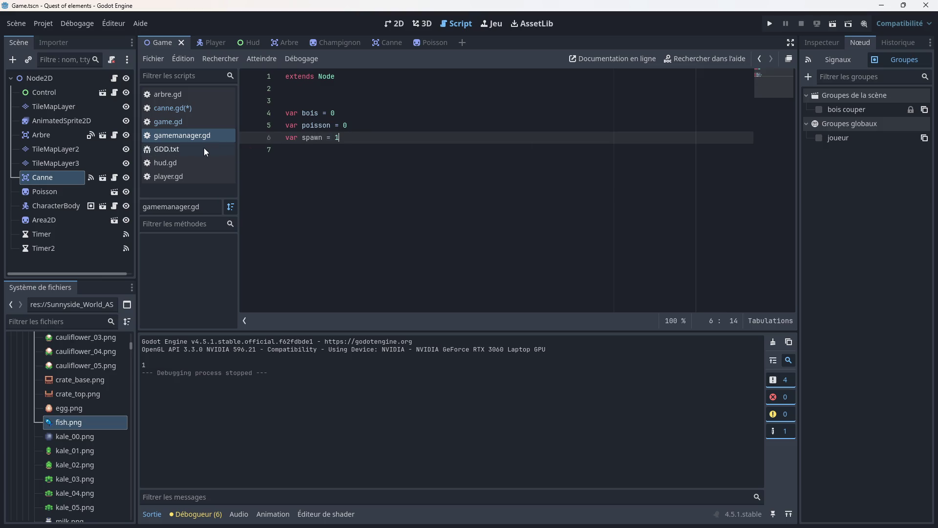
pyautogui.click(171, 121)
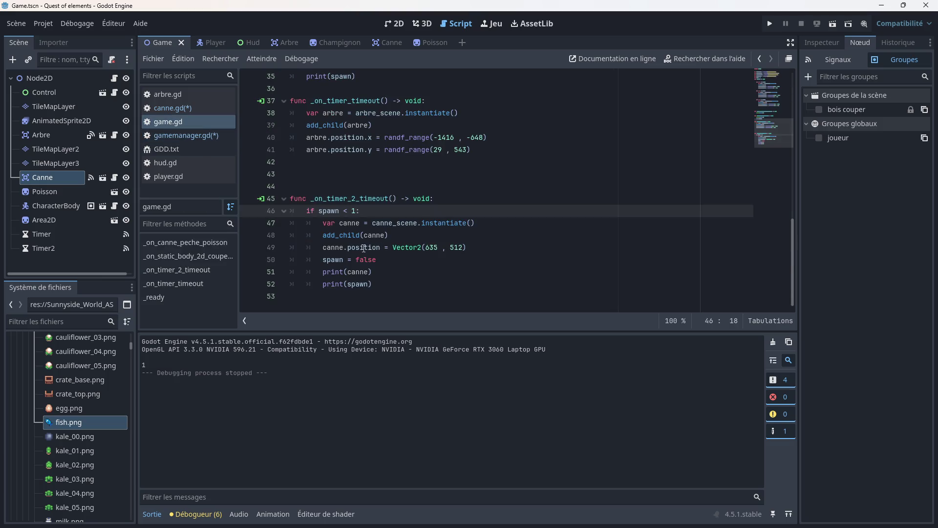
# - Make line 46 of game.gd test Gamemanager.spawn instead of spawn
pyautogui.click(319, 211)
pyautogui.write('gam')
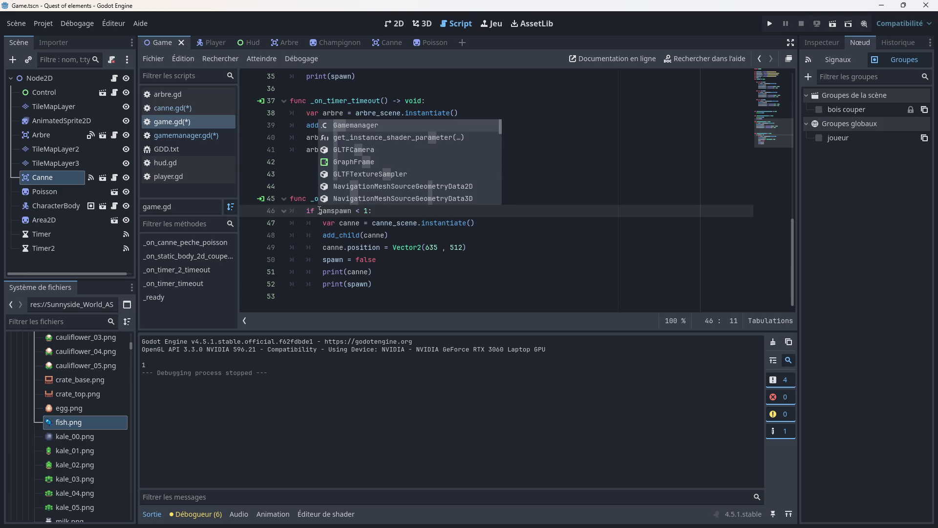
pyautogui.press('Tab')
pyautogui.write('.spa')
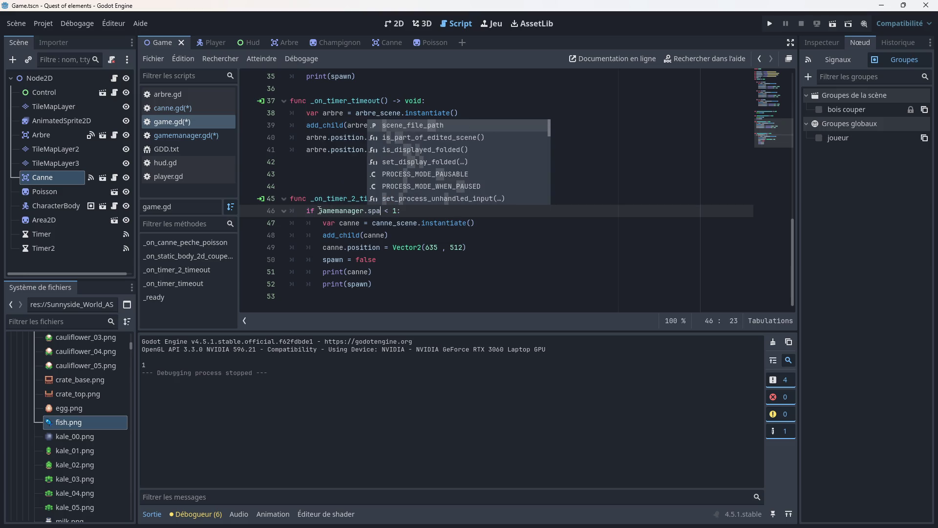
pyautogui.write('wn')
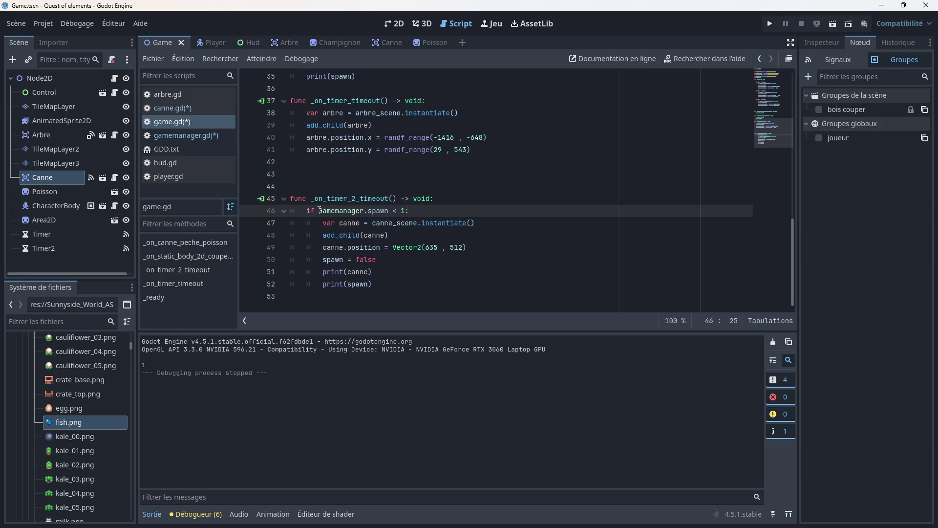
pyautogui.click(438, 209)
pyautogui.scroll(8, 434, 208)
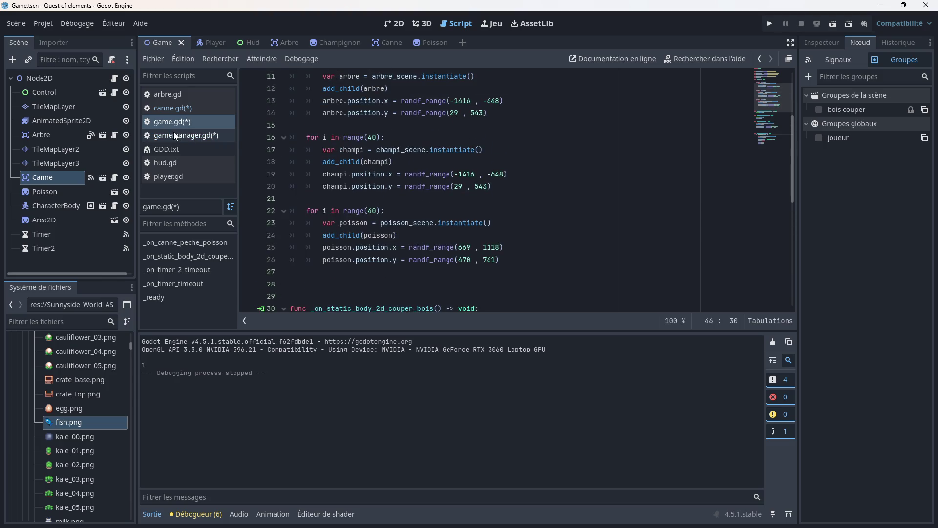
# - Add Gamemanager.spawn -= 1 in canne.gd, save, and run the game
pyautogui.click(171, 107)
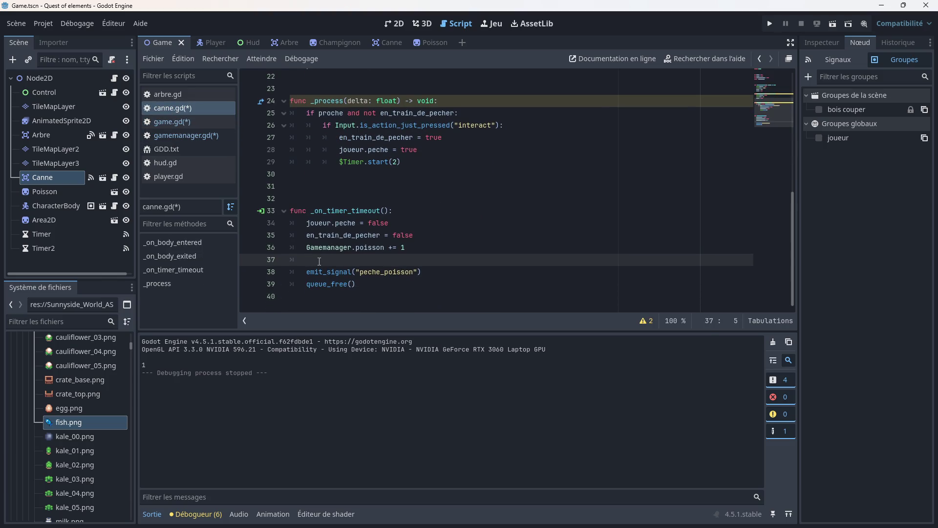
pyautogui.write('Gamemanager')
pyautogui.write('.spa')
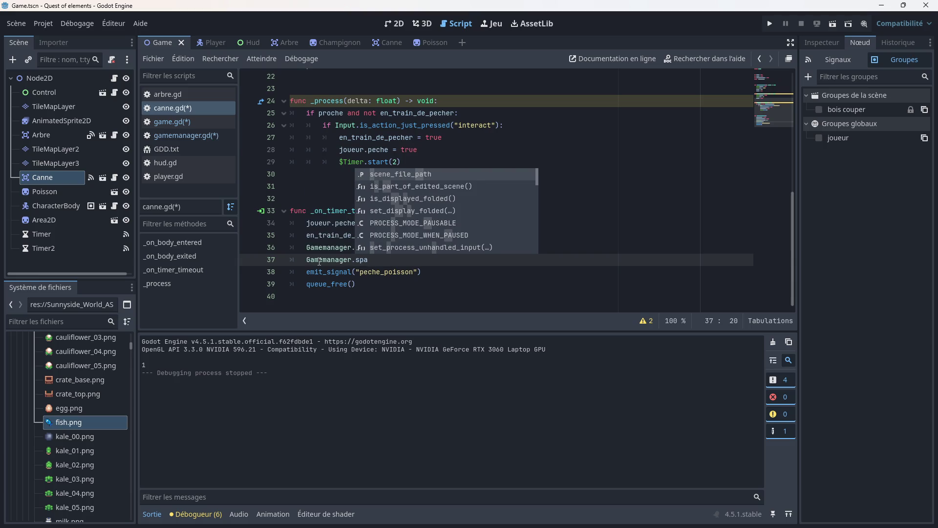
pyautogui.write('wn')
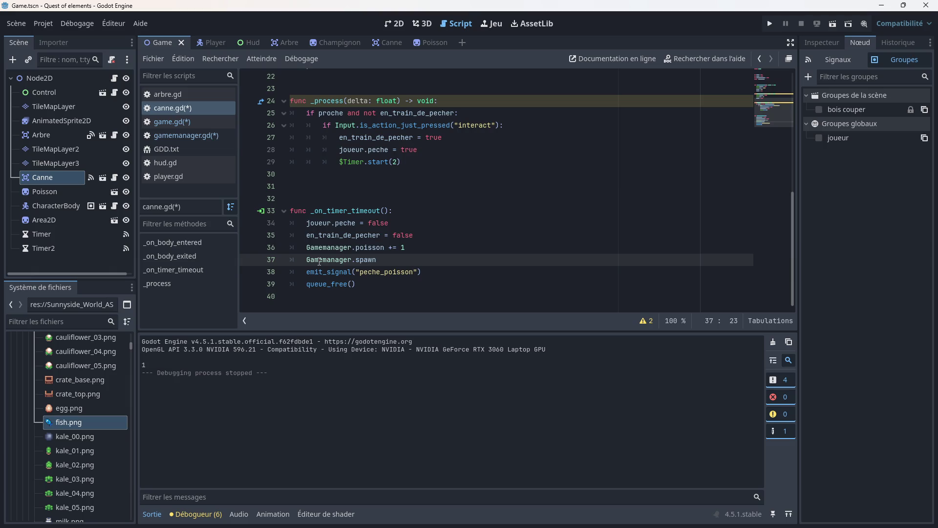
pyautogui.write(' -= 1')
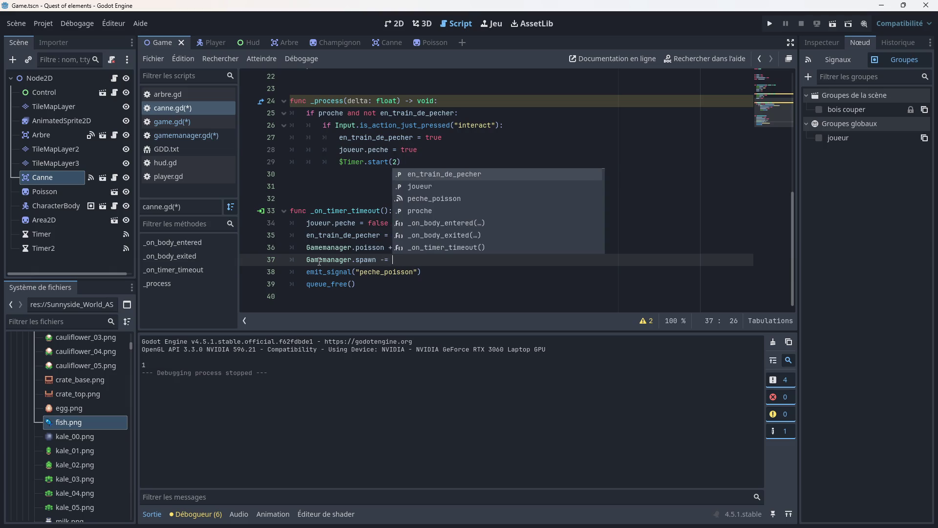
pyautogui.hotkey('ctrl', 's')
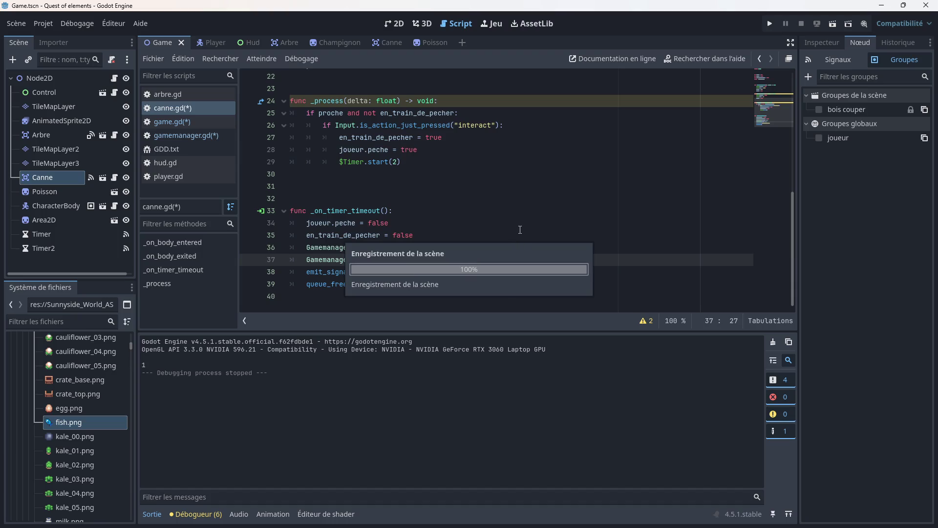
pyautogui.click(769, 24)
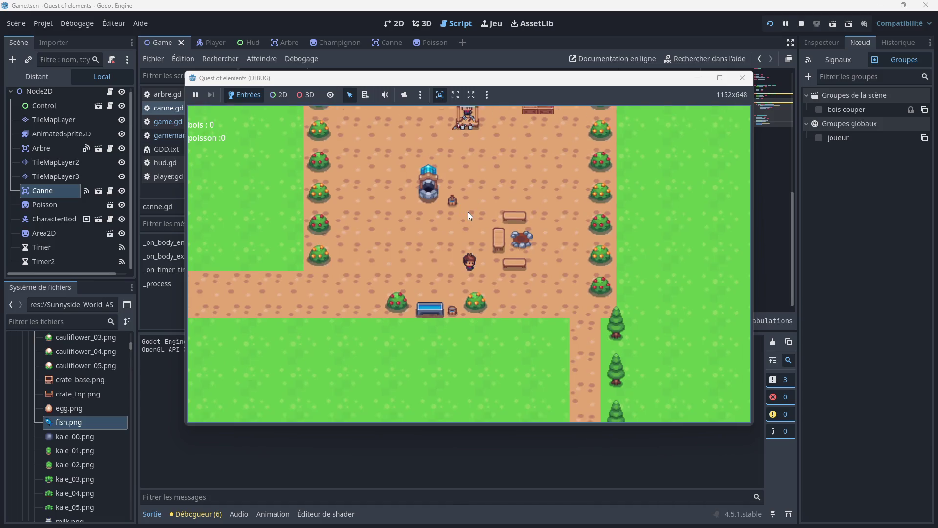
pyautogui.press('Down')
pyautogui.press('Right')
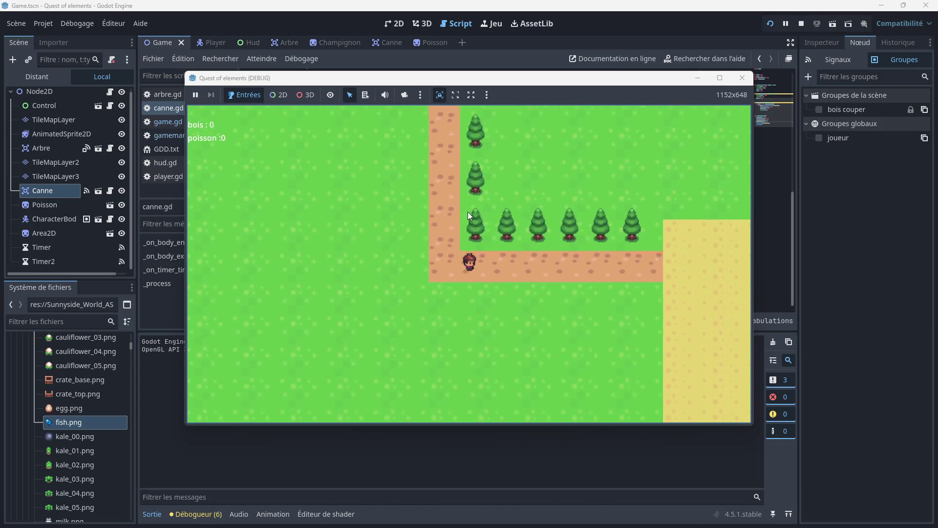
pyautogui.press('Down')
pyautogui.press('Right')
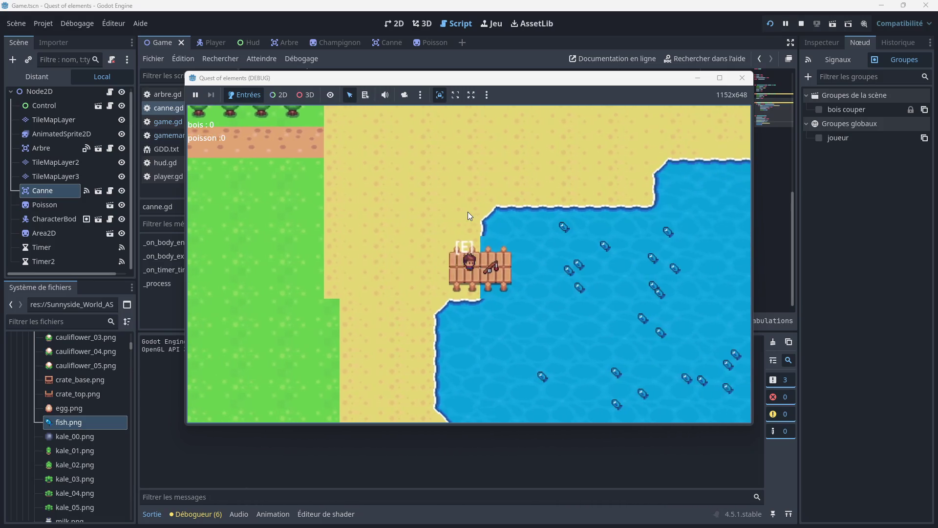
pyautogui.press('e')
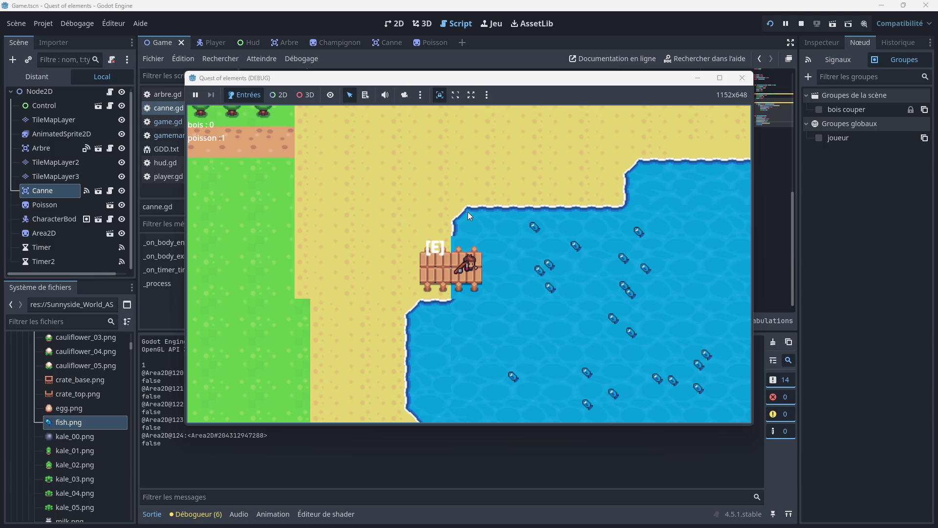
pyautogui.press('e')
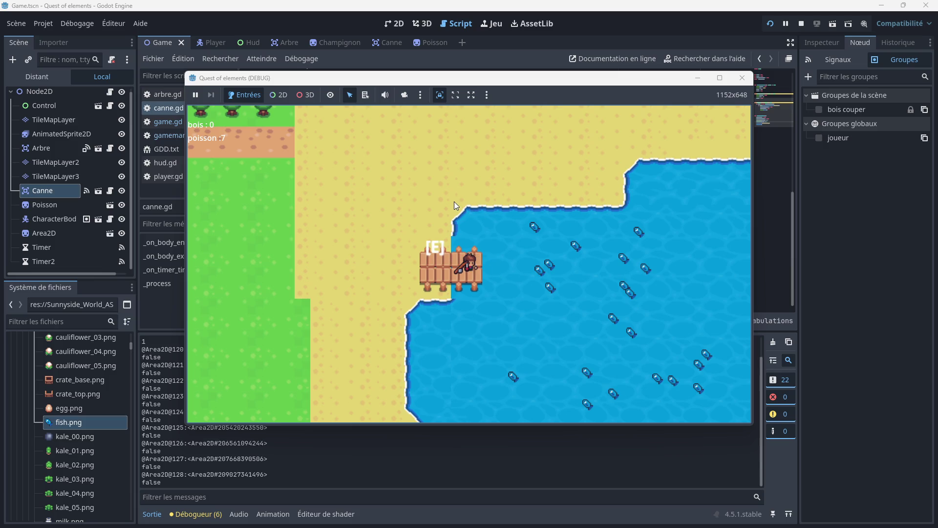
pyautogui.click(742, 78)
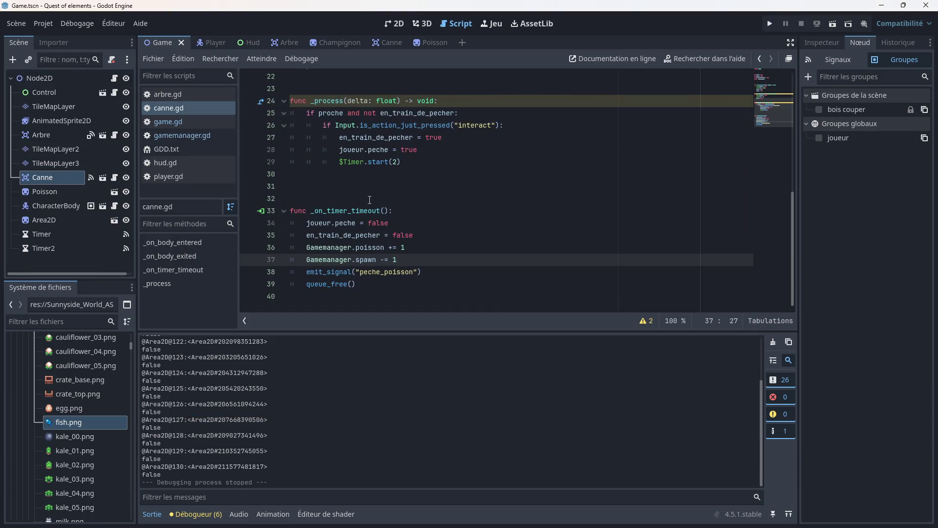
# - Change the line 46 condition in game.gd to if Gamemanager.spawn == 0 and save
pyautogui.click(168, 122)
pyautogui.scroll(-3, 383, 204)
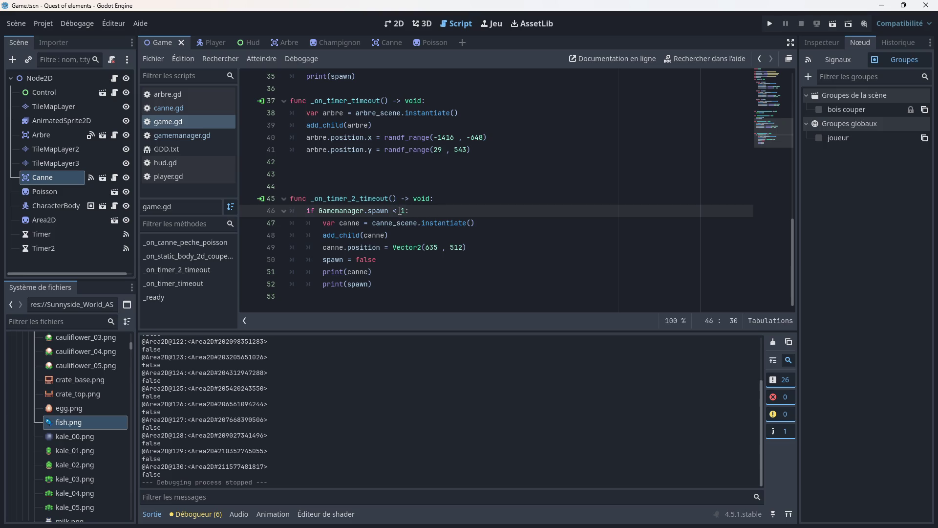
pyautogui.click(398, 210)
pyautogui.press('BackSpace')
pyautogui.write('=')
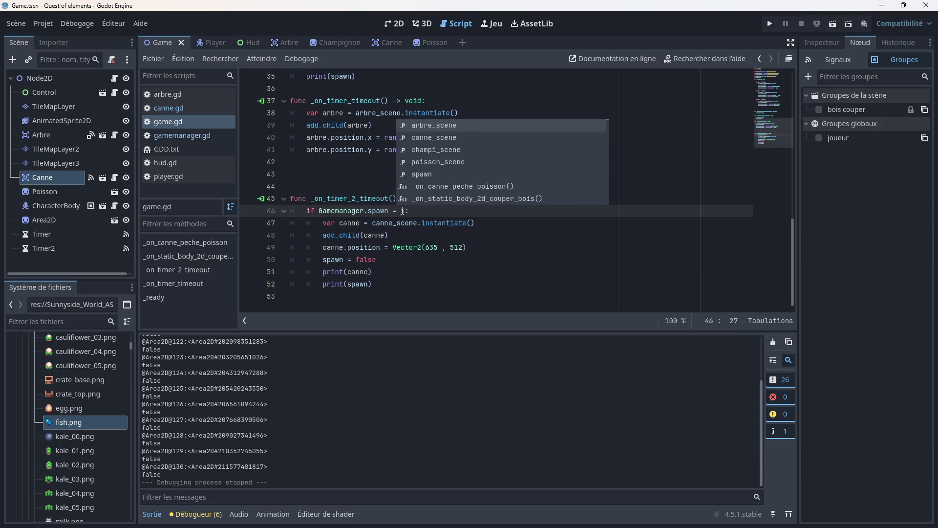
pyautogui.write('=')
pyautogui.click(411, 210)
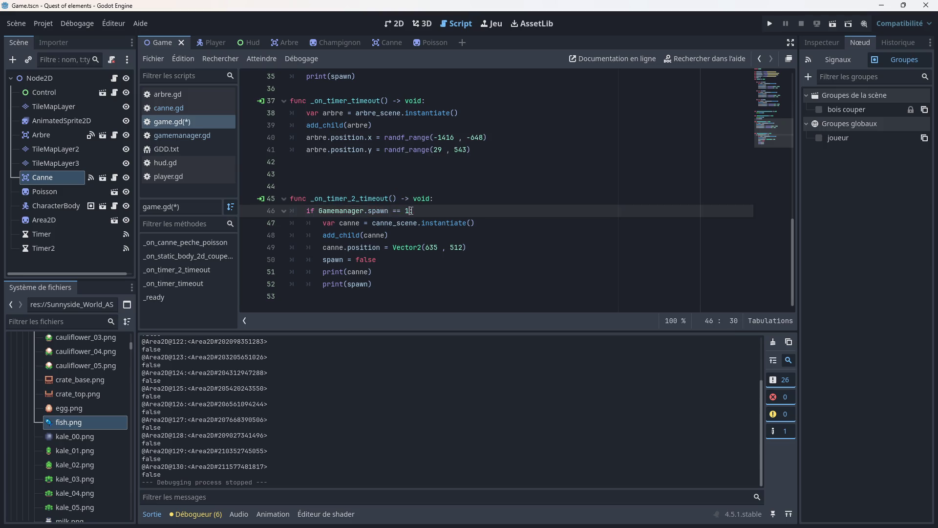
pyautogui.press('BackSpace')
pyautogui.write('0')
pyautogui.hotkey('ctrl', 's')
# - Replace print(spawn) with print(Gamemanager.spawn), save, and run the game
pyautogui.moveTo(368, 284); pyautogui.dragTo(348, 284)
pyautogui.write('Gamemanager')
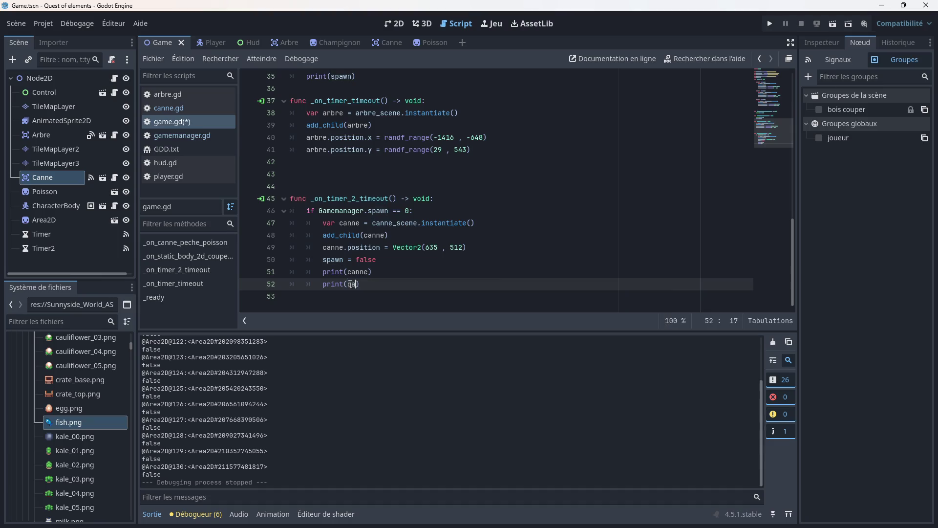
pyautogui.write('.spawn')
pyautogui.click(413, 270)
pyautogui.hotkey('ctrl', 's')
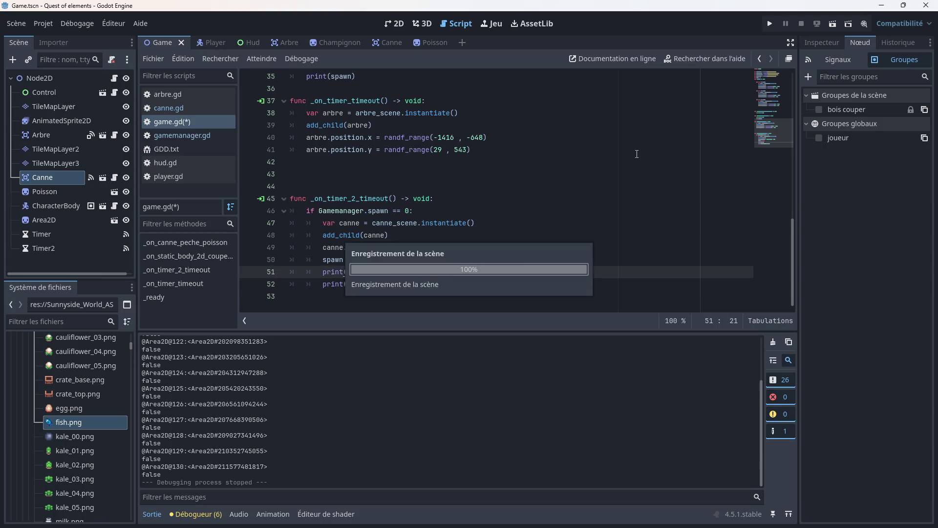
pyautogui.click(769, 24)
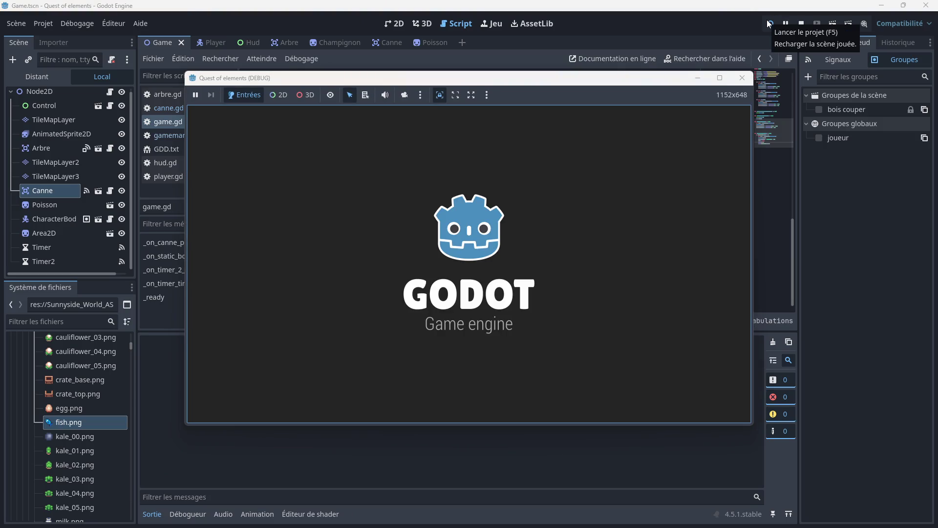
# - Walk the player onto the wooden dock, fish with E to catch one fish, then stop the game
pyautogui.press('Down')
pyautogui.press('Right')
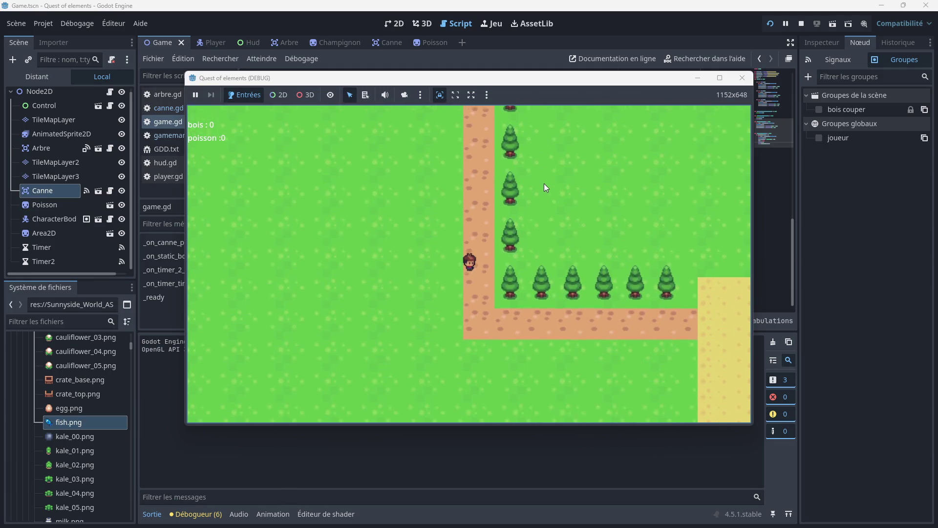
pyautogui.press('Right')
pyautogui.press('Down')
pyautogui.press('Right')
pyautogui.press('Down')
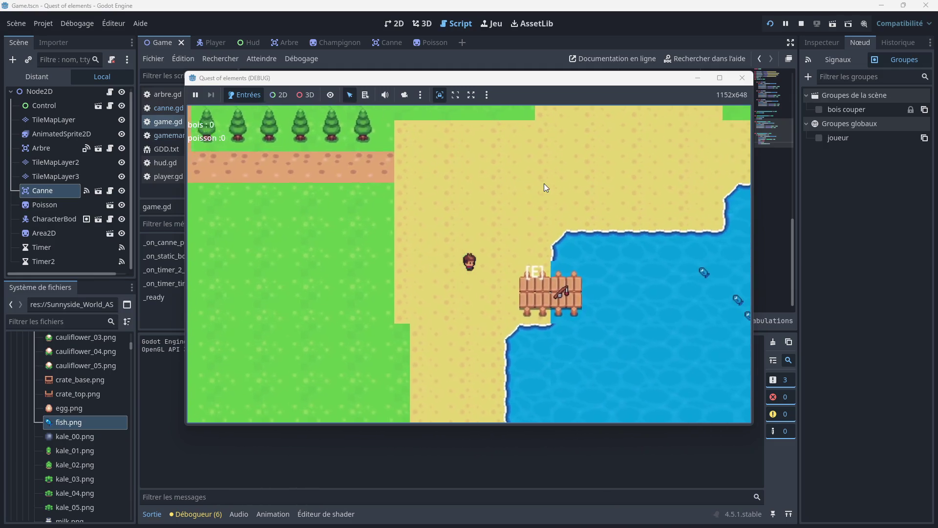
pyautogui.press('e')
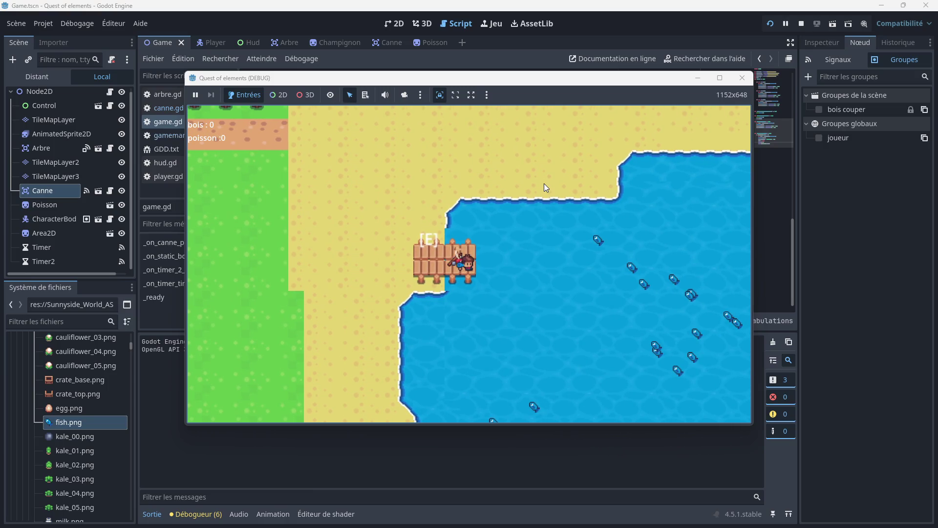
pyautogui.press('e')
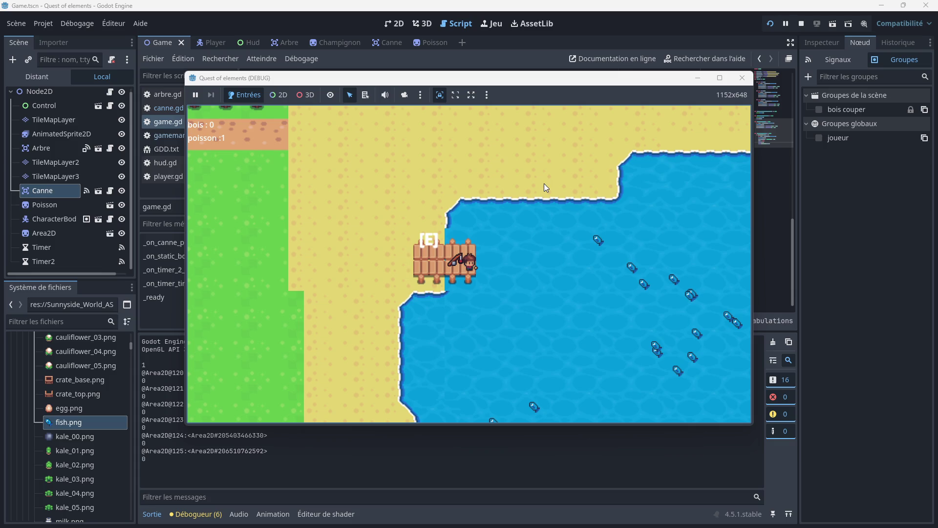
pyautogui.click(742, 77)
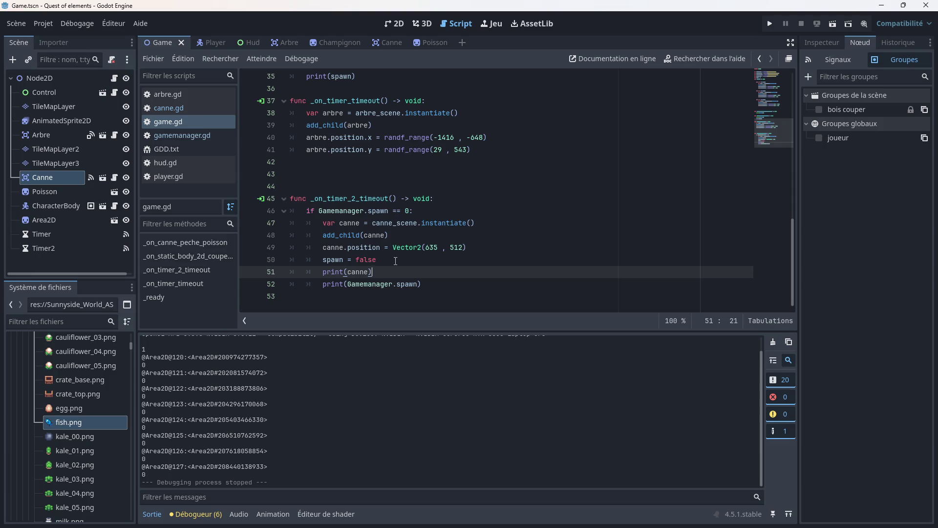
# - Add Gamemanager.spawn += 1 after spawn = false in game.gd and save
pyautogui.click(385, 262)
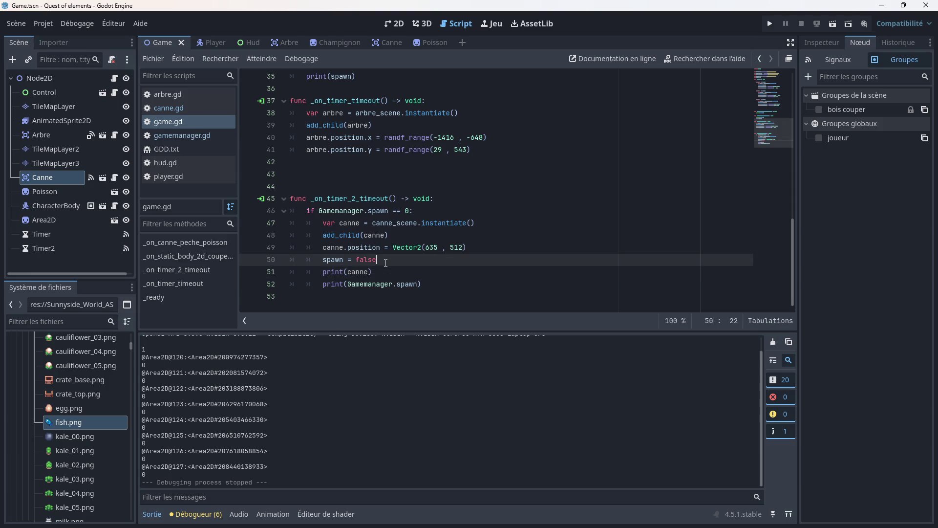
pyautogui.press('Return')
pyautogui.write('game')
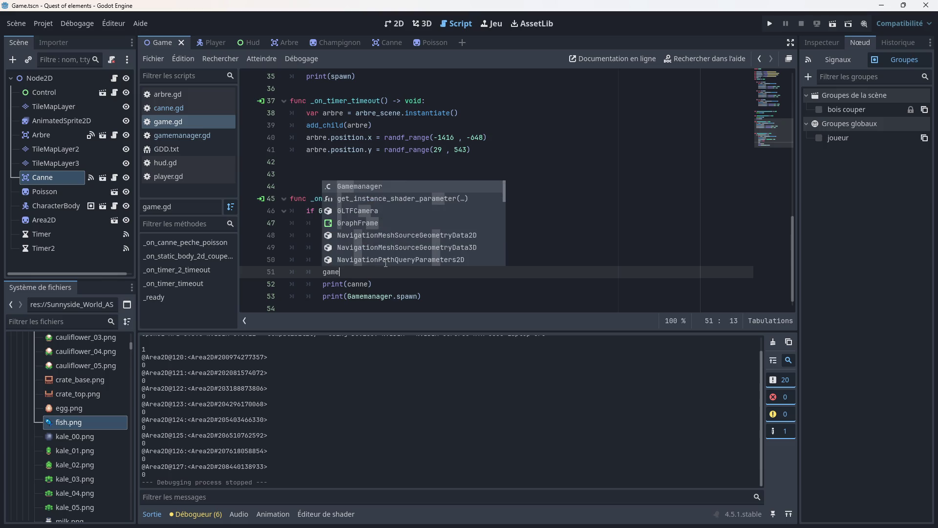
pyautogui.press('Return')
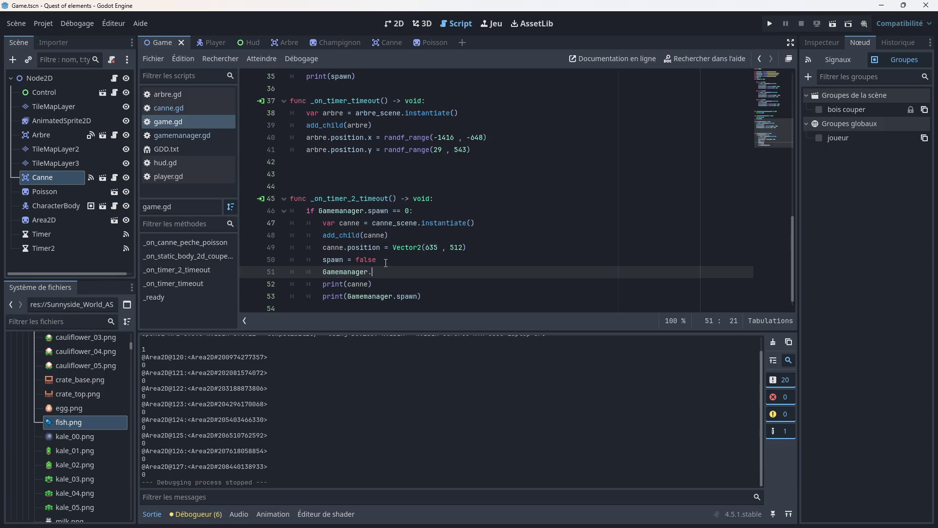
pyautogui.write('spawn')
pyautogui.press('BackSpace')
pyautogui.write('+= ')
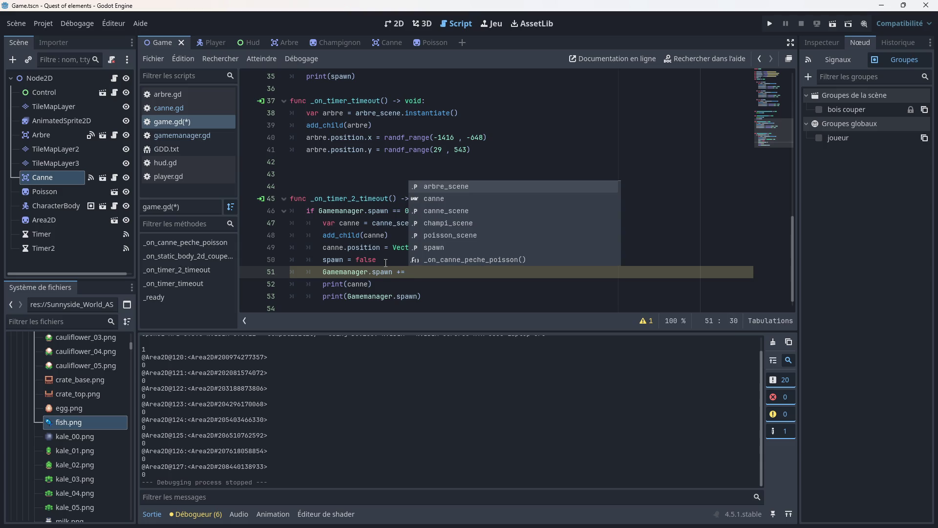
pyautogui.write('1')
pyautogui.click(528, 252)
pyautogui.hotkey('ctrl', 's')
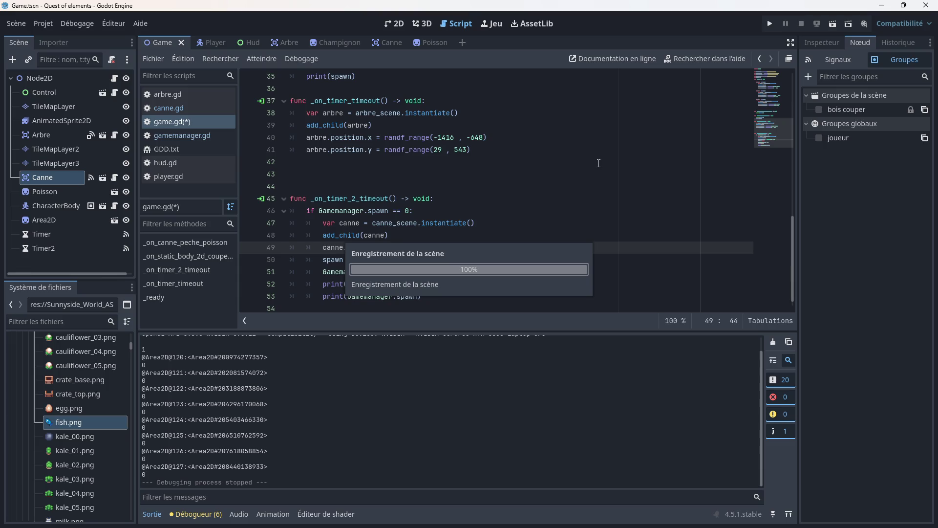
# - Run the game and fish at the dock until poisson reaches 4, then stop it
pyautogui.click(773, 28)
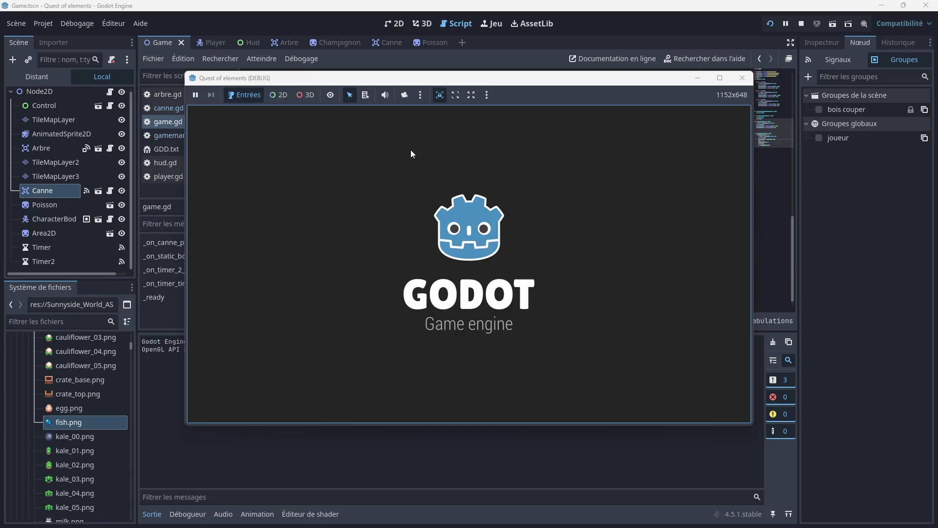
pyautogui.press('Down')
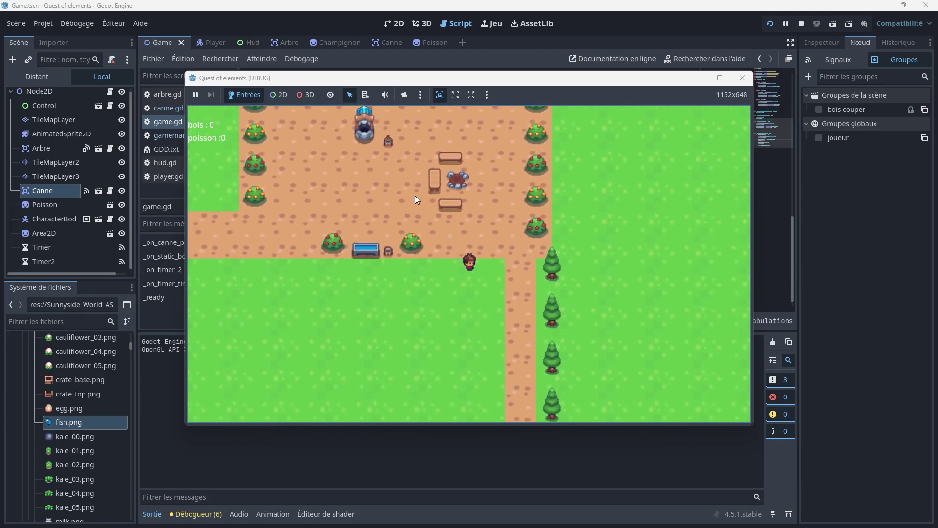
pyautogui.press('Right')
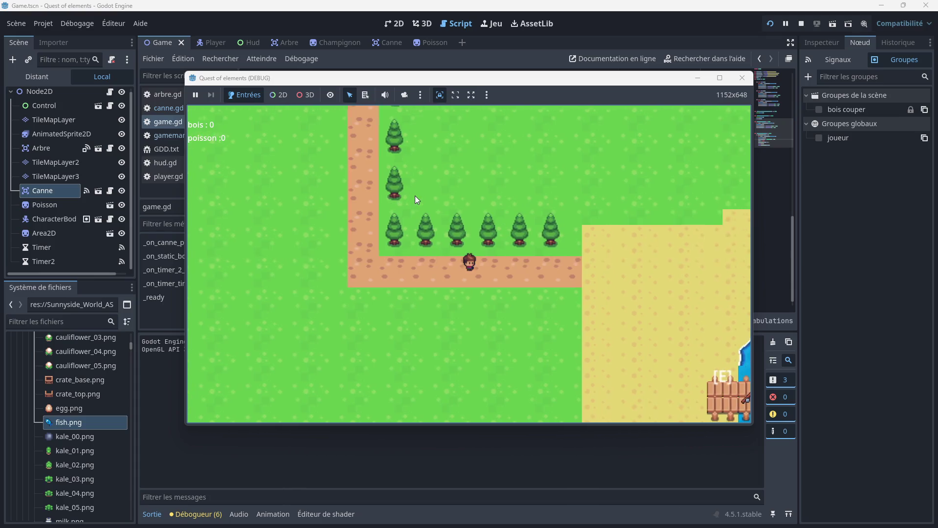
pyautogui.press('Down')
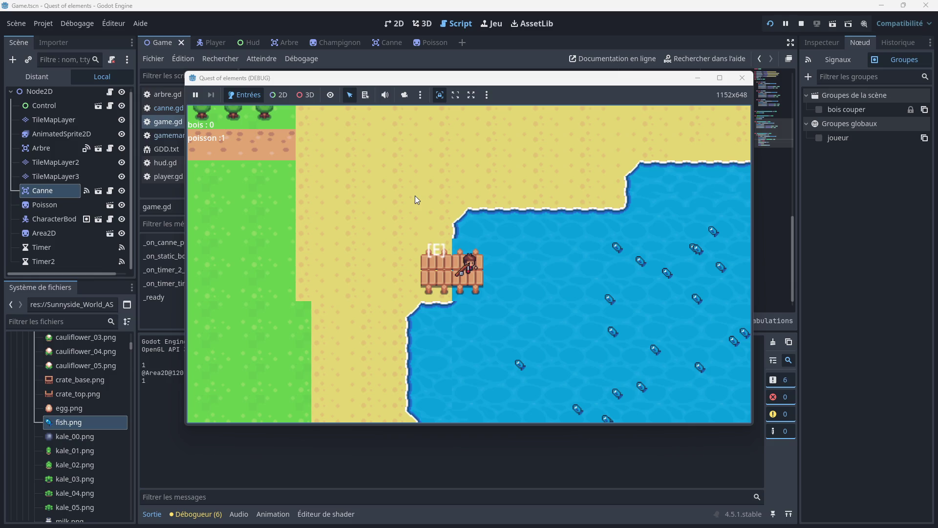
pyautogui.press('e')
pyautogui.press('e')
pyautogui.press('e')
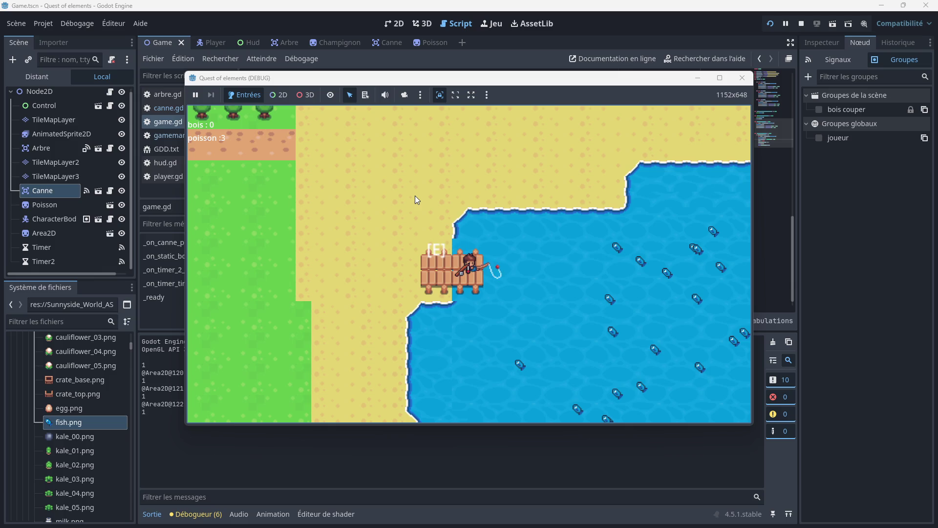
pyautogui.press('Left')
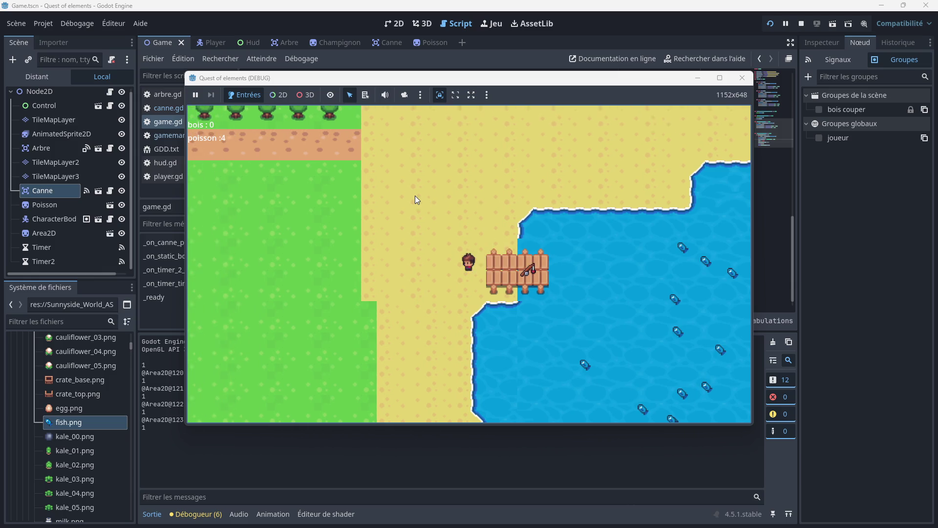
pyautogui.press('Right')
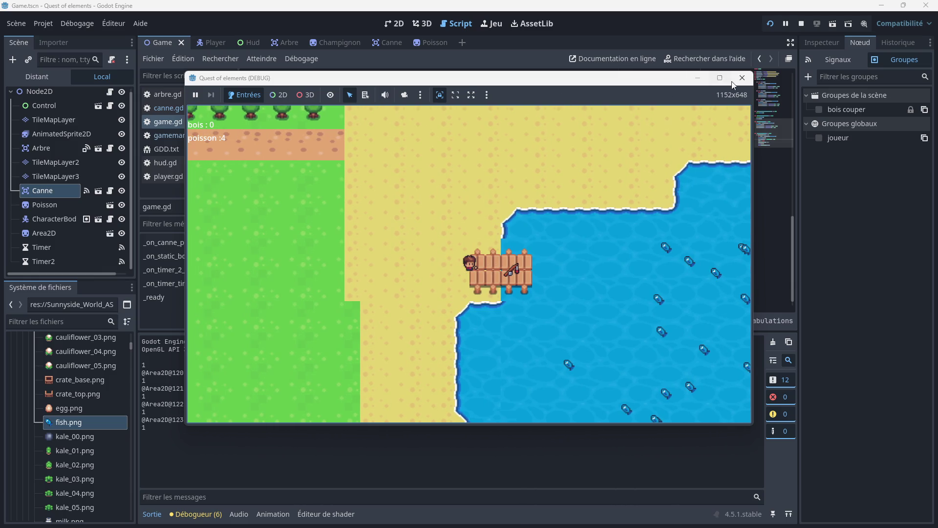
pyautogui.click(742, 78)
pyautogui.scroll(10, 382, 191)
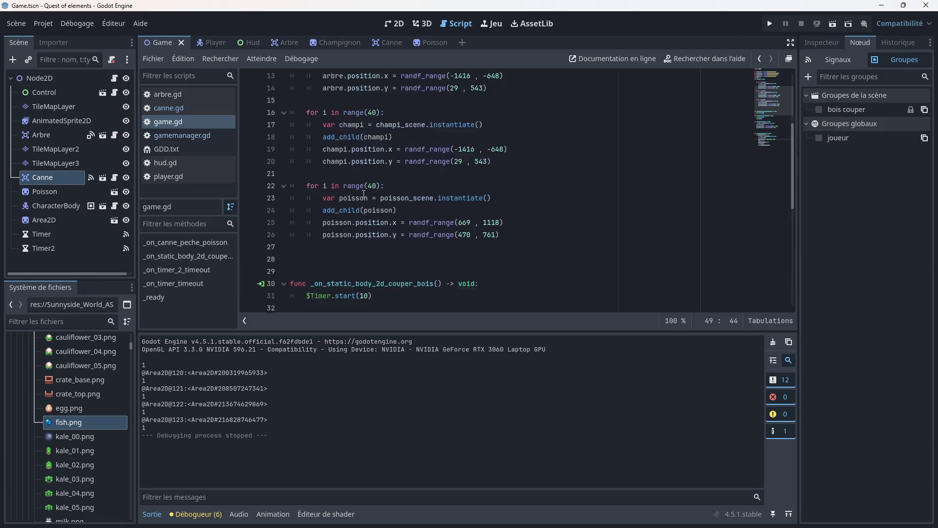
pyautogui.click(182, 108)
pyautogui.scroll(8, 383, 172)
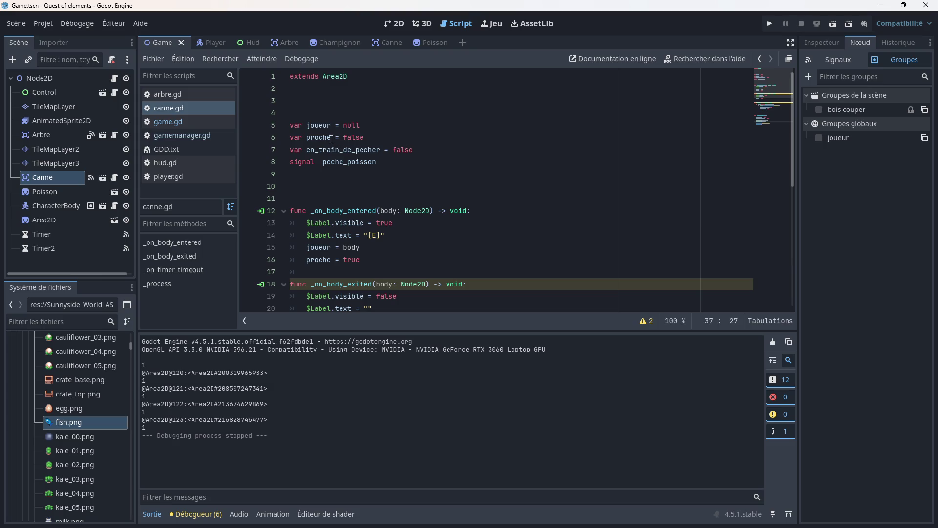
pyautogui.scroll(-2, 341, 155)
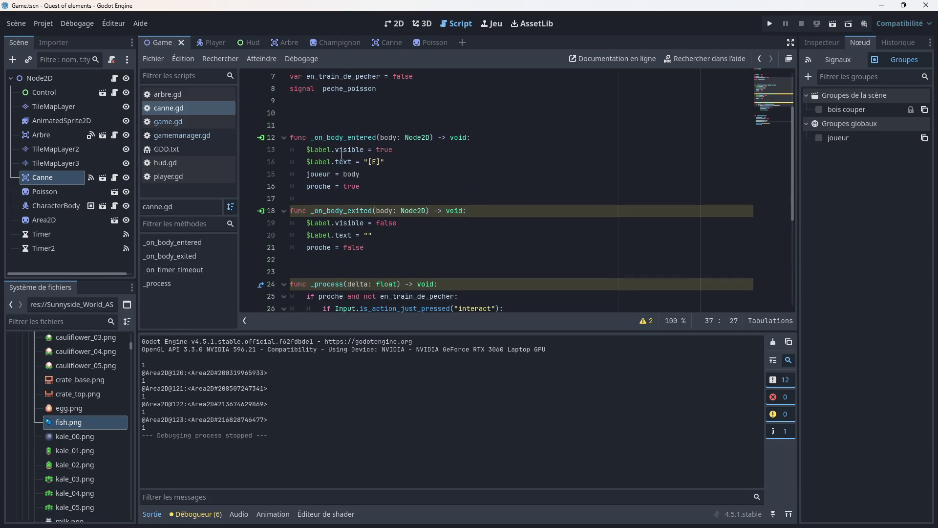
pyautogui.scroll(1, 350, 160)
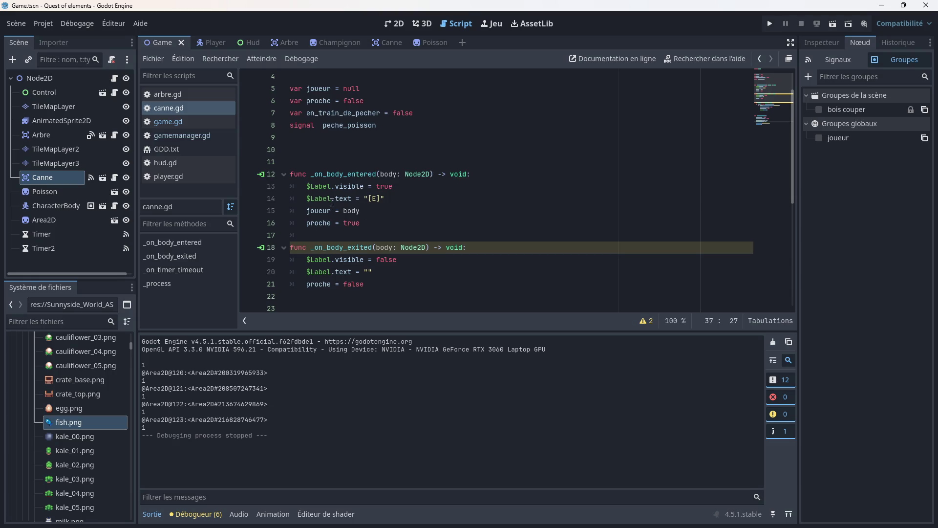
pyautogui.scroll(1, 331, 193)
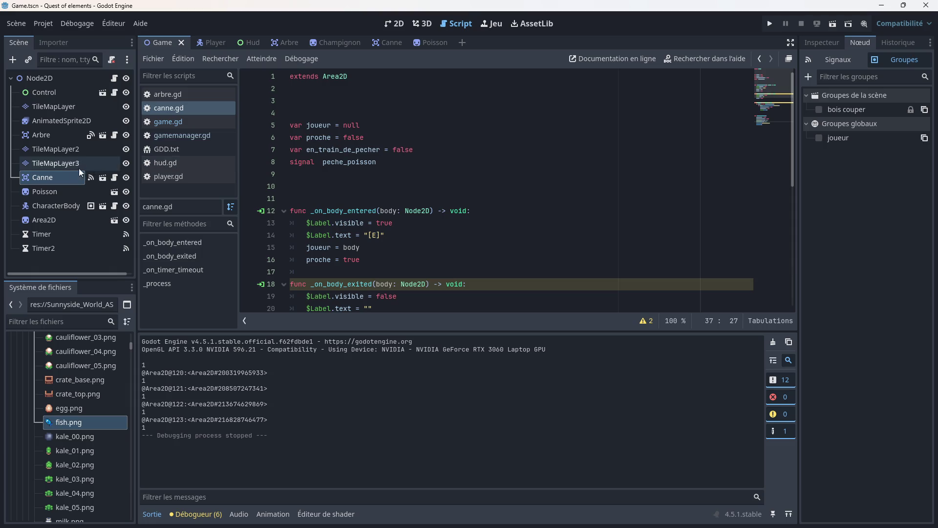
pyautogui.click(388, 43)
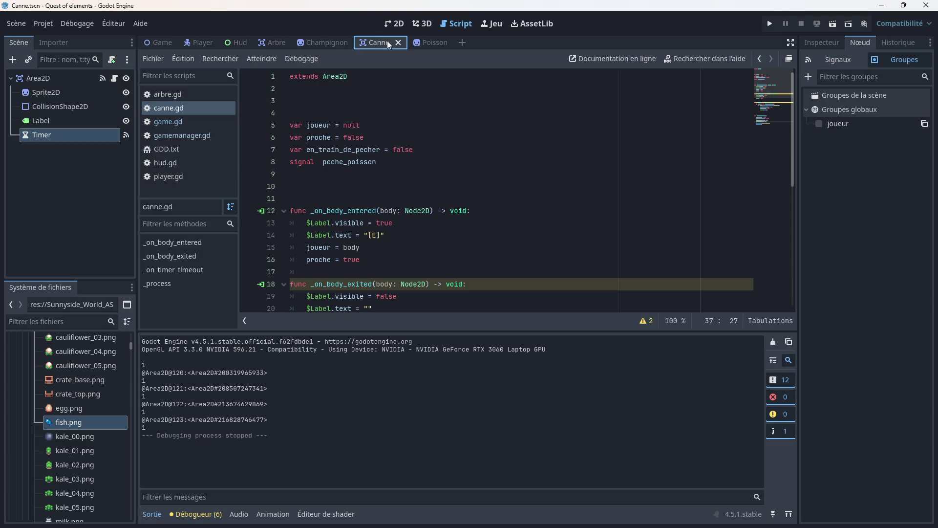
pyautogui.click(300, 187)
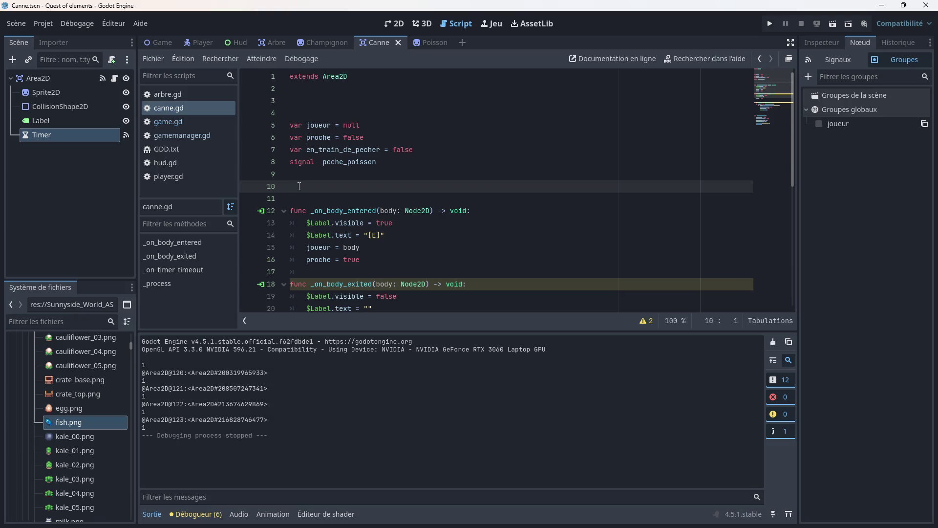
pyautogui.click(71, 121)
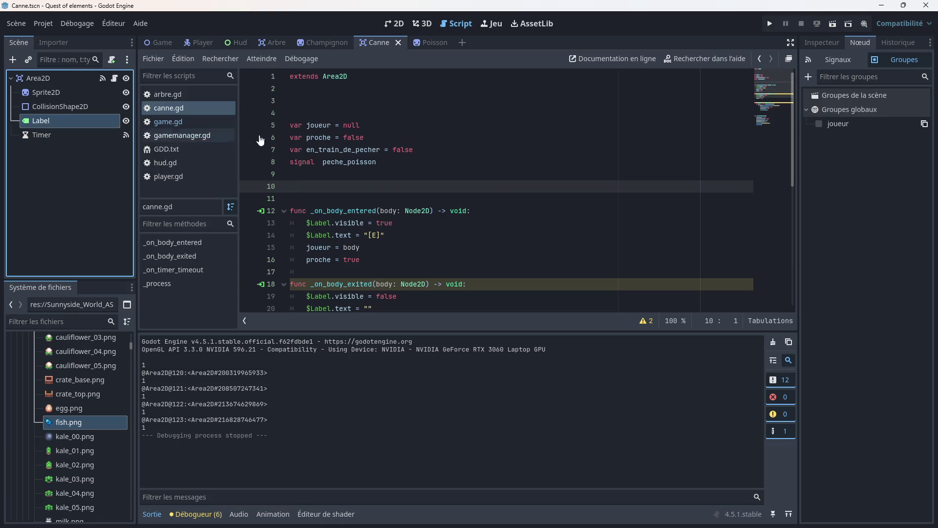
pyautogui.click(840, 43)
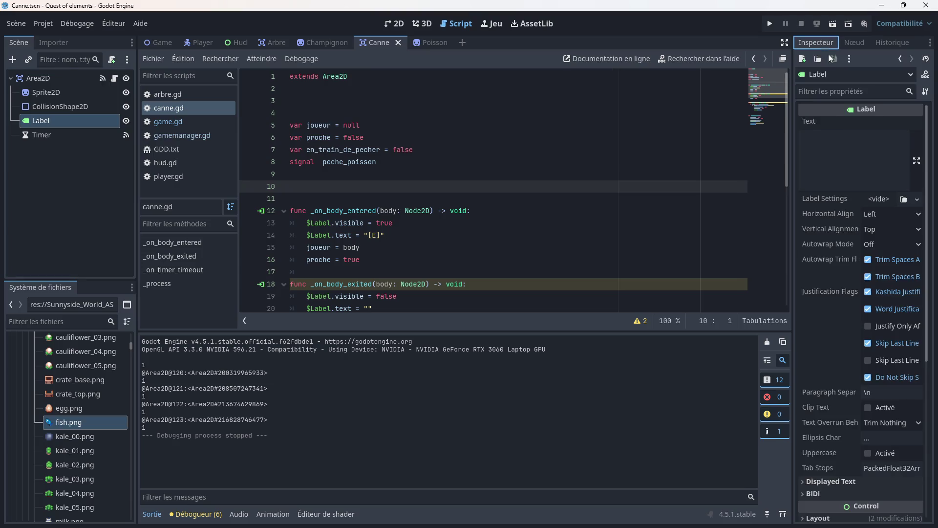
pyautogui.scroll(-5, 836, 268)
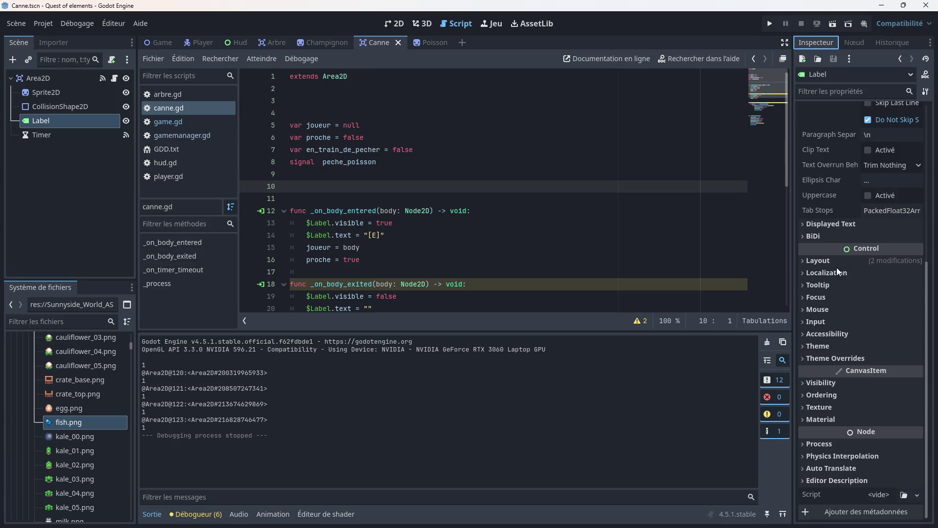
pyautogui.click(815, 383)
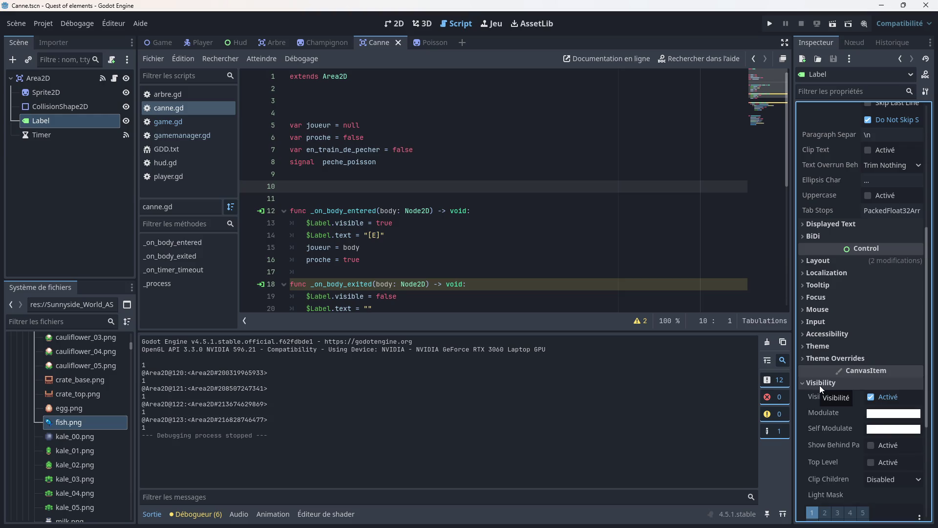
pyautogui.click(820, 382)
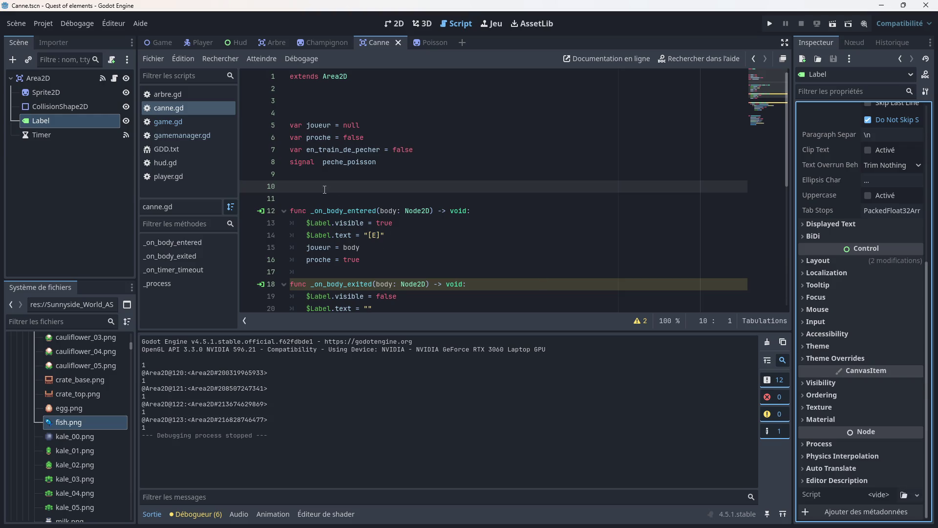
pyautogui.scroll(-1, 325, 189)
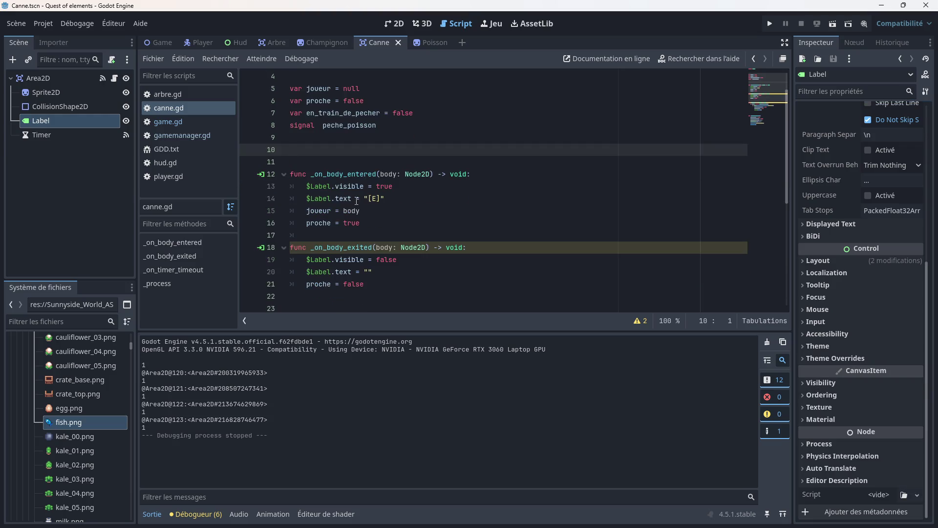
pyautogui.scroll(1, 324, 141)
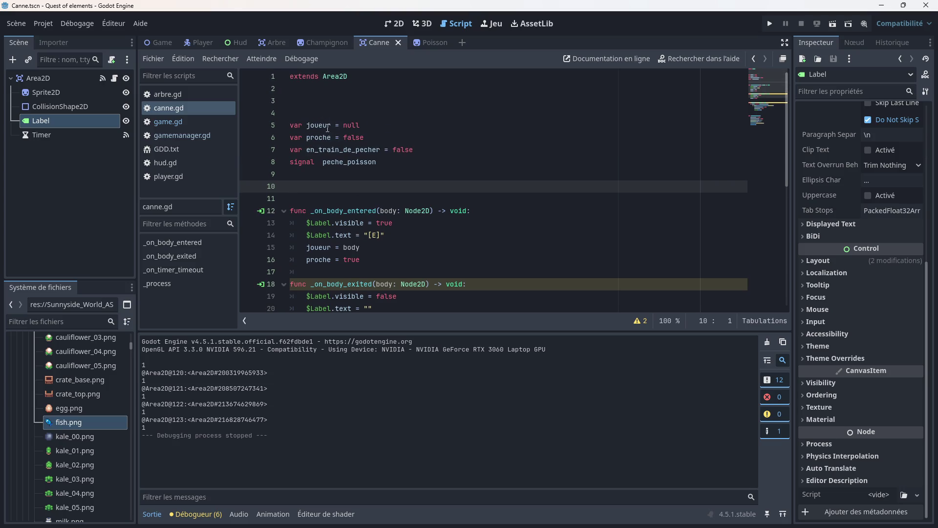
pyautogui.scroll(-2, 355, 180)
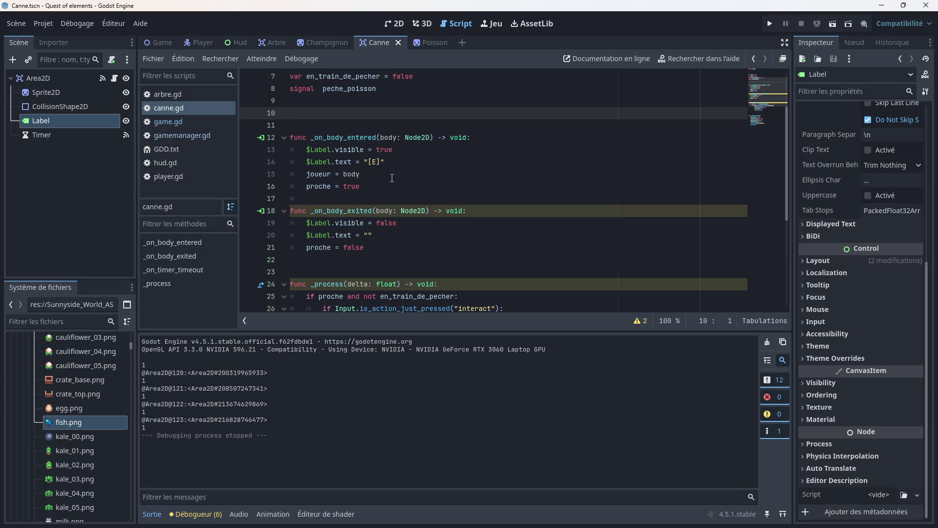
pyautogui.scroll(2, 394, 176)
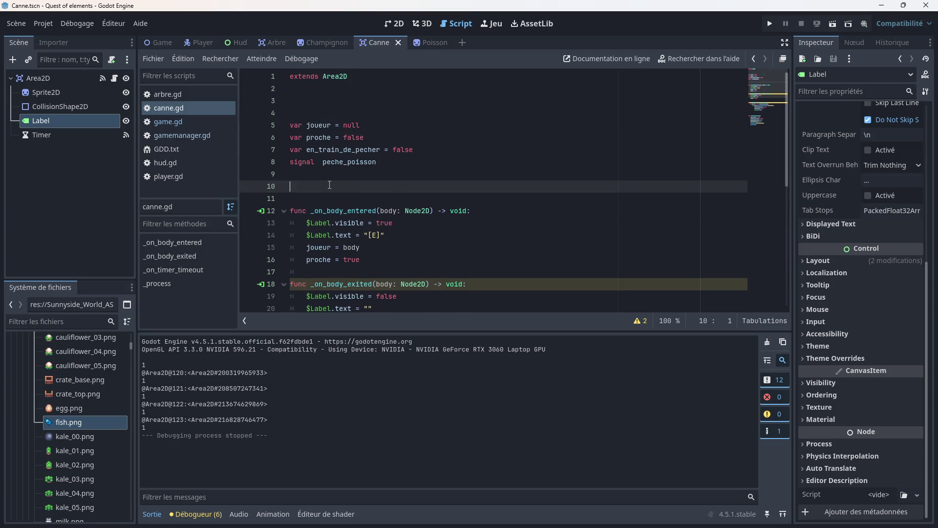
# - Add a _ready() function setting $Label.visible = false in canne.gd, save, and relaunch the game
pyautogui.write('func')
pyautogui.write(' _rea')
pyautogui.press('Return')
pyautogui.press('Return')
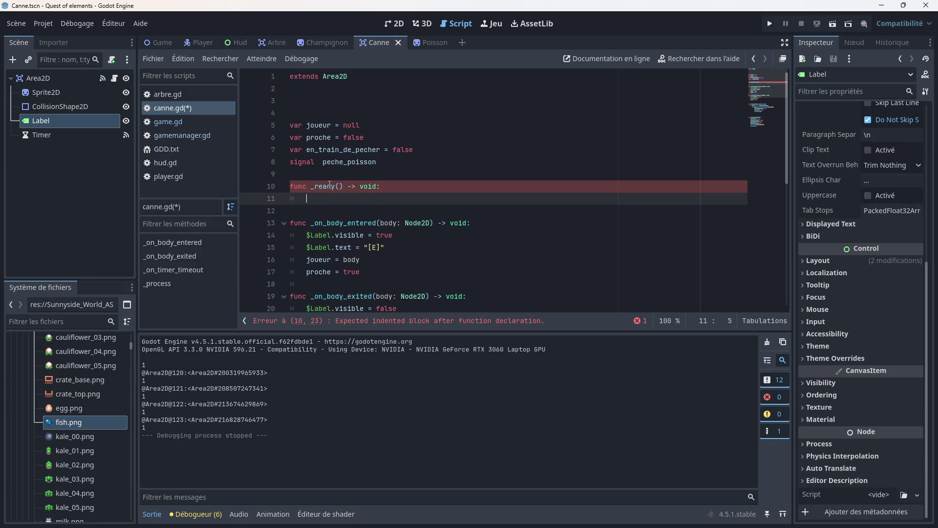
pyautogui.moveTo(103, 123)
pyautogui.mouseDown()
pyautogui.moveTo(299, 210)
pyautogui.moveTo(318, 198)
pyautogui.moveTo(349, 200)
pyautogui.mouseUp()
pyautogui.write('.')
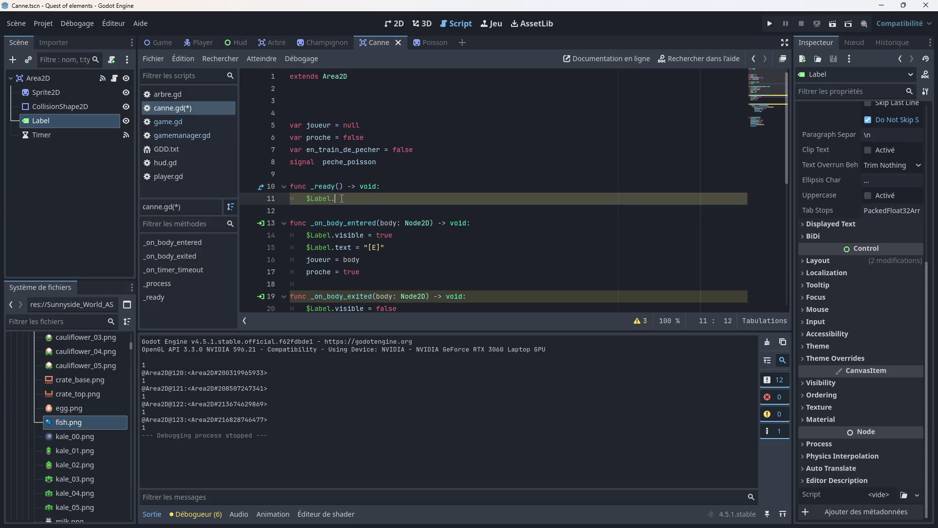
pyautogui.write('visible ')
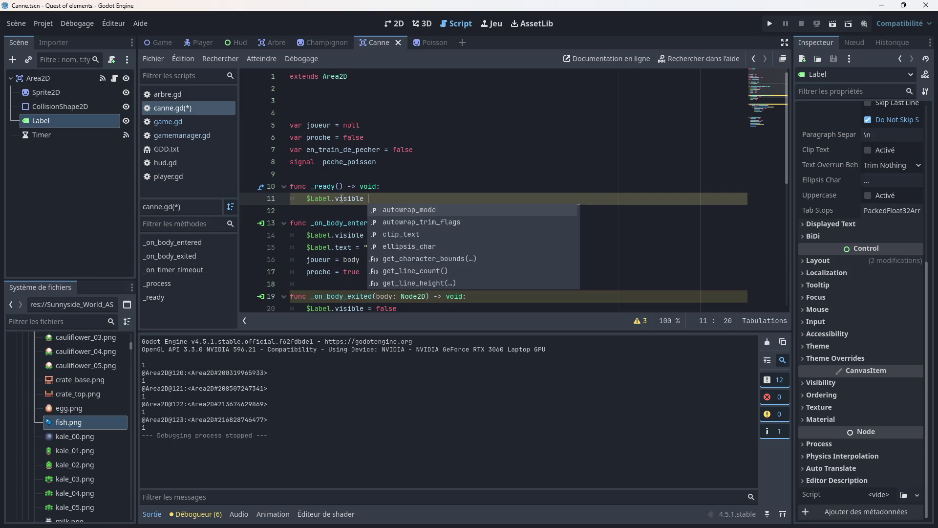
pyautogui.write('= false')
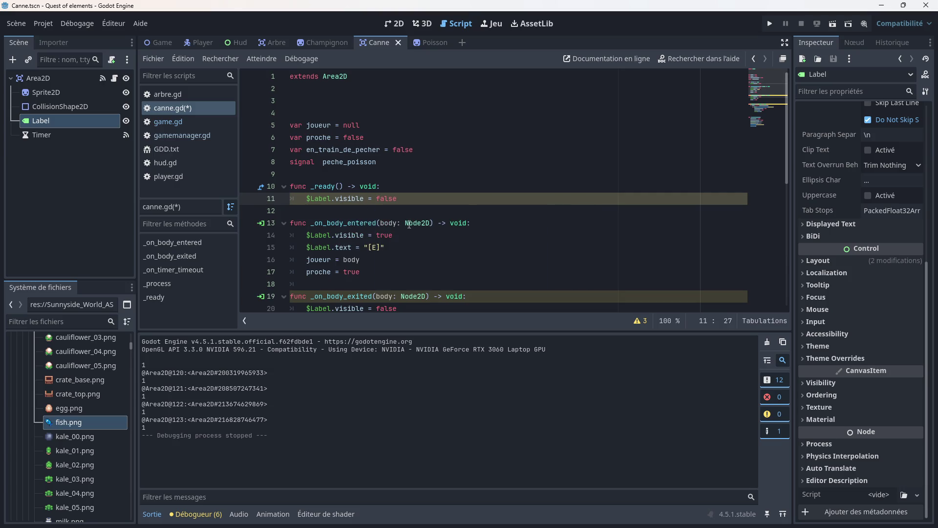
pyautogui.hotkey('ctrl', 's')
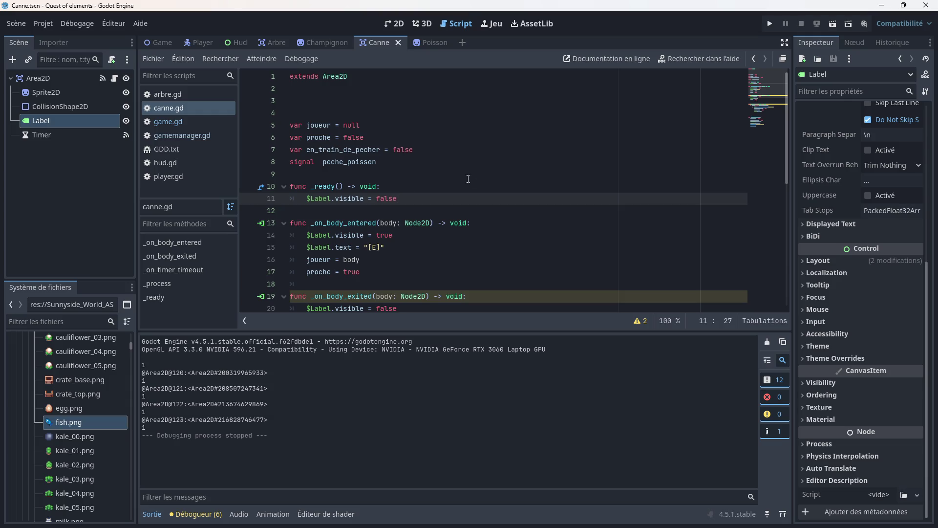
pyautogui.scroll(-1, 411, 202)
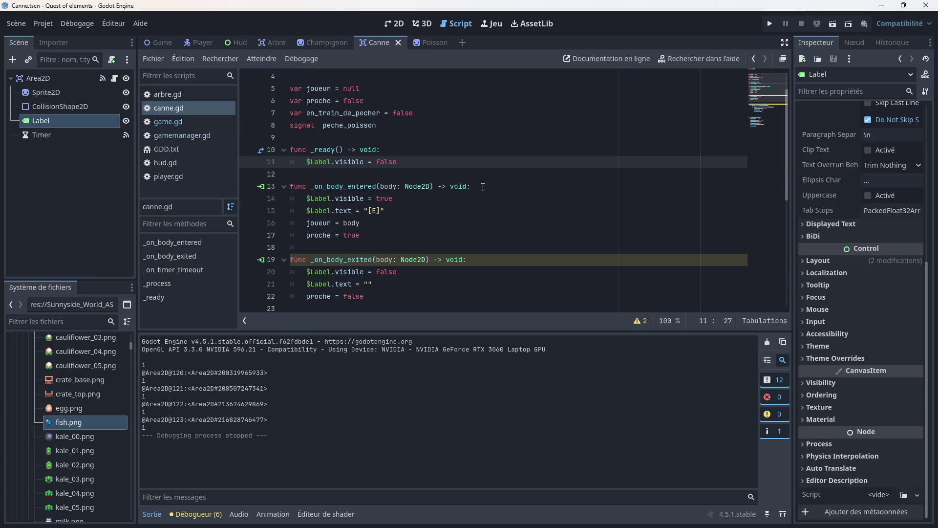
pyautogui.click(768, 24)
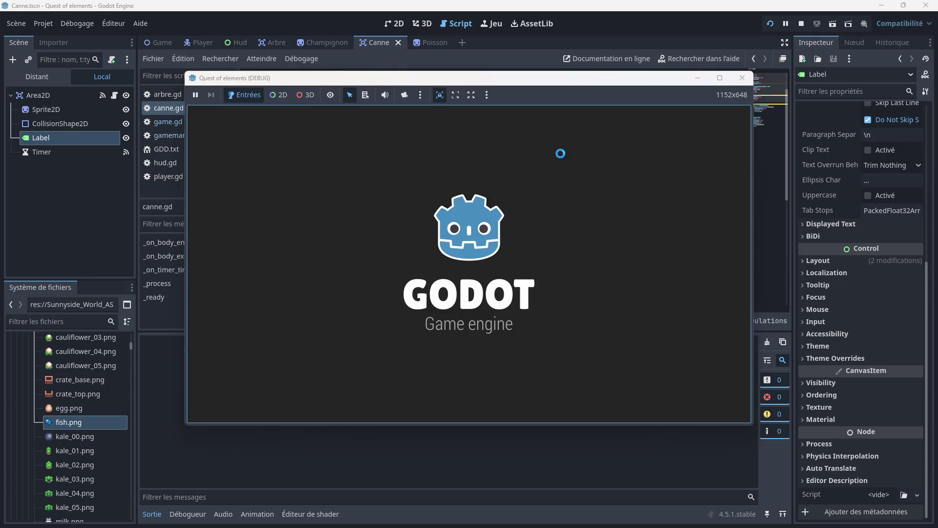
# - Walk to the dock, catch one fish with E, step back off the dock, and close the game
pyautogui.press('Down')
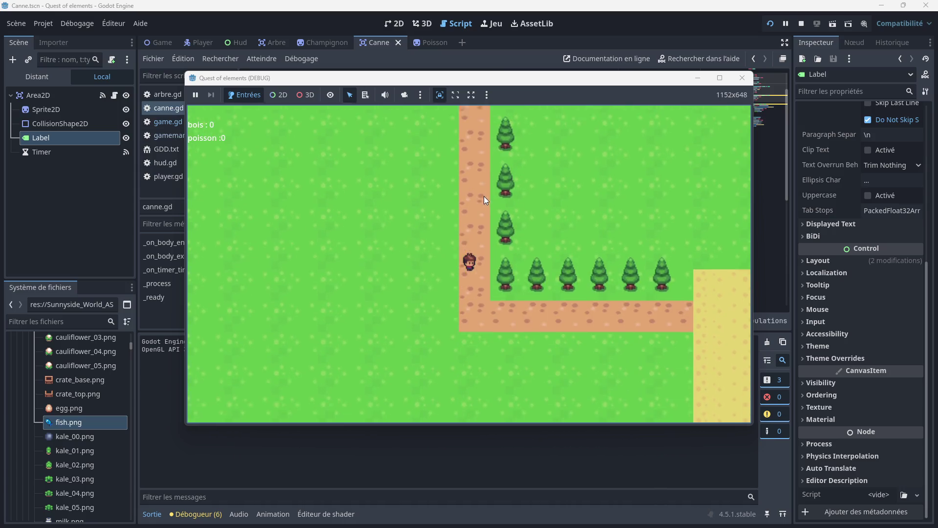
pyautogui.press('Right')
pyautogui.press('Down')
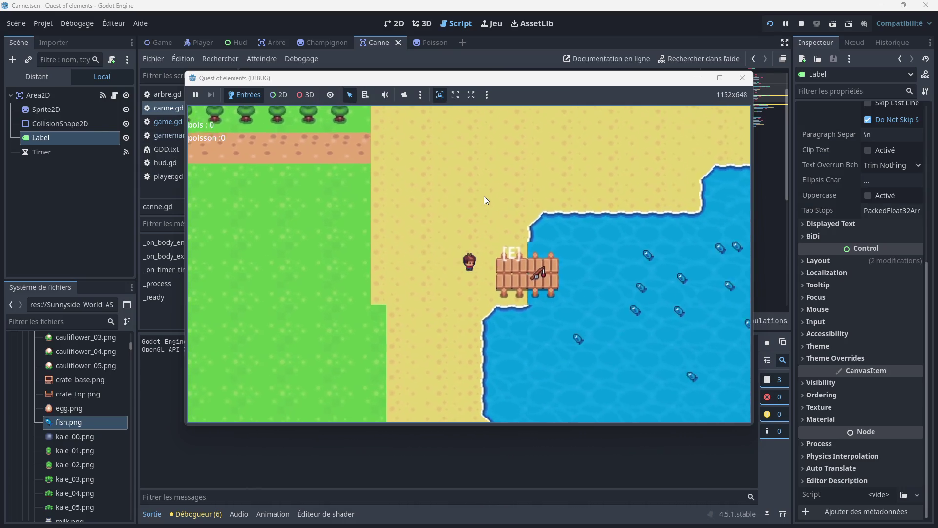
pyautogui.press('e')
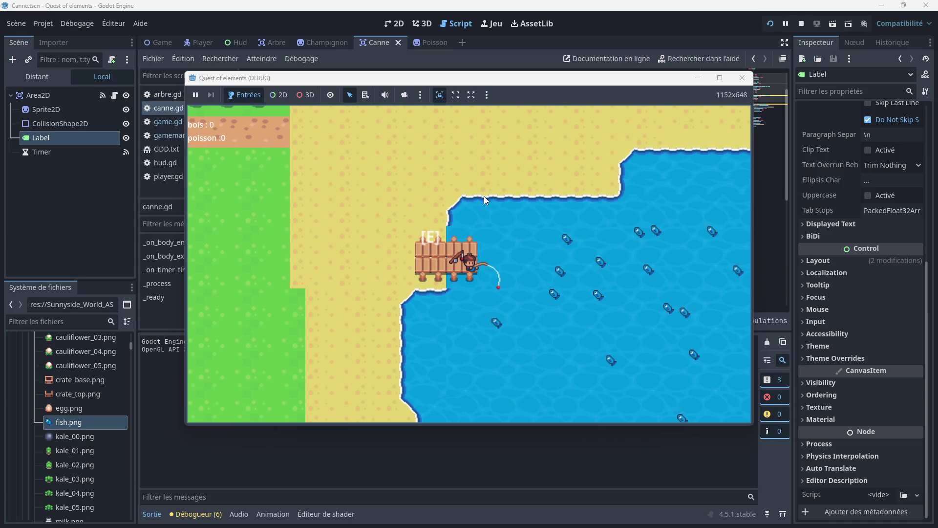
pyautogui.press('Left')
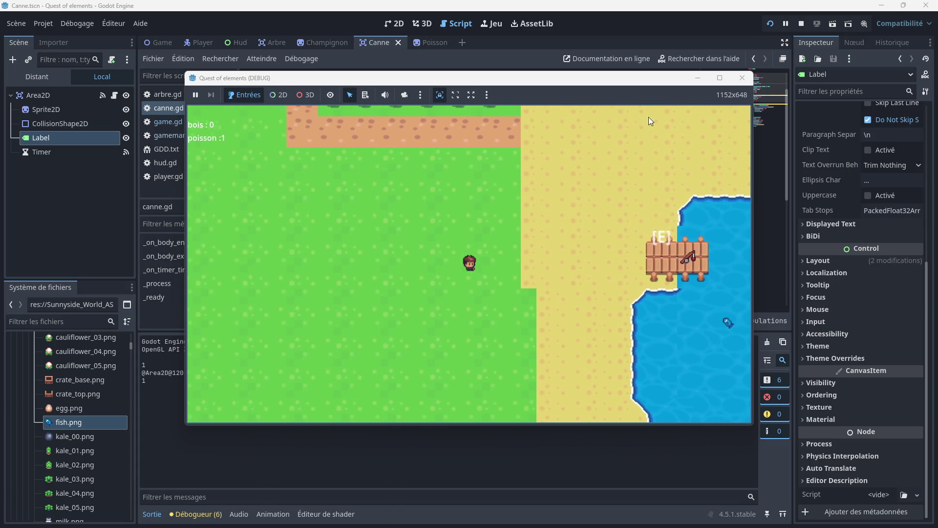
pyautogui.click(741, 77)
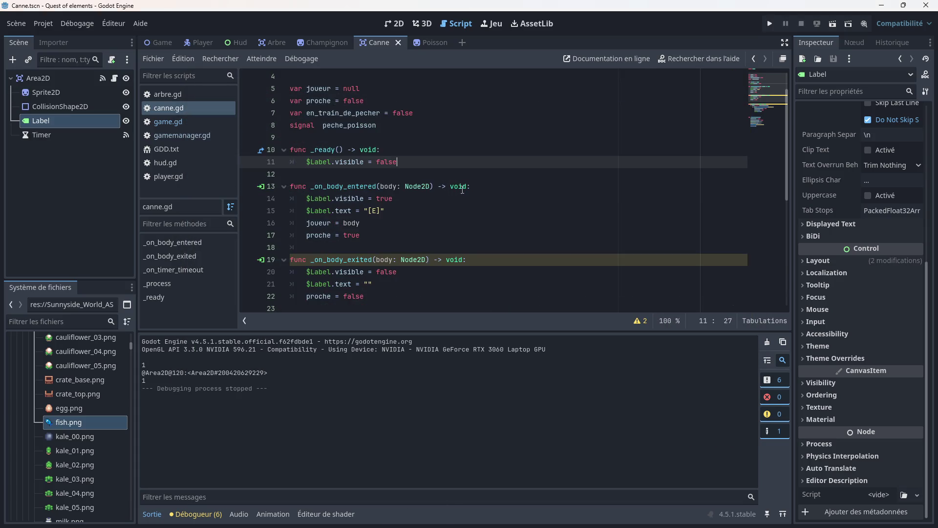
# - Insert a new block line after line 13 and indent lines 15-18 beneath it
pyautogui.click(475, 186)
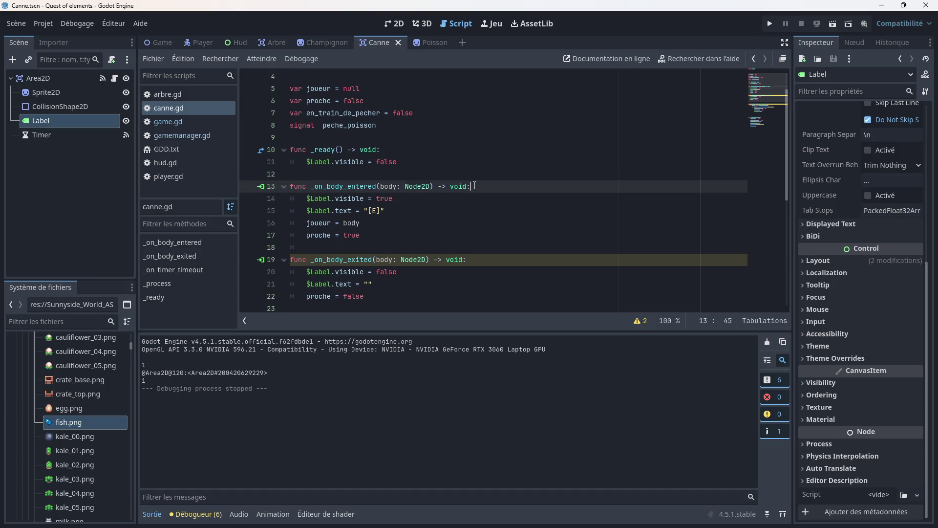
pyautogui.press('Return')
pyautogui.write('for')
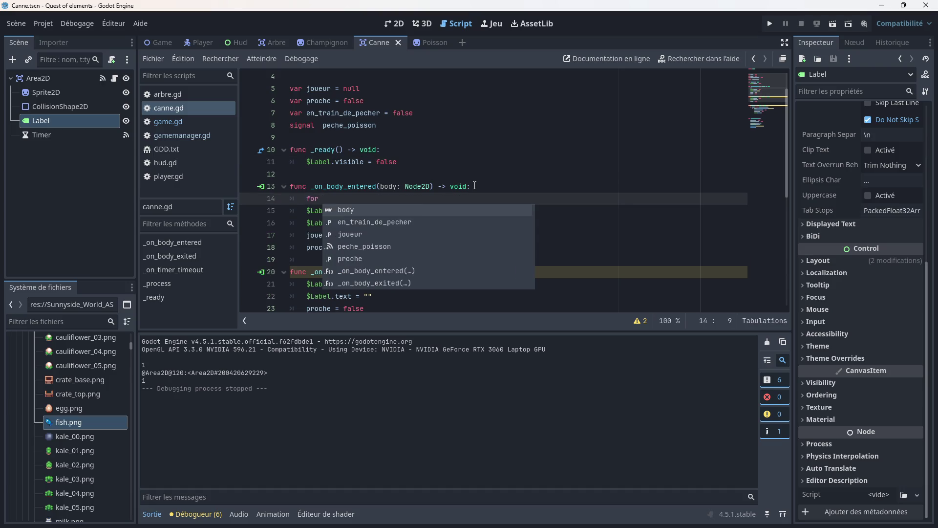
pyautogui.press('Return')
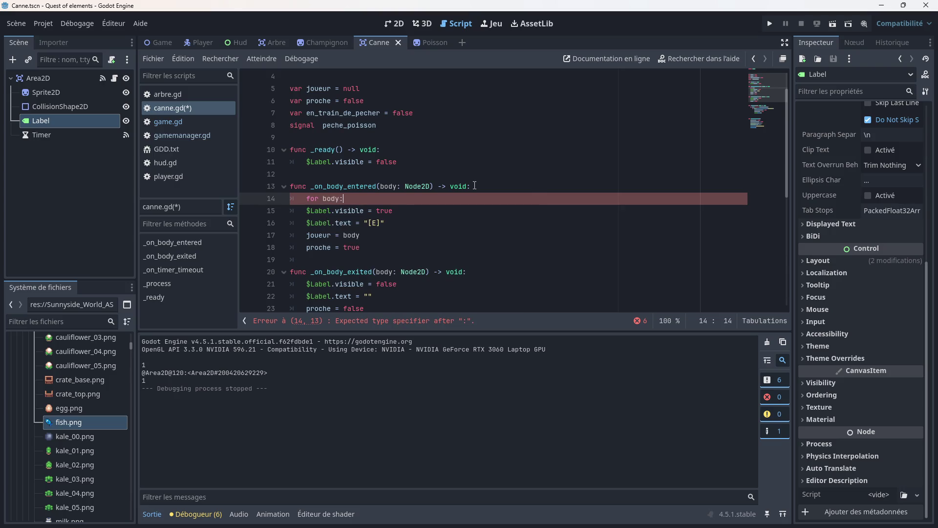
pyautogui.click(299, 210)
pyautogui.press('Tab')
pyautogui.click(301, 222)
pyautogui.press('Tab')
pyautogui.click(304, 236)
pyautogui.press('Tab')
pyautogui.click(304, 246)
pyautogui.press('Tab')
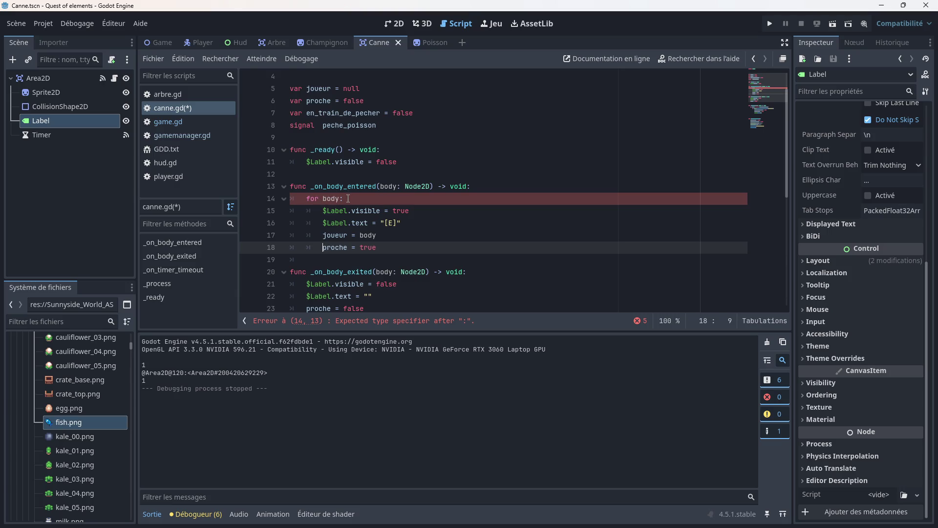
# - Turn line 14 into if joueur:, save, and run the game
pyautogui.click(347, 198)
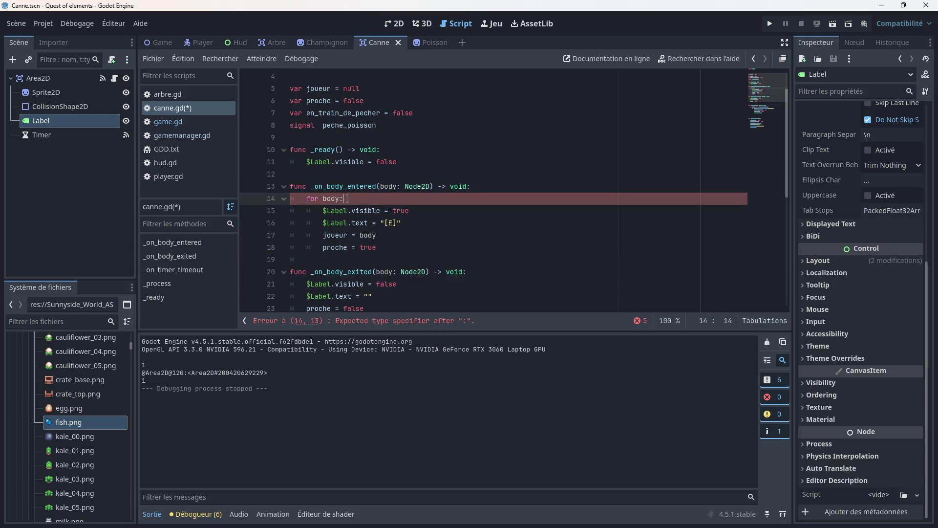
pyautogui.press('BackSpace')
pyautogui.press('BackSpace')
pyautogui.press('BackSpace')
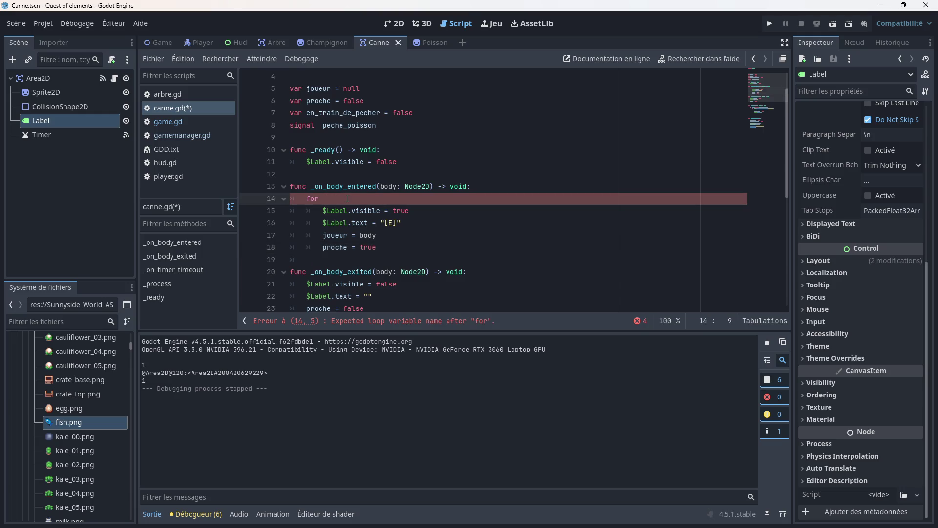
pyautogui.write('jo')
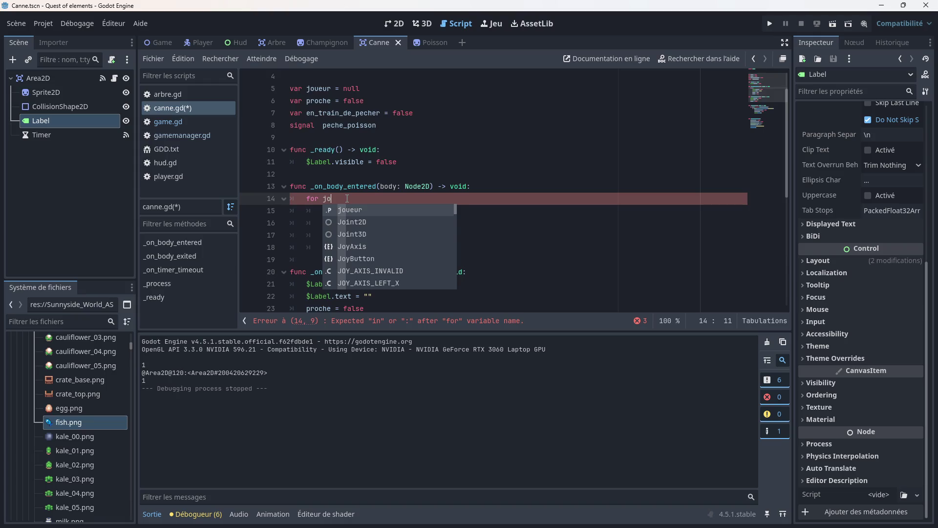
pyautogui.press('Return')
pyautogui.write(':')
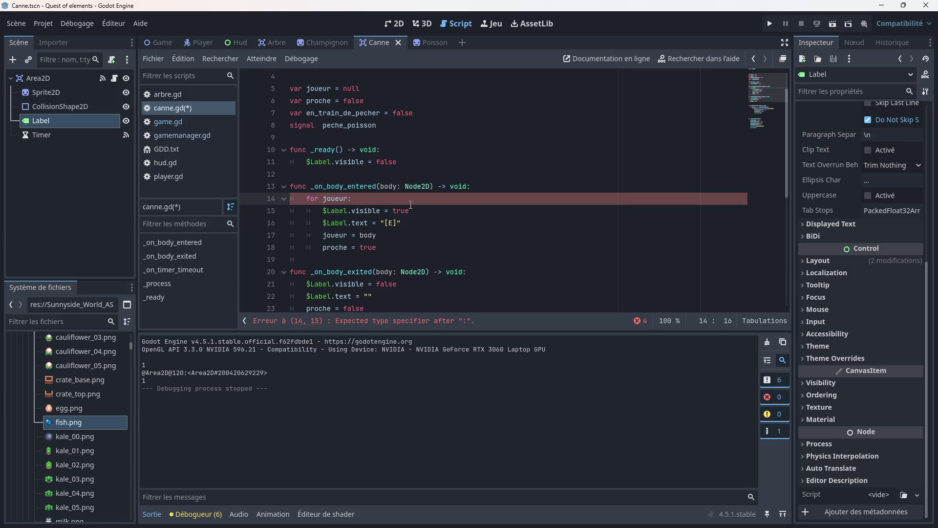
pyautogui.click(319, 198)
pyautogui.press('BackSpace')
pyautogui.press('BackSpace')
pyautogui.press('BackSpace')
pyautogui.write('if')
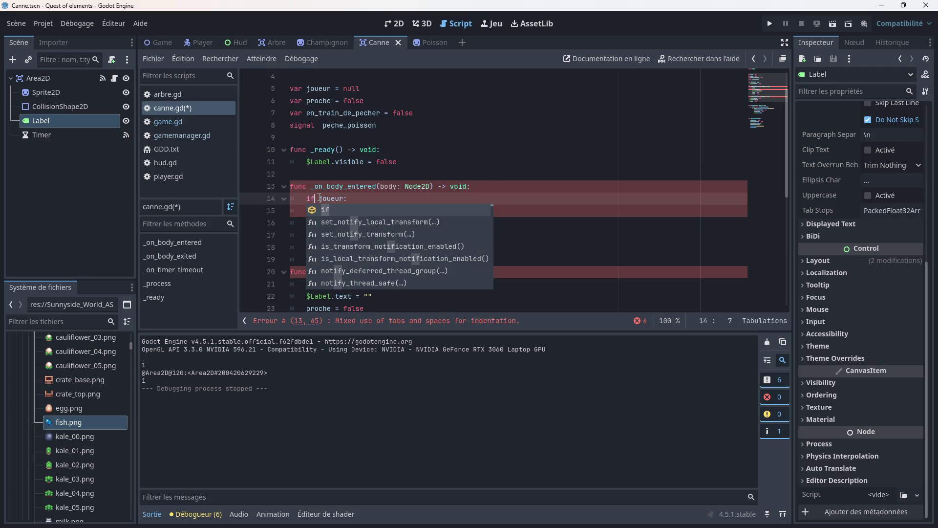
pyautogui.click(354, 175)
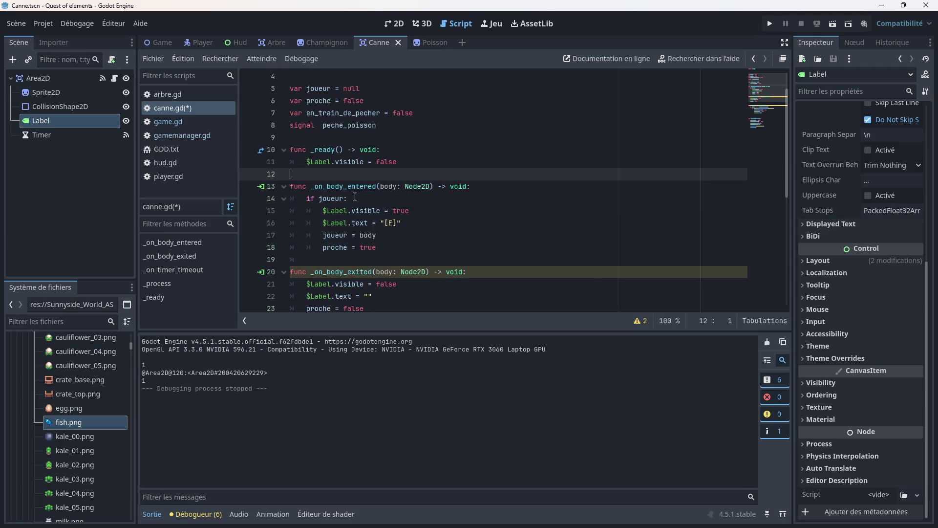
pyautogui.hotkey('ctrl', 's')
pyautogui.click(770, 24)
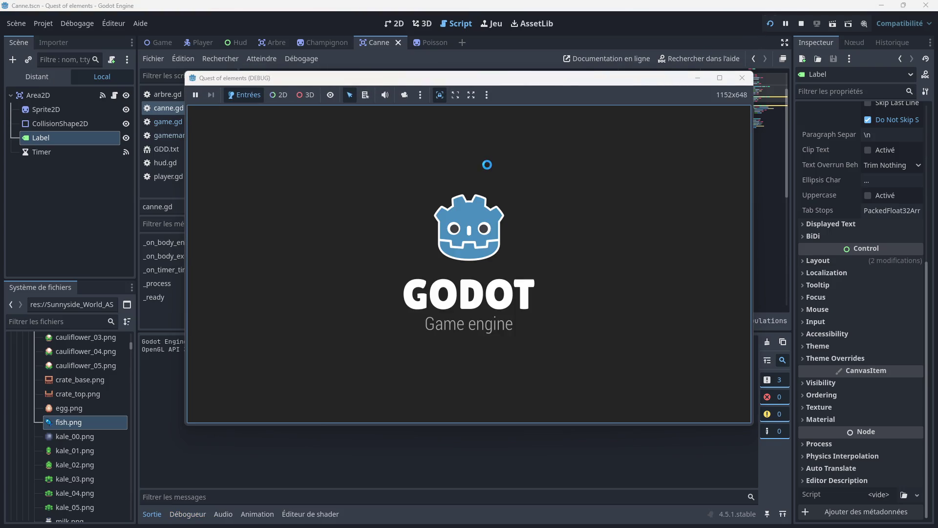
# - Walk the player along the dock, where no [E] prompt appears, then stop the game
pyautogui.press('Down')
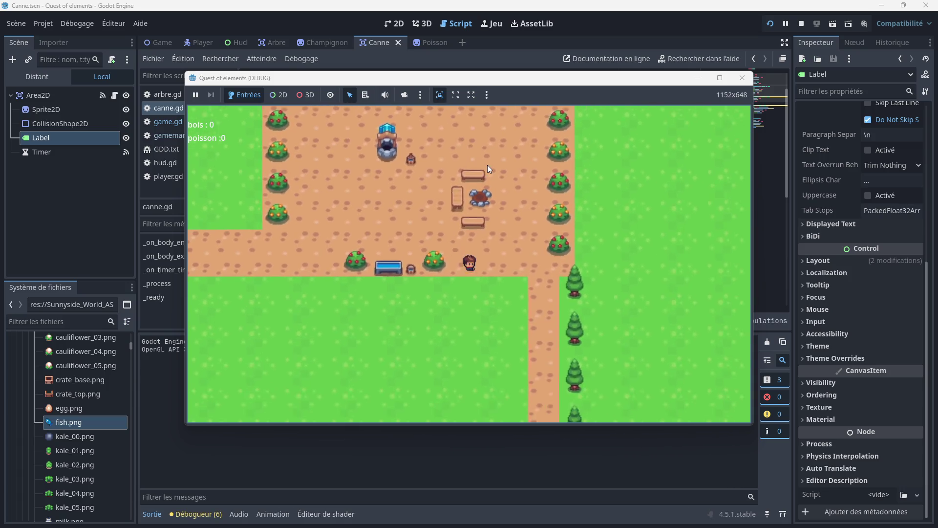
pyautogui.press('Right')
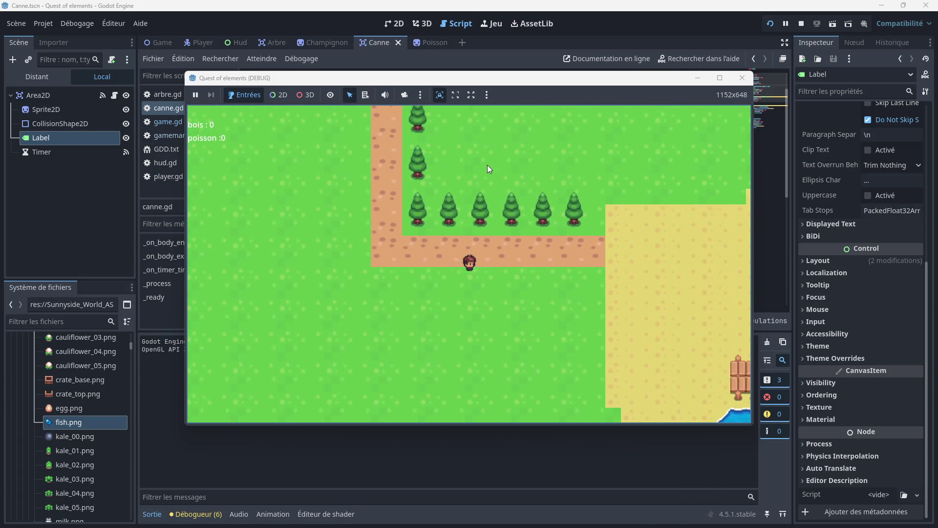
pyautogui.press('Down')
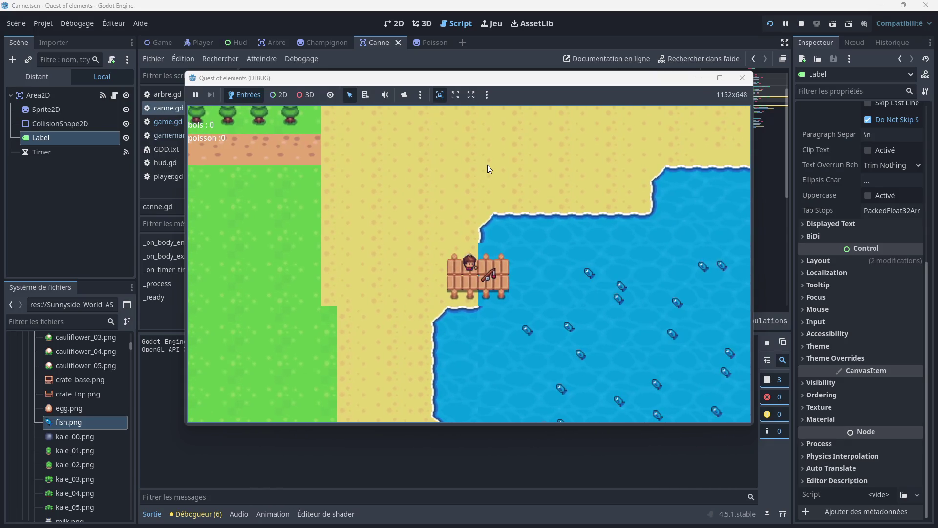
pyautogui.press('Left')
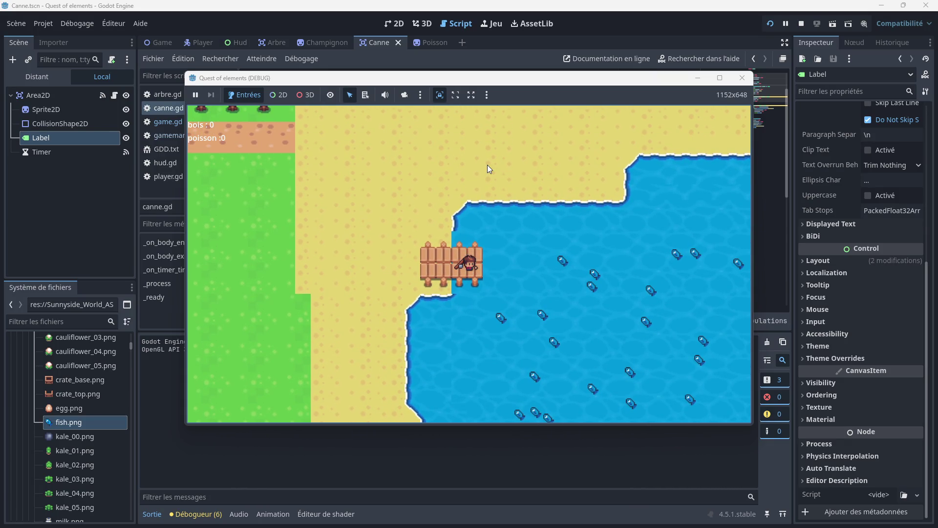
pyautogui.press('Right')
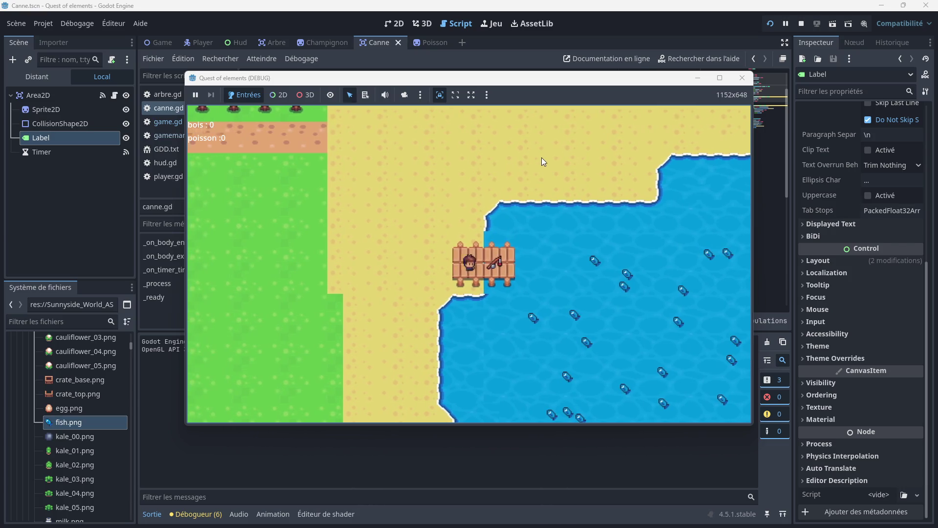
pyautogui.click(742, 78)
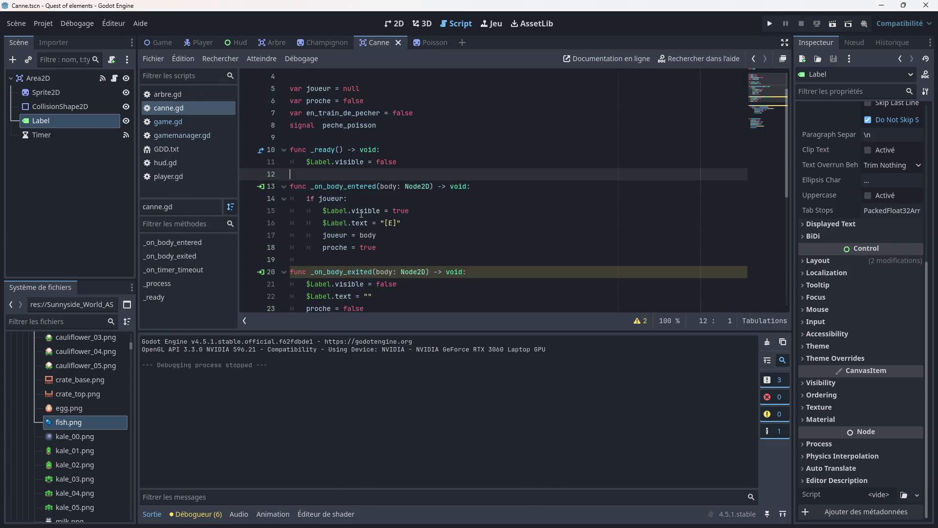
# - Delete the label-hiding _ready() function from canne.gd and save
pyautogui.moveTo(397, 162); pyautogui.dragTo(282, 151)
pyautogui.press('BackSpace')
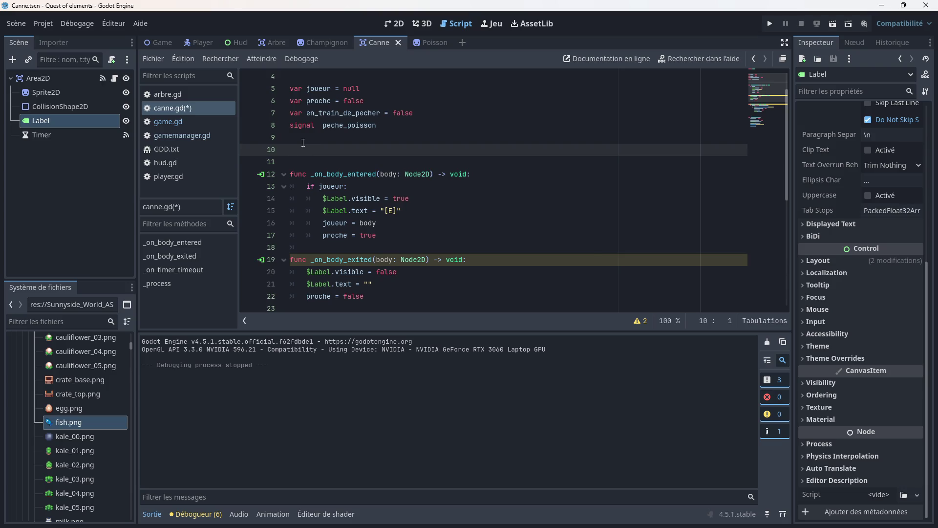
pyautogui.hotkey('ctrl', 's')
# - Run the game, walk the player to the rod on the dock, then close the game
pyautogui.click(769, 25)
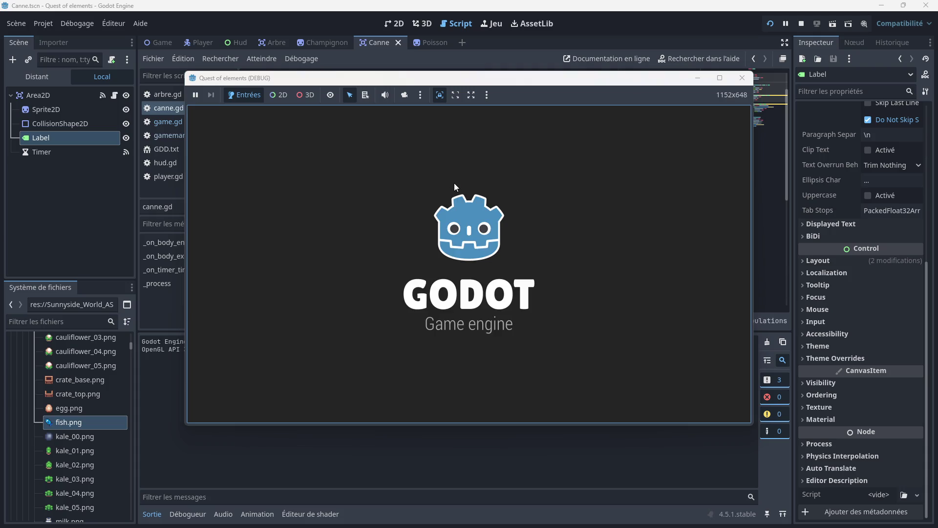
pyautogui.press('Down')
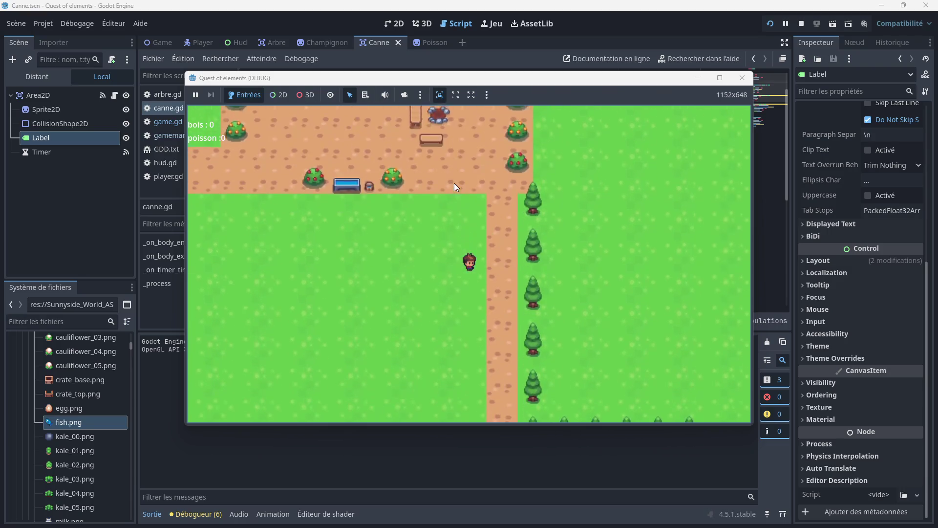
pyautogui.press('Right')
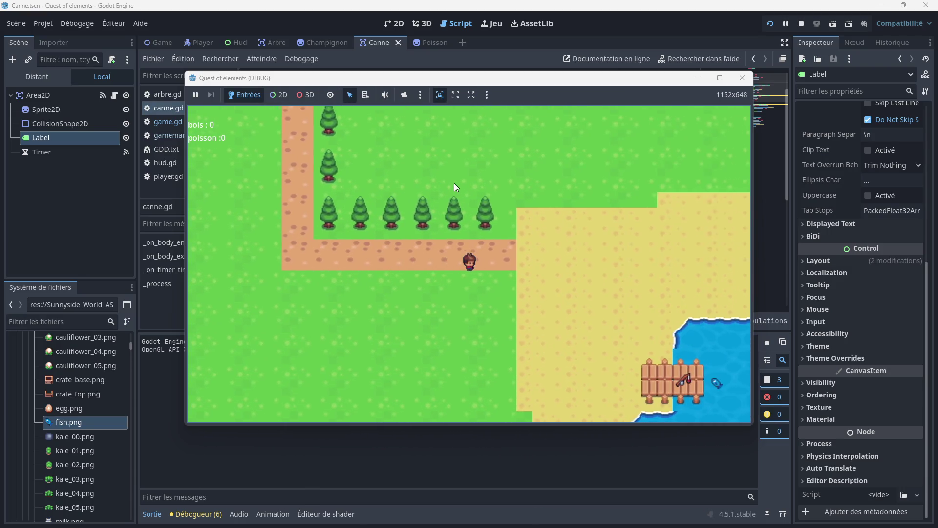
pyautogui.press('Down')
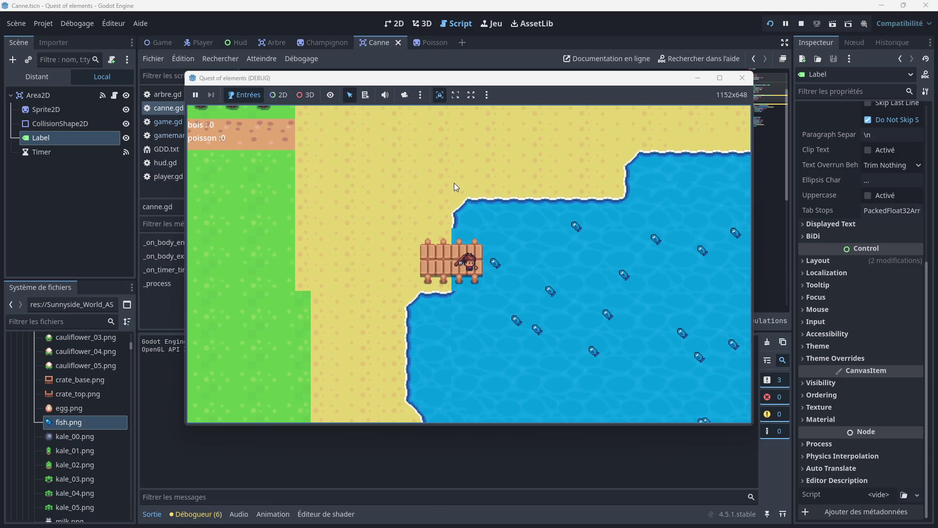
pyautogui.press('Right')
pyautogui.press('Left')
pyautogui.click(744, 81)
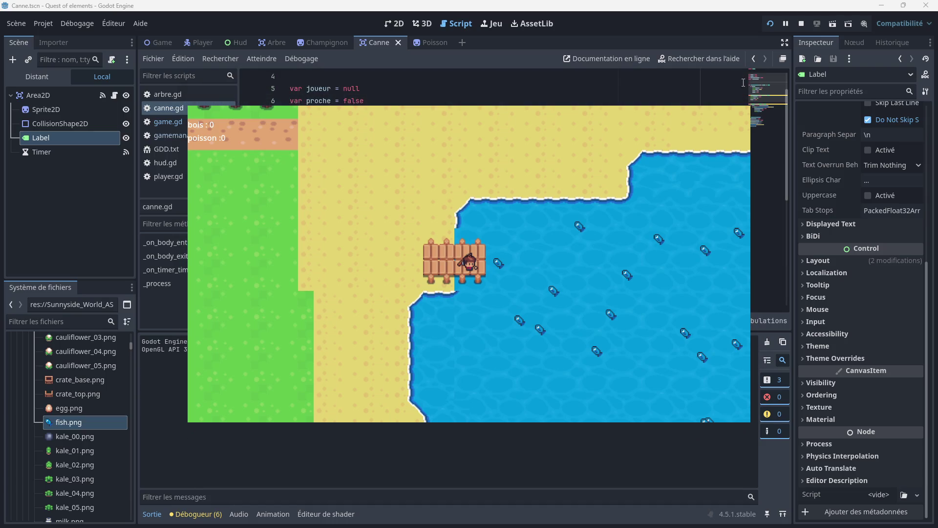
# - Confirm the Player scene's CharacterBody2D is in the global joueur group, then return to Canne
pyautogui.click(200, 43)
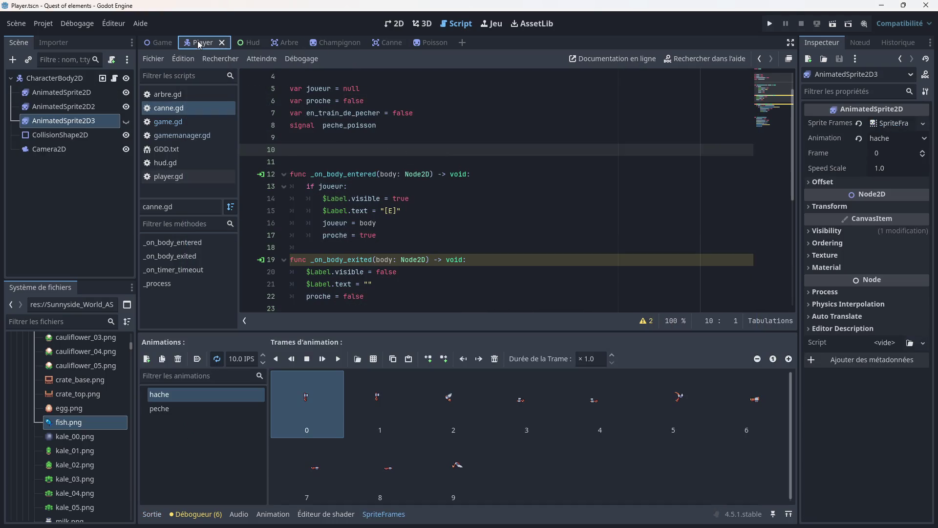
pyautogui.click(102, 78)
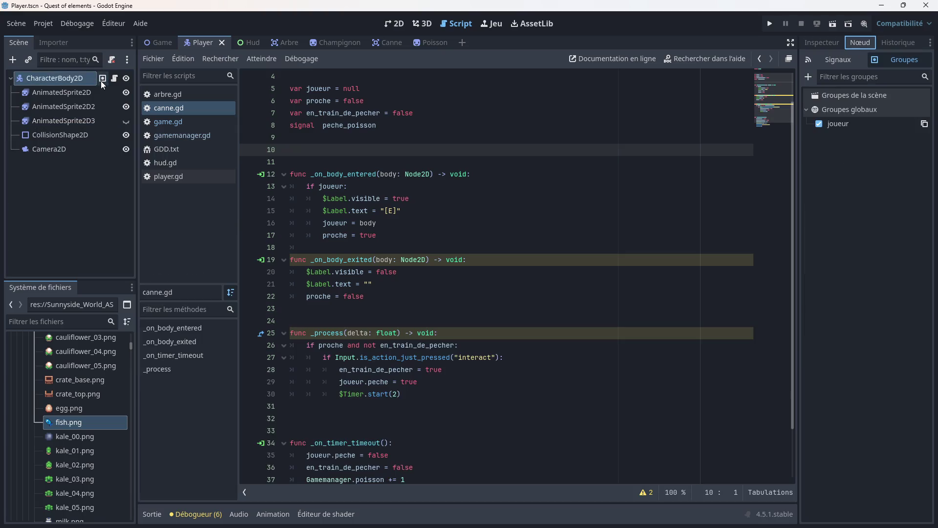
pyautogui.click(381, 42)
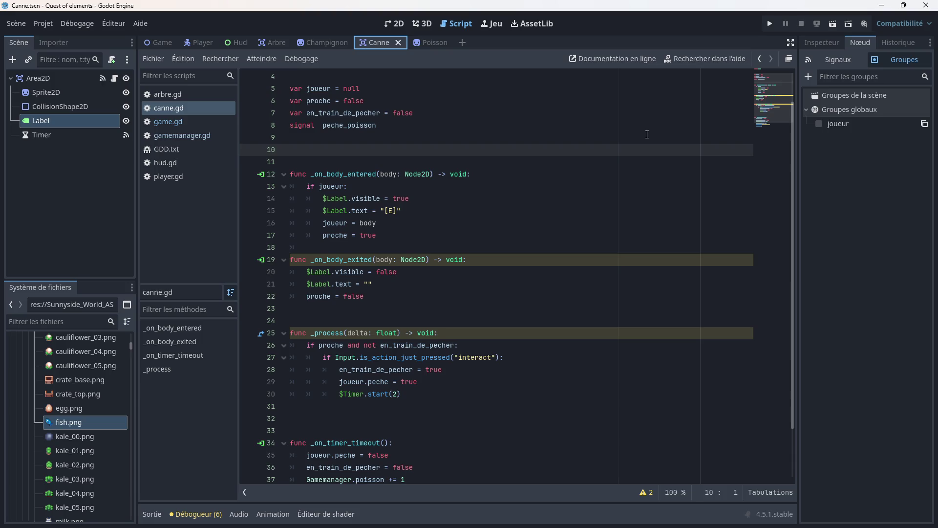
# - Draft a _ready function with joueur = body in canne.gd, then delete it again
pyautogui.click(401, 216)
pyautogui.scroll(1, 394, 189)
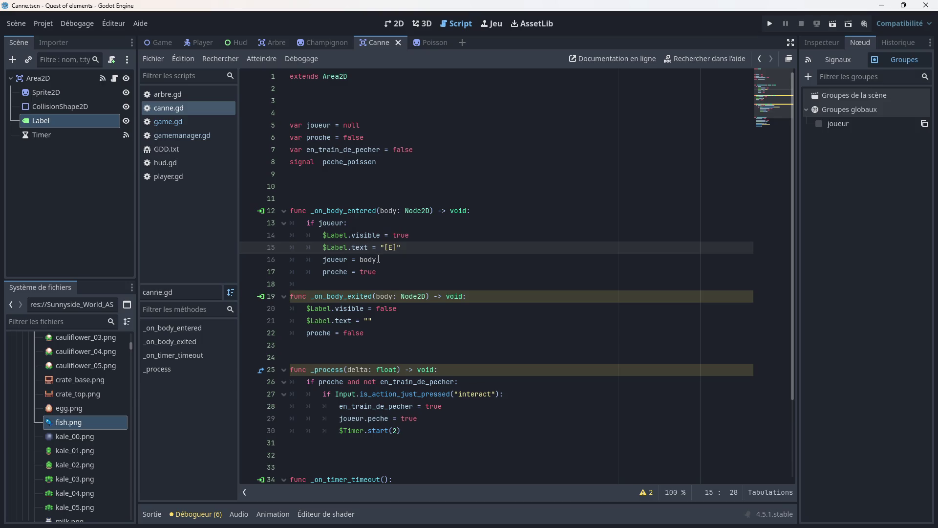
pyautogui.click(322, 191)
pyautogui.write('f')
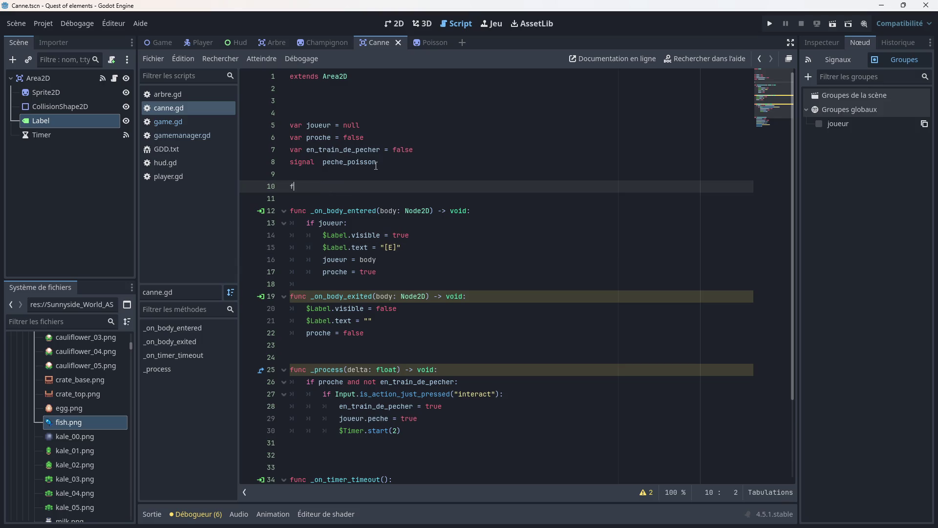
pyautogui.write('unc ready')
pyautogui.press('Return')
pyautogui.press('Return')
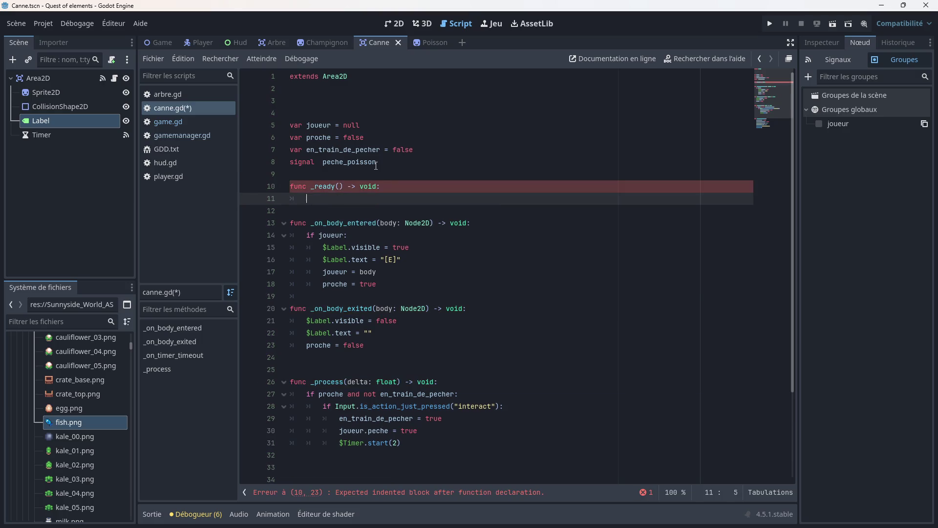
pyautogui.write('joueur')
pyautogui.press('Escape')
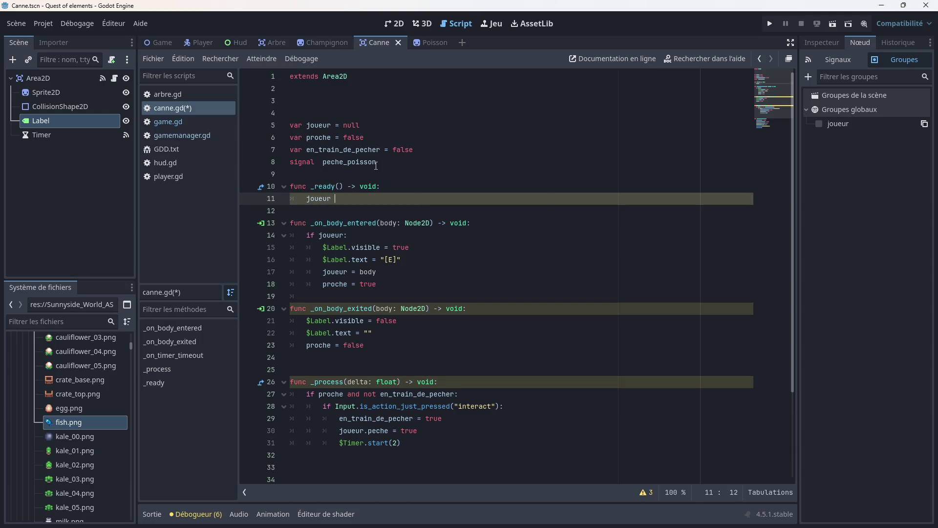
pyautogui.write('= b')
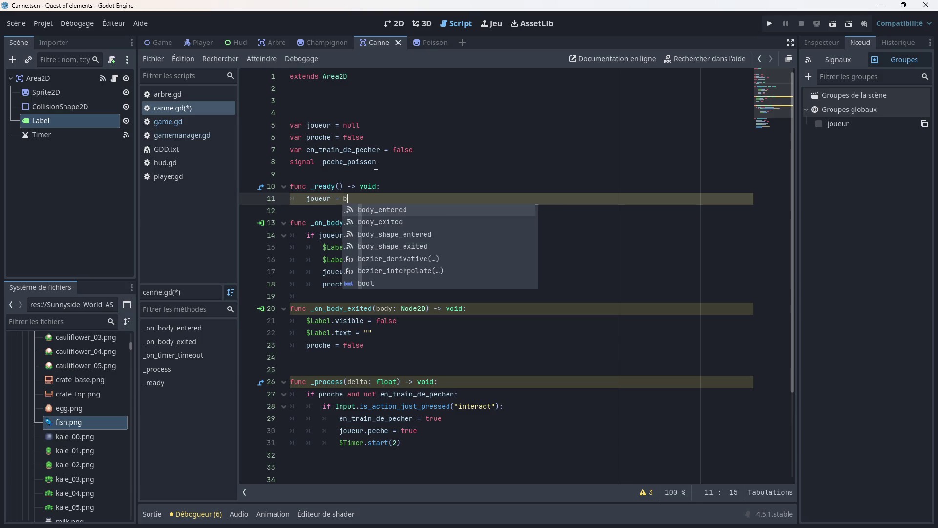
pyautogui.write('od')
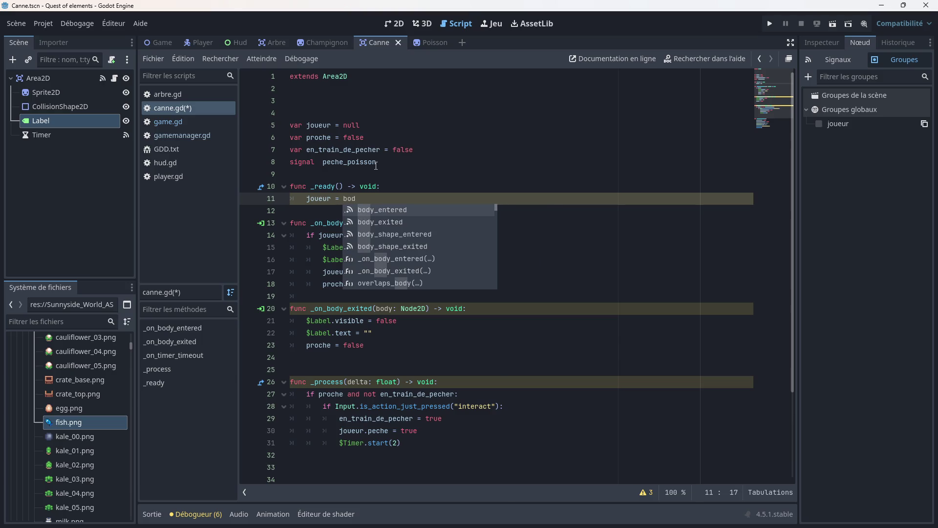
pyautogui.write('y')
pyautogui.press('BackSpace')
pyautogui.press('BackSpace')
pyautogui.press('BackSpace')
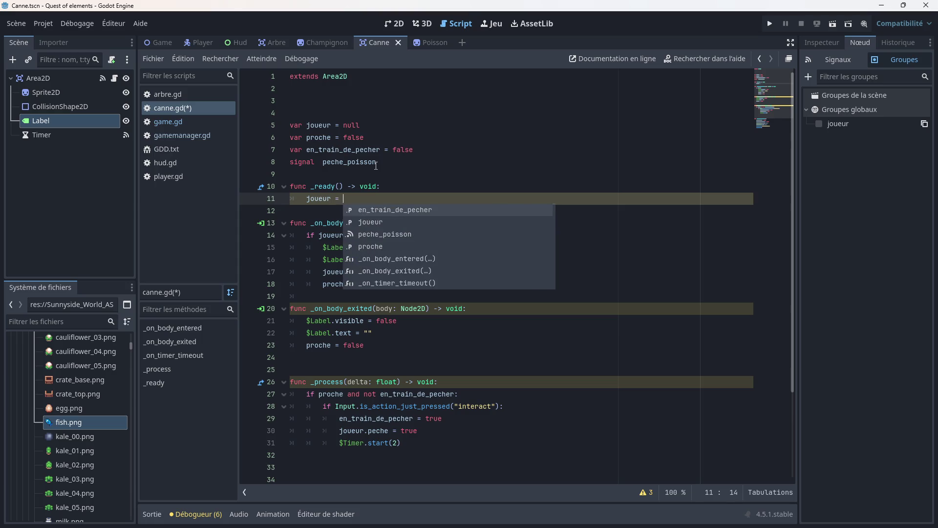
pyautogui.press('BackSpace')
pyautogui.press('BackSpace')
pyautogui.press('BackSpace')
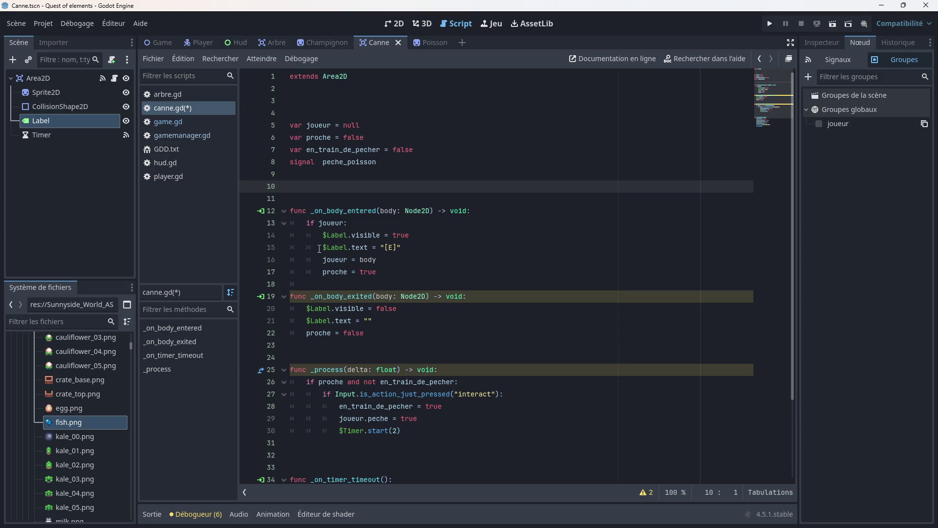
# - Add an else: branch after proche = true in _on_body_entered
pyautogui.moveTo(345, 227)
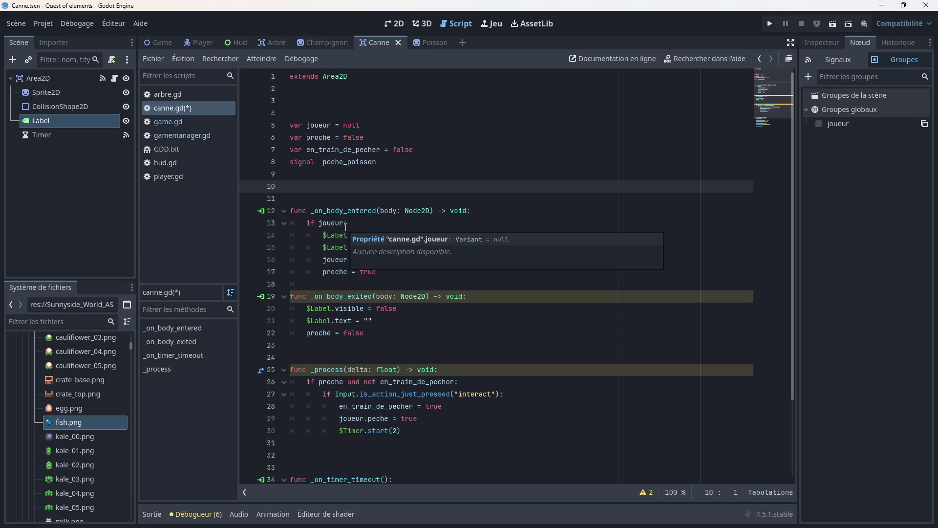
pyautogui.click(346, 227)
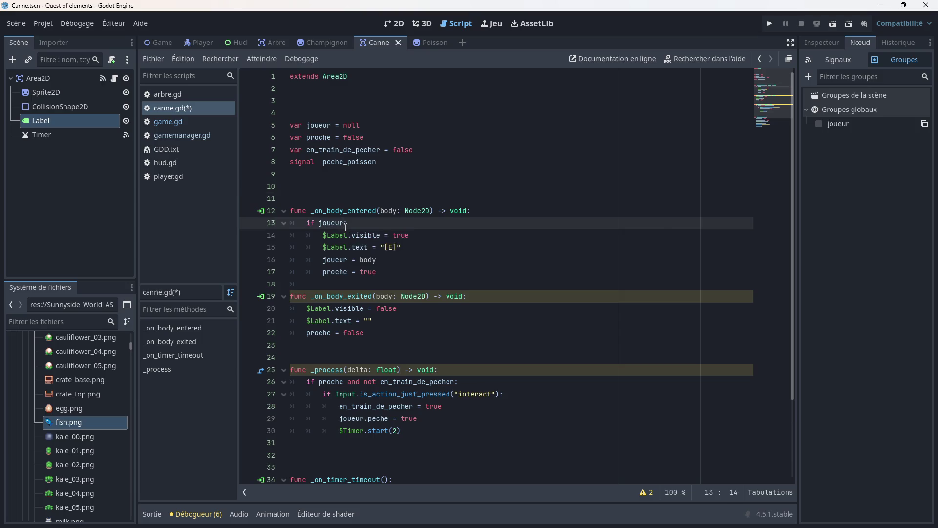
pyautogui.click(385, 273)
pyautogui.press('Return')
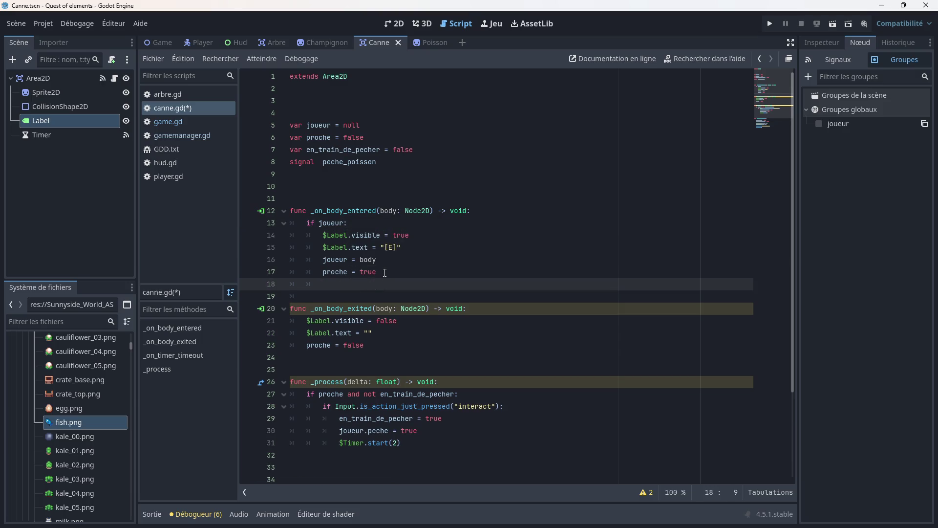
pyautogui.write('els')
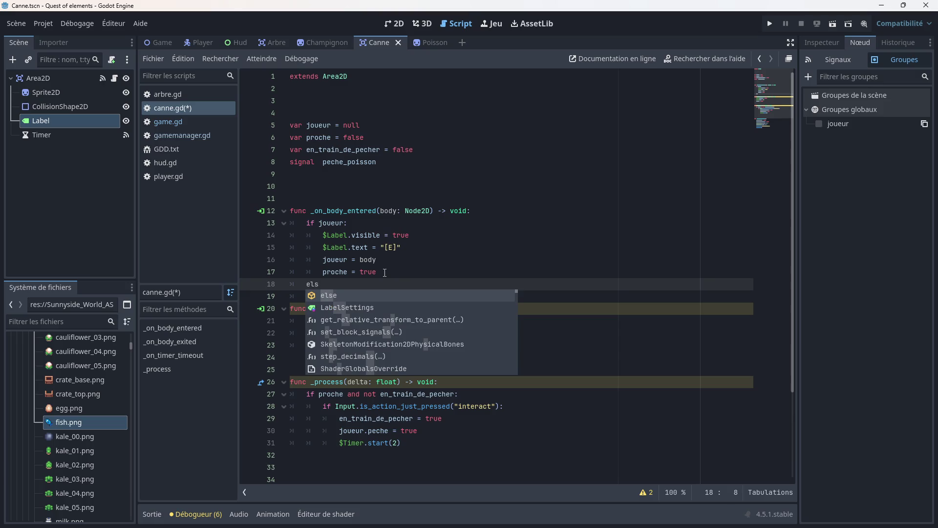
pyautogui.write('e :')
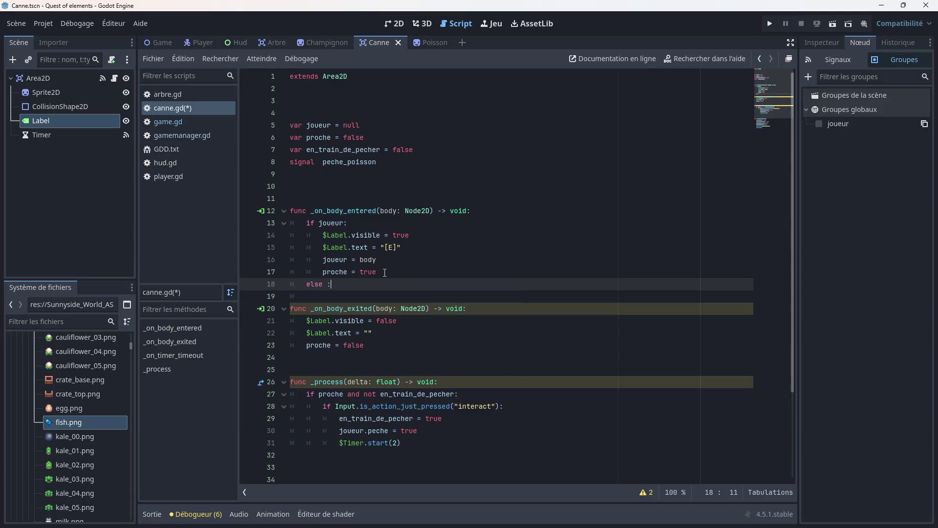
pyautogui.press('Return')
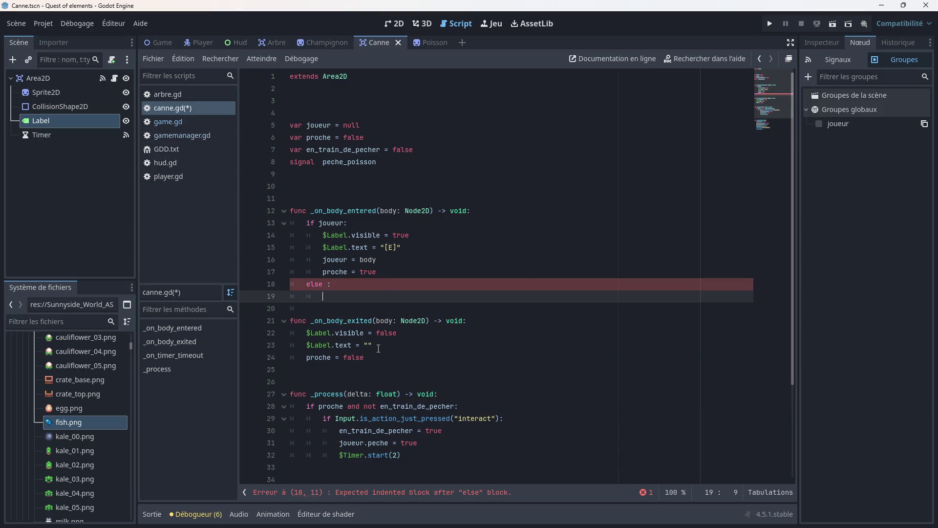
# - Copy the two $Label reset lines from _on_body_exited under else, fix indentation, and save
pyautogui.moveTo(378, 348); pyautogui.dragTo(292, 336)
pyautogui.rightClick(293, 338)
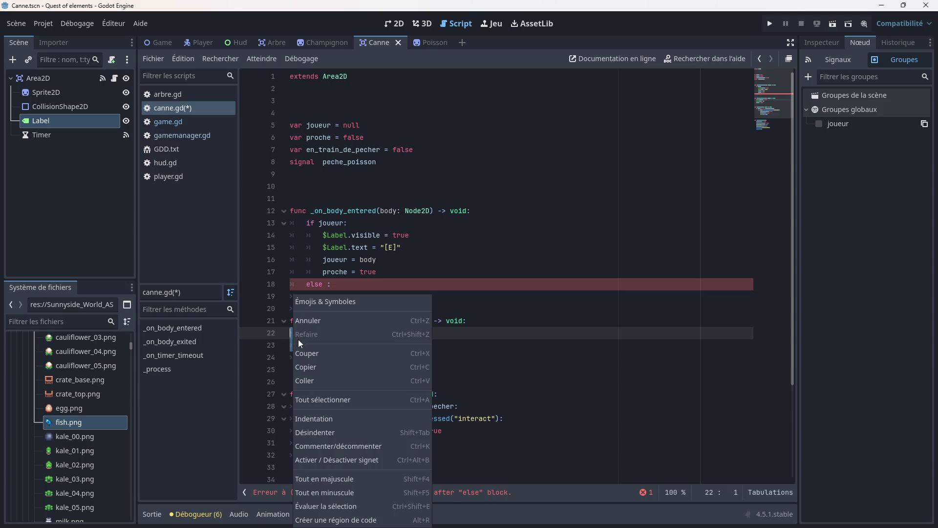
pyautogui.click(307, 367)
pyautogui.click(327, 297)
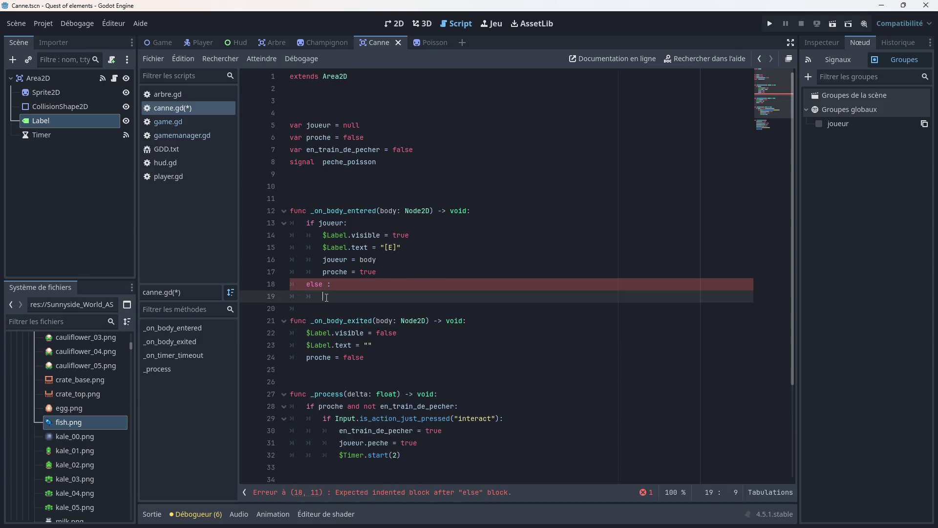
pyautogui.hotkey('ctrl', 'v')
pyautogui.click(326, 297)
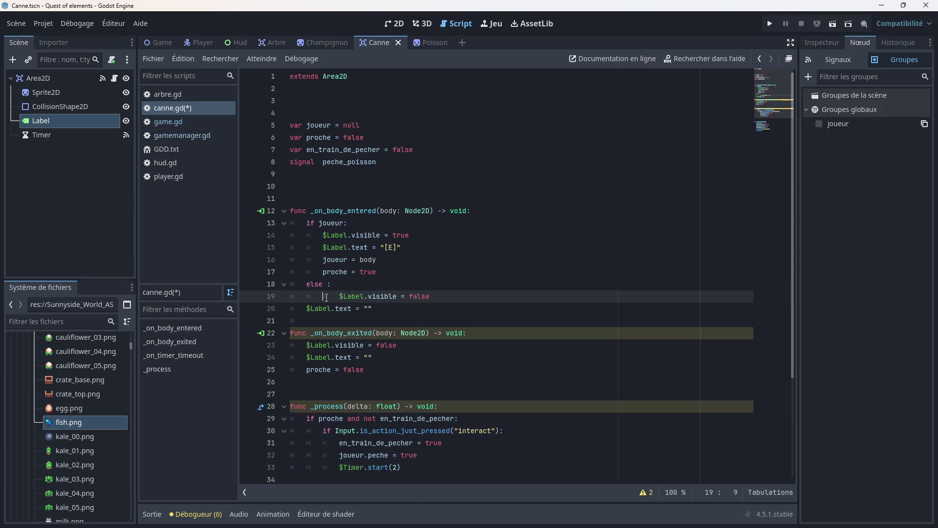
pyautogui.press('BackSpace')
pyautogui.press('Down')
pyautogui.press('Tab')
pyautogui.click(311, 322)
pyautogui.press('BackSpace')
pyautogui.hotkey('ctrl', 's')
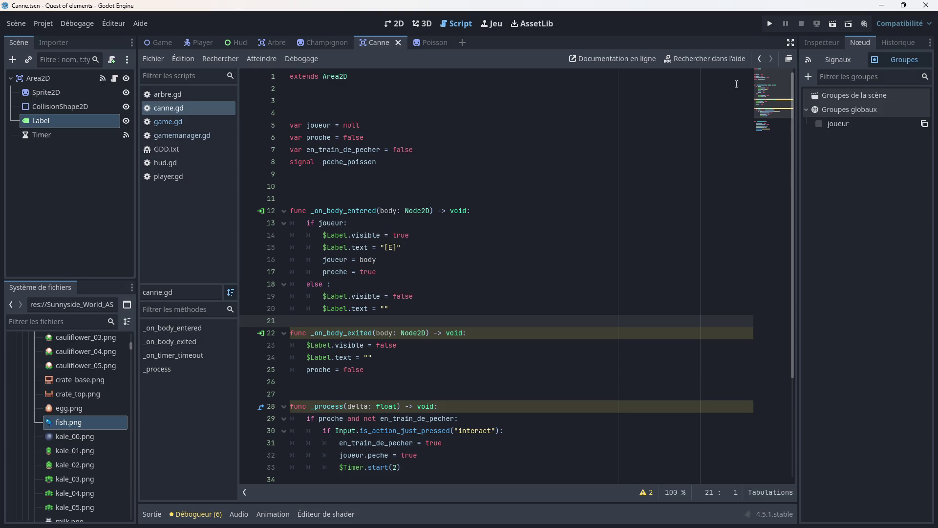
pyautogui.click(770, 23)
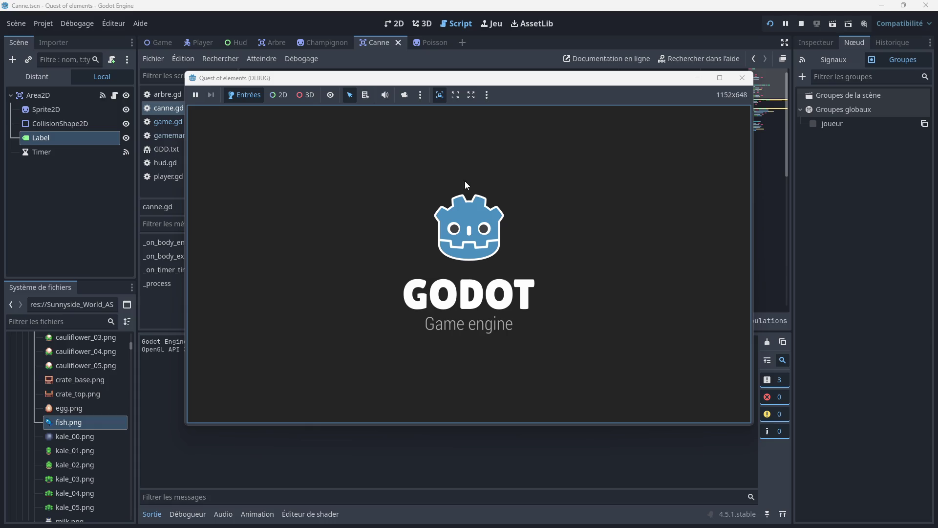
# - Walk the player onto the fishing dock, where no [E] appears, then stop the game
pyautogui.press('Down')
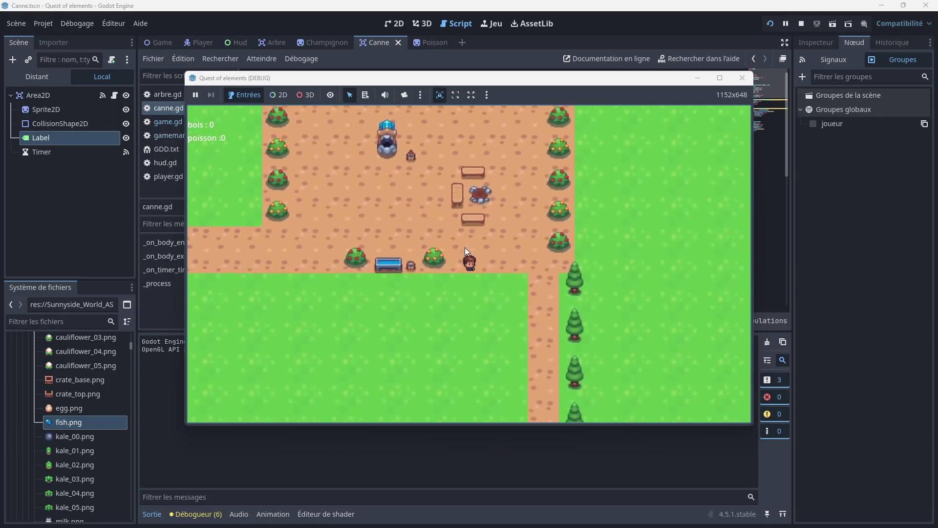
pyautogui.press('Right')
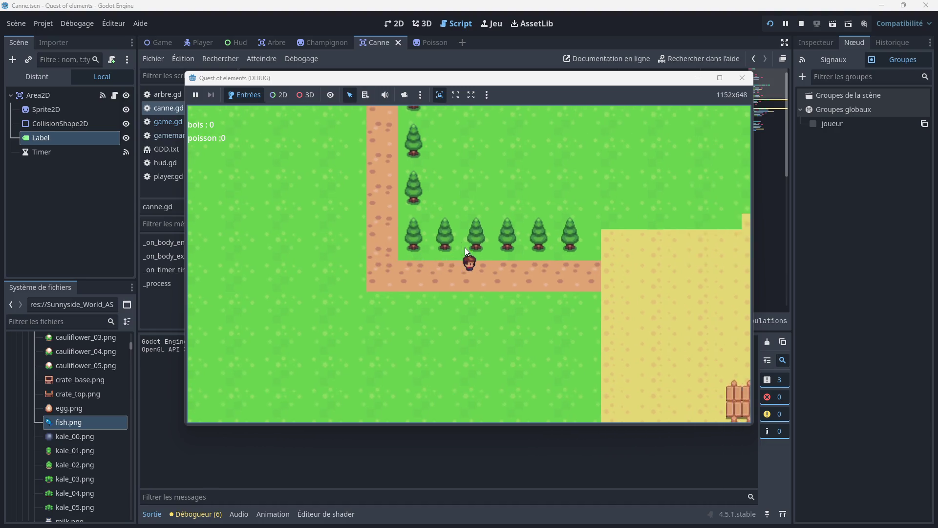
pyautogui.press('Down')
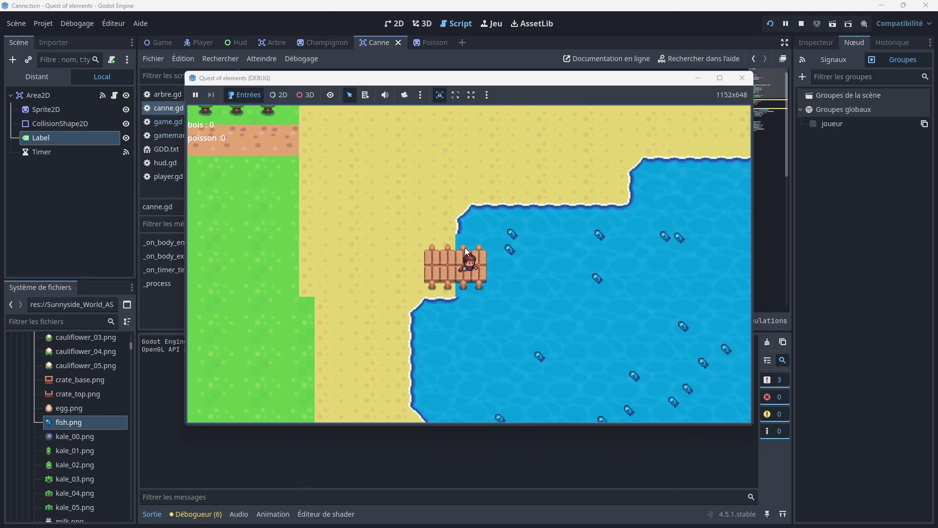
pyautogui.press('Right')
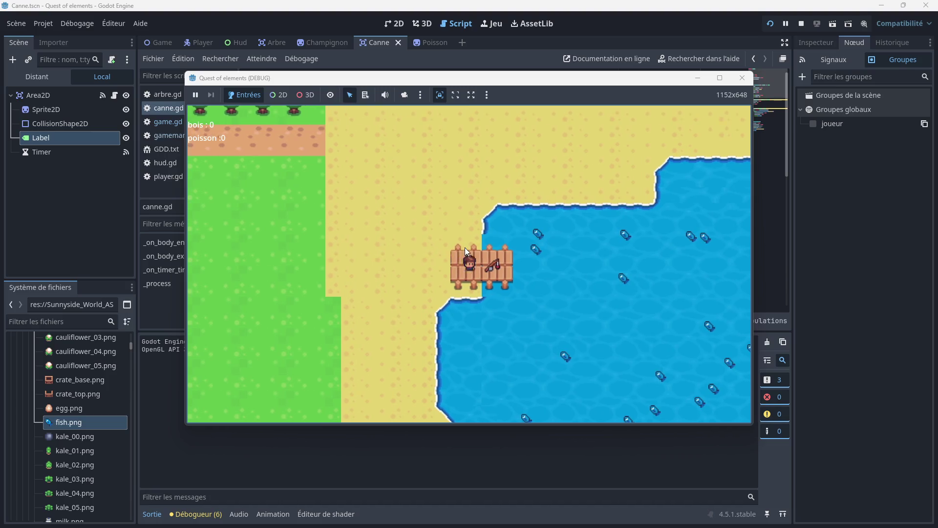
pyautogui.press('F8')
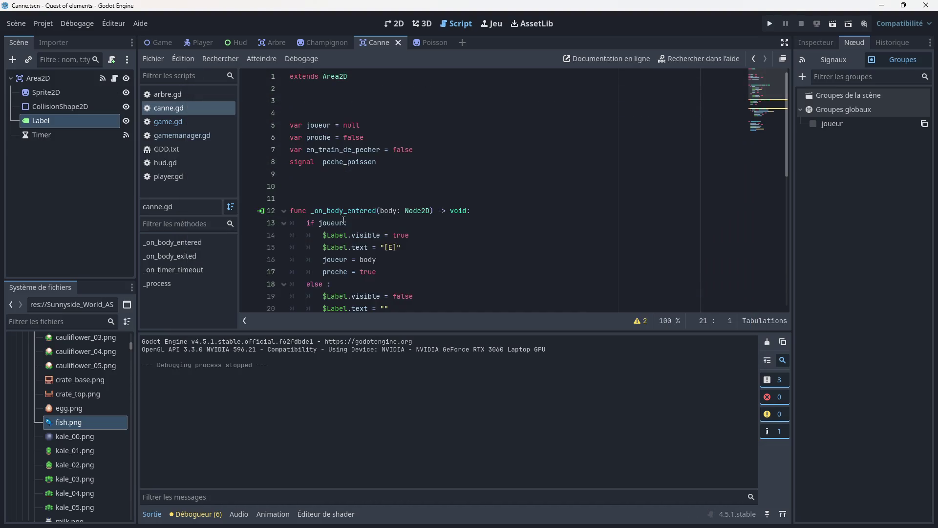
# - Add print(body) on line 21 at the end of _on_body_entered and save canne.gd
pyautogui.scroll(-3, 361, 204)
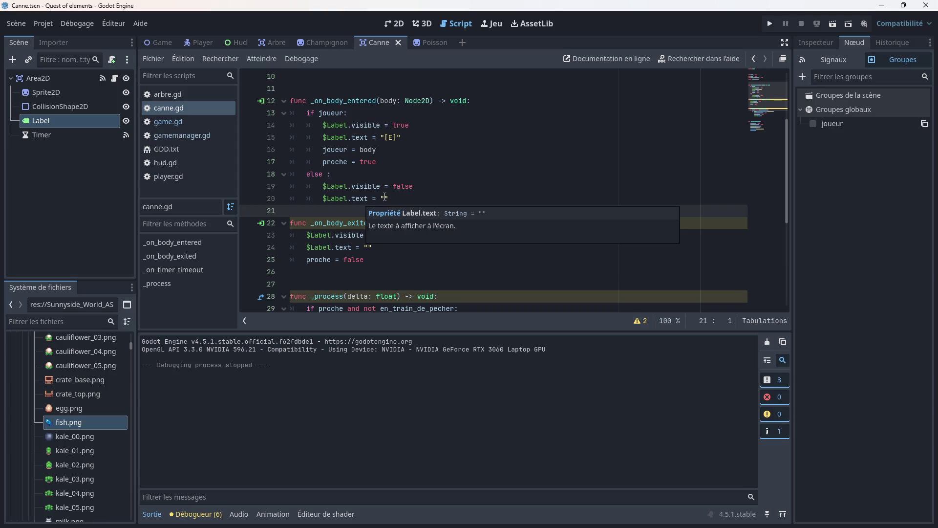
pyautogui.write('aprint')
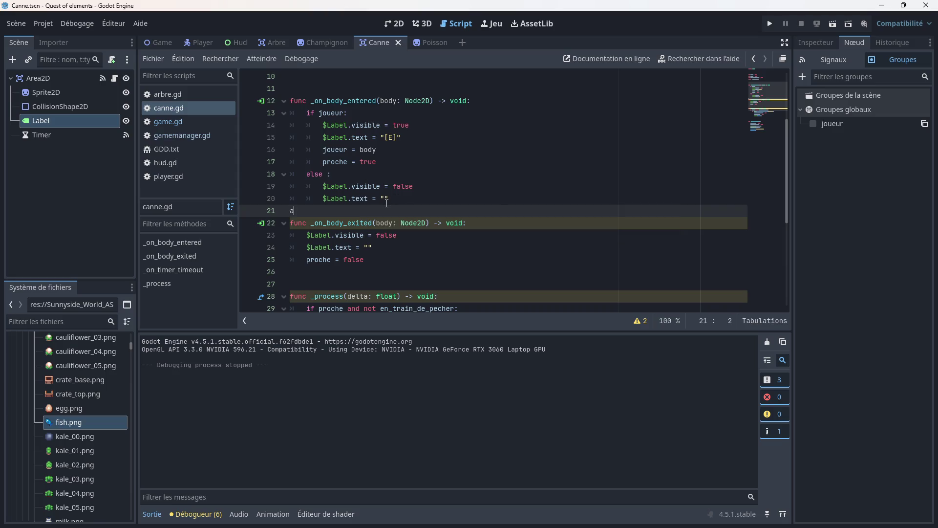
pyautogui.press('BackSpace')
pyautogui.press('BackSpace')
pyautogui.press('BackSpace')
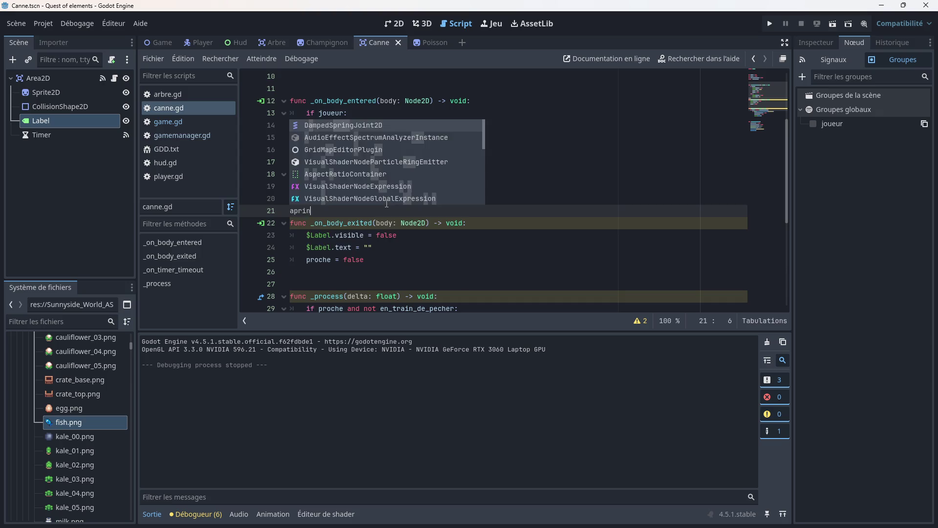
pyautogui.write('pr')
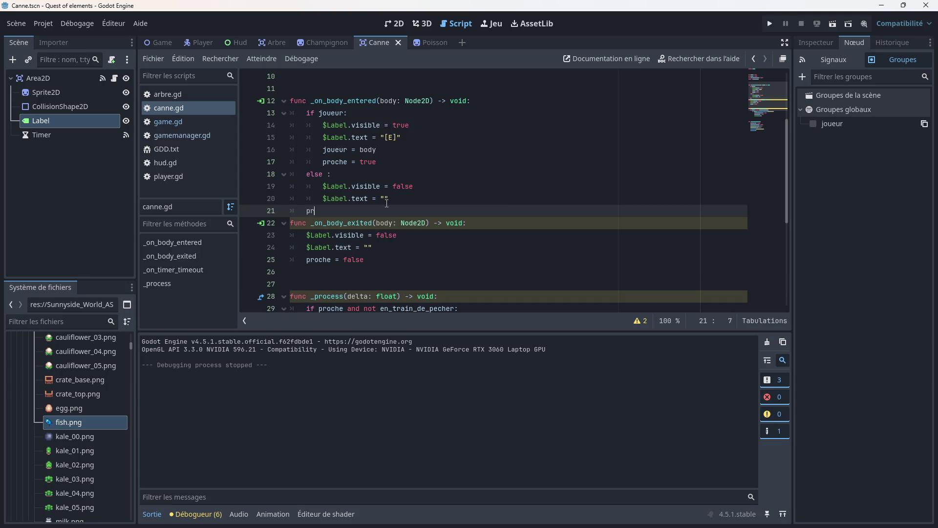
pyautogui.write('int(body')
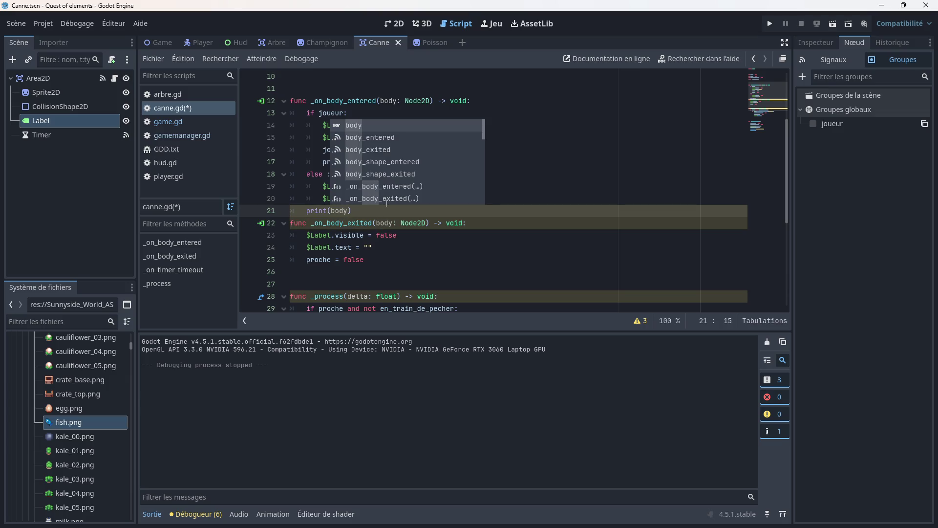
pyautogui.click(515, 198)
pyautogui.scroll(1, 375, 205)
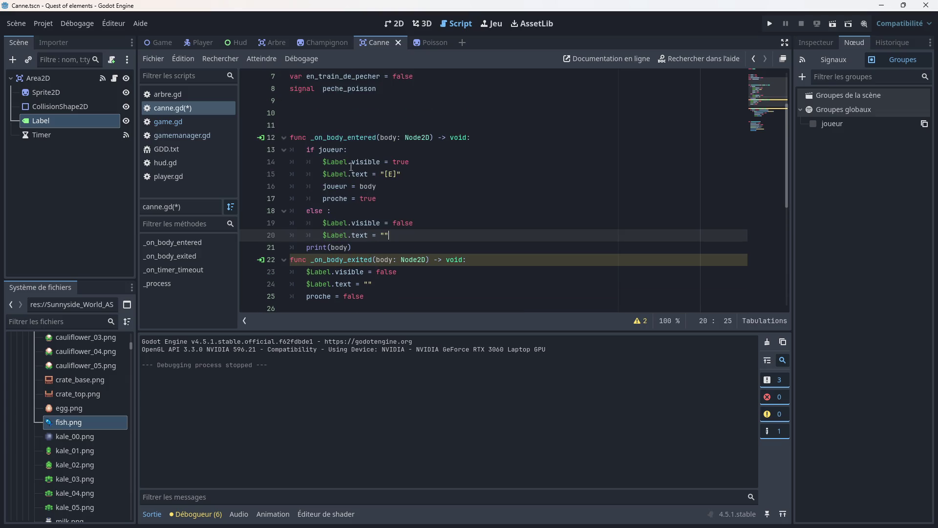
pyautogui.hotkey('ctrl', 's')
# - Run the game and walk onto the dock, logging TileMapLayer and CharacterBody2D, then close it
pyautogui.click(770, 24)
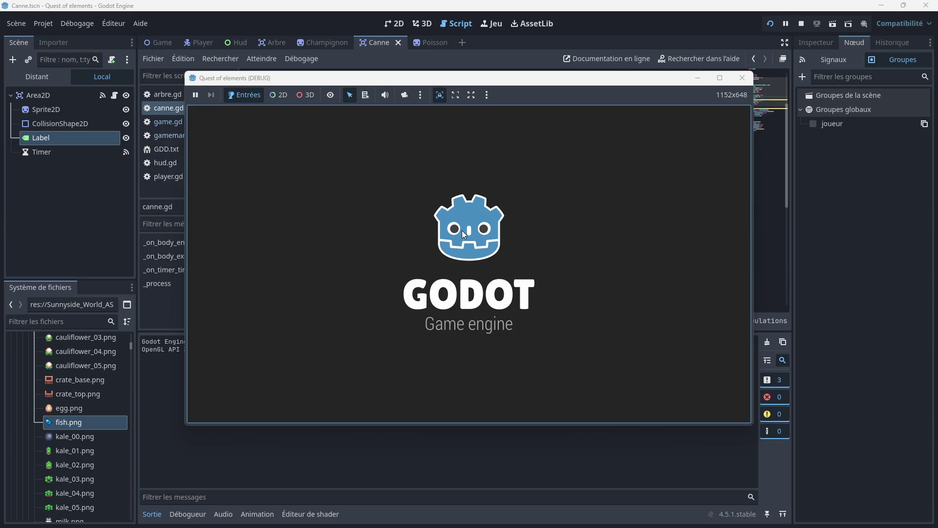
pyautogui.press('Down')
pyautogui.press('Right')
pyautogui.press('Down')
pyautogui.press('Right')
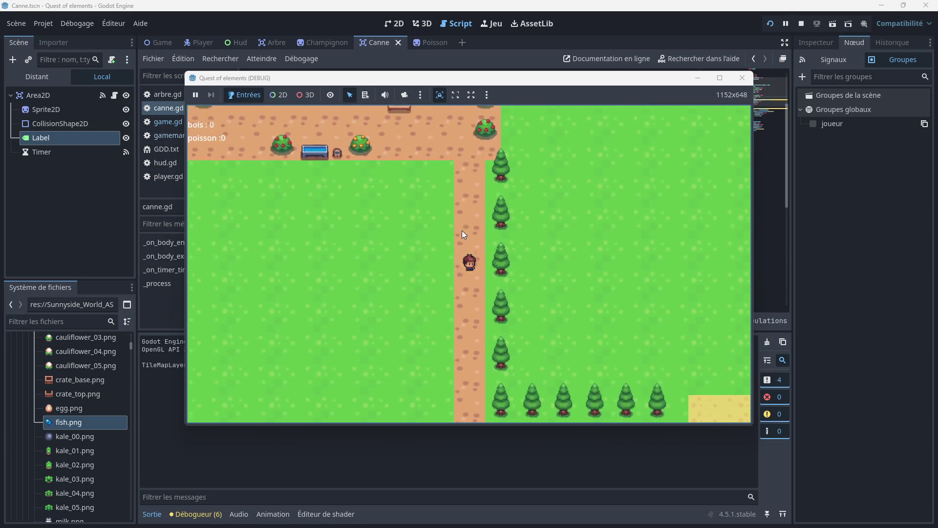
pyautogui.press('Right')
pyautogui.press('Down')
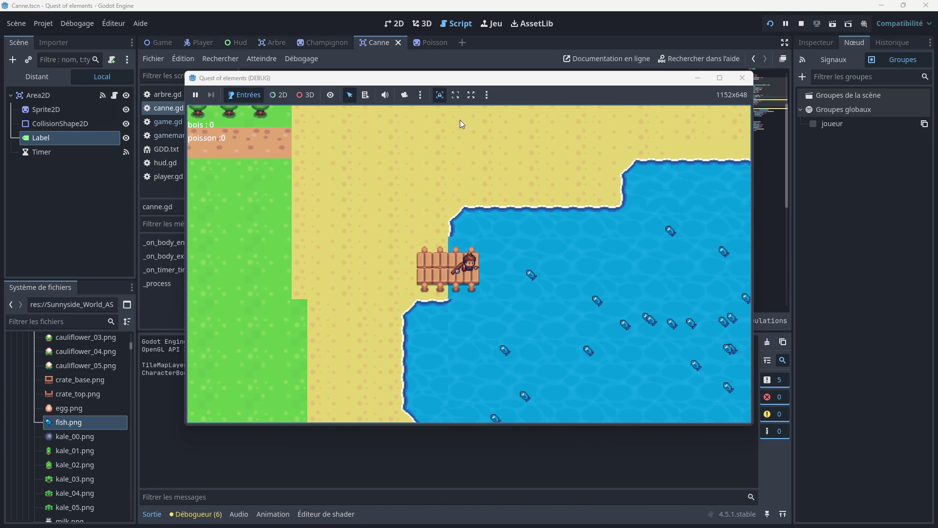
pyautogui.moveTo(462, 83)
pyautogui.mouseDown()
pyautogui.moveTo(600, 73)
pyautogui.moveTo(451, 84)
pyautogui.mouseUp()
pyautogui.press('Left')
pyautogui.press('Left')
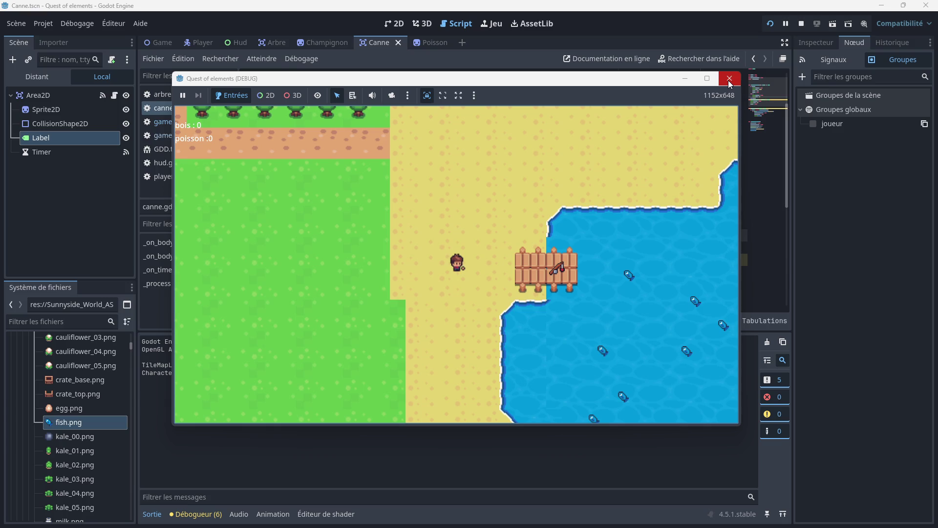
pyautogui.moveTo(503, 83)
pyautogui.mouseDown()
pyautogui.moveTo(655, 84)
pyautogui.moveTo(542, 81)
pyautogui.mouseUp()
pyautogui.click(769, 76)
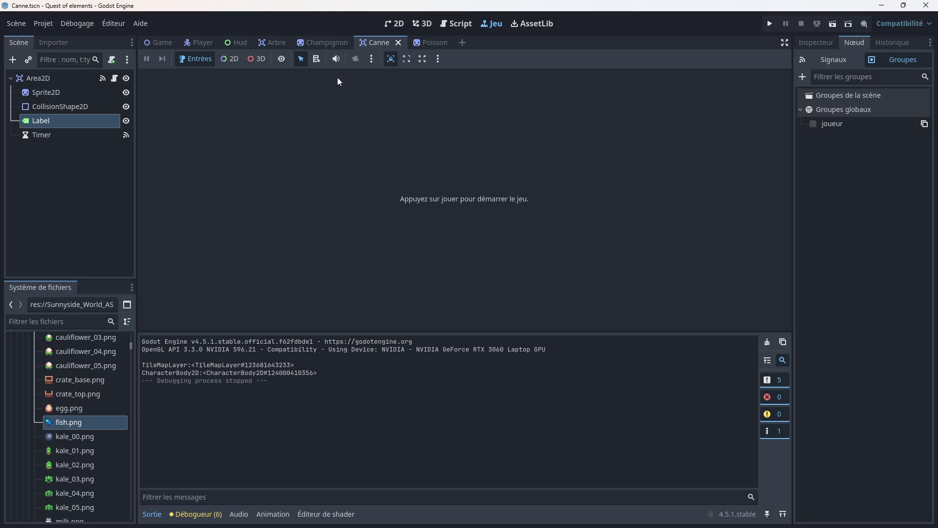
# - Change line 13's condition from joueur to CharacterBody2D and save canne.gd
pyautogui.click(456, 24)
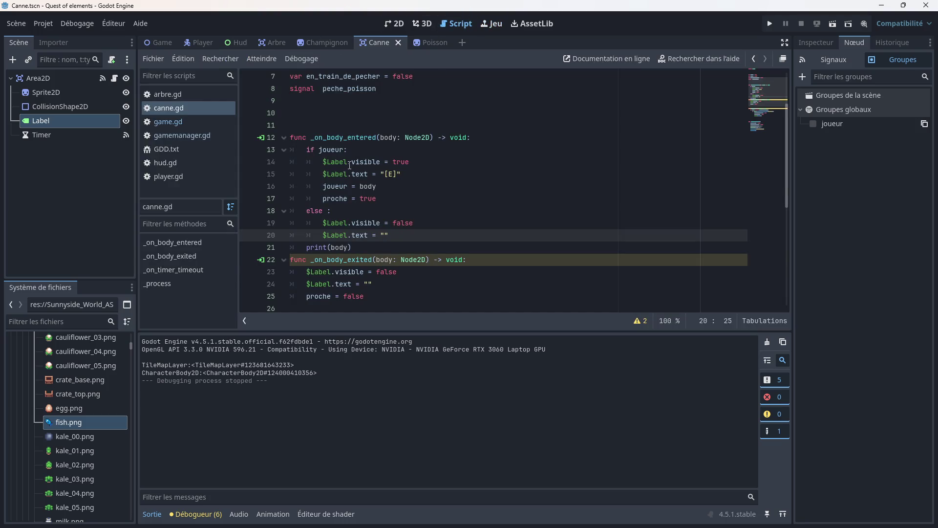
pyautogui.scroll(1, 349, 165)
pyautogui.click(323, 186)
pyautogui.click(320, 186)
pyautogui.press('BackSpace')
pyautogui.write('ch:')
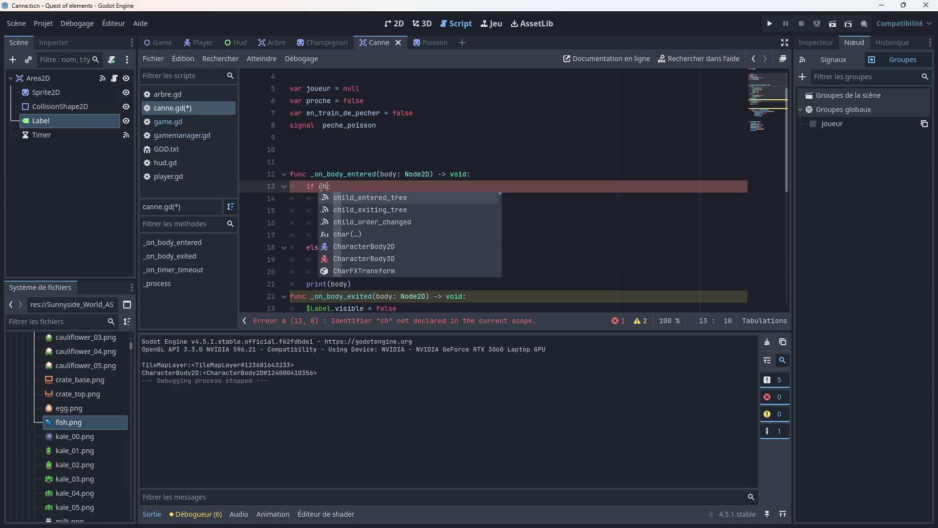
pyautogui.press('Down')
pyautogui.press('Down')
pyautogui.press('Down')
pyautogui.press('Return')
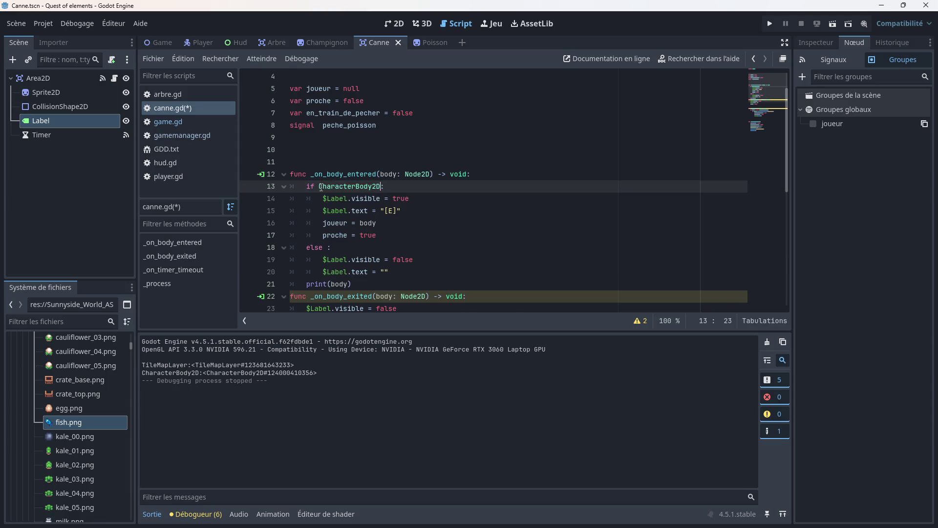
pyautogui.click(450, 206)
pyautogui.hotkey('ctrl', 's')
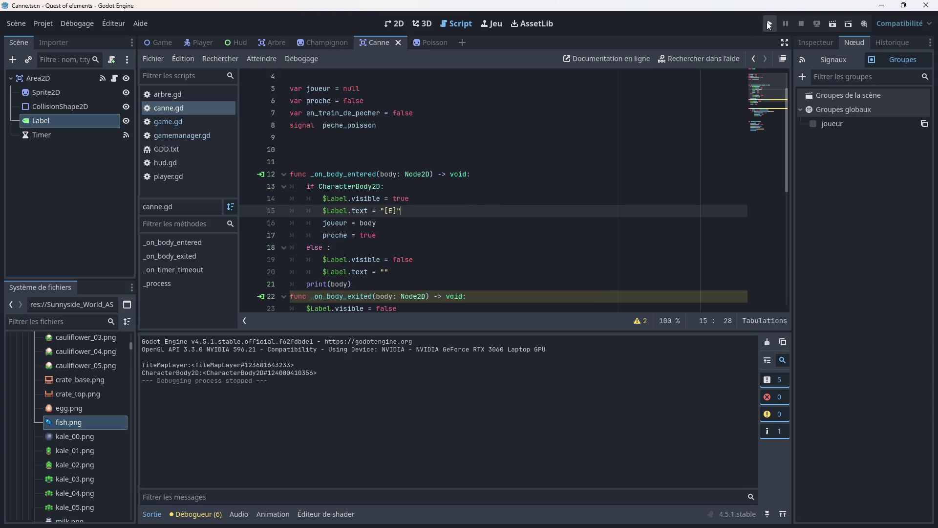
# - Run the game, walk on and off the dock to see [E] appear and disappear, then close it
pyautogui.click(769, 24)
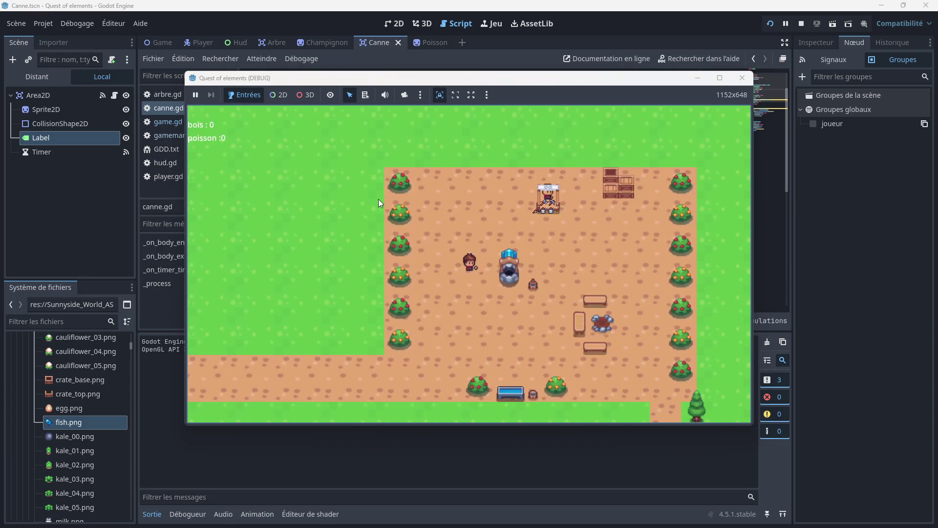
pyautogui.press('Right')
pyautogui.press('Down')
pyautogui.press('Down')
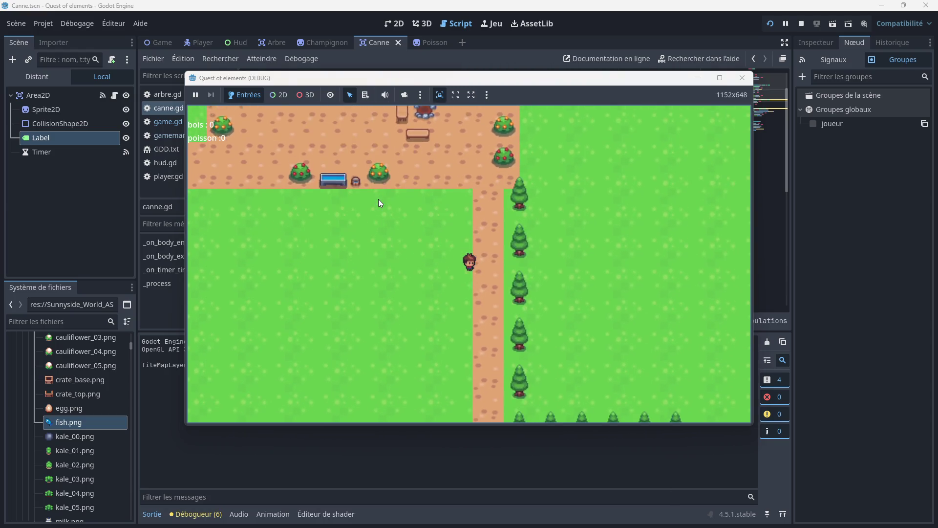
pyautogui.press('Right')
pyautogui.press('Right')
pyautogui.press('Down')
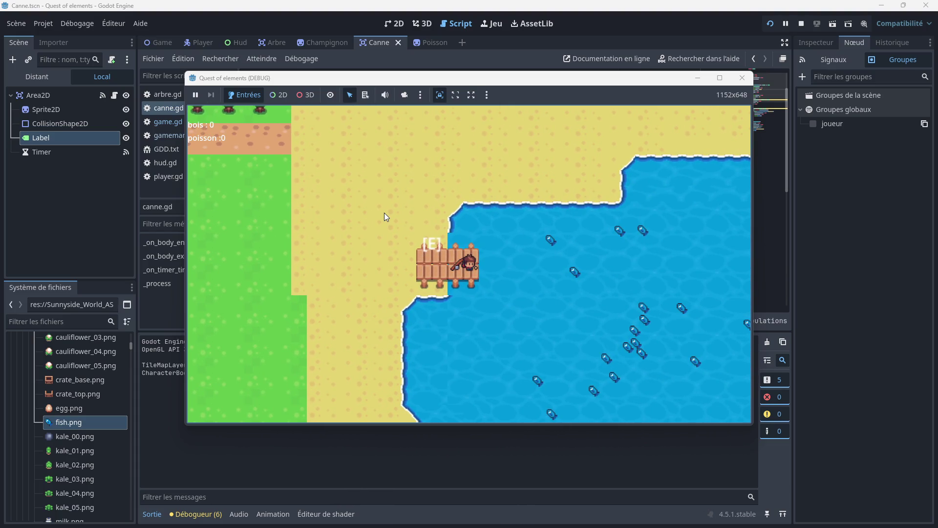
pyautogui.press('Left')
pyautogui.press('Right')
pyautogui.press('Left')
pyautogui.press('Right')
pyautogui.press('Left')
pyautogui.press('Right')
pyautogui.press('Left')
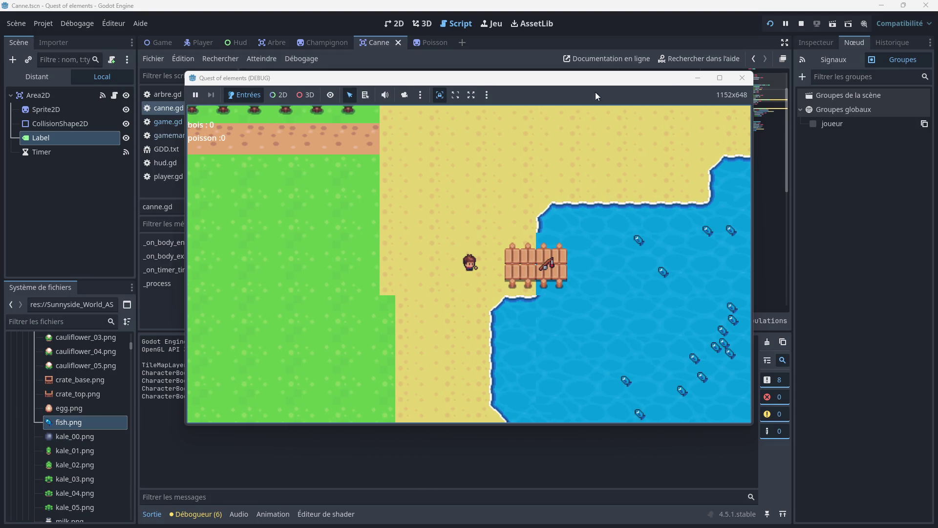
pyautogui.click(743, 78)
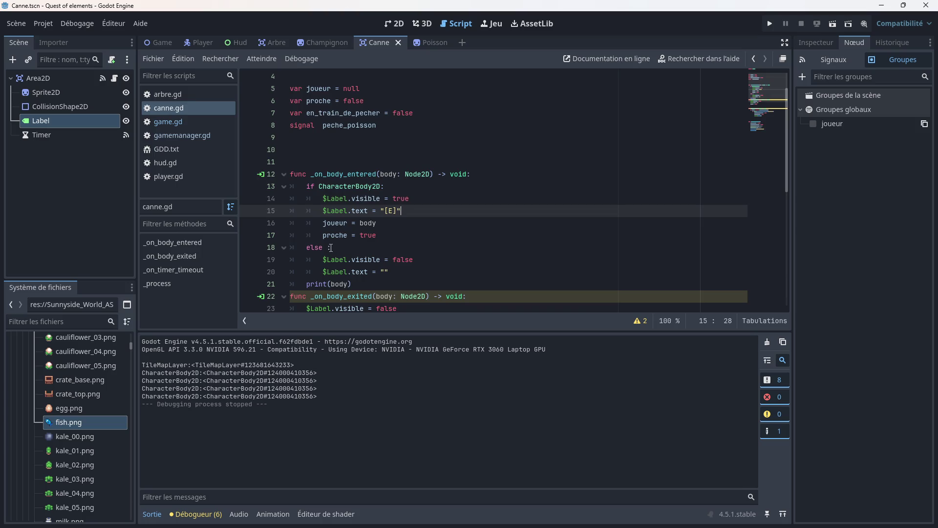
# - Delete the else on line 18, leaving that line blank
pyautogui.moveTo(332, 247); pyautogui.dragTo(316, 246)
pyautogui.press('BackSpace')
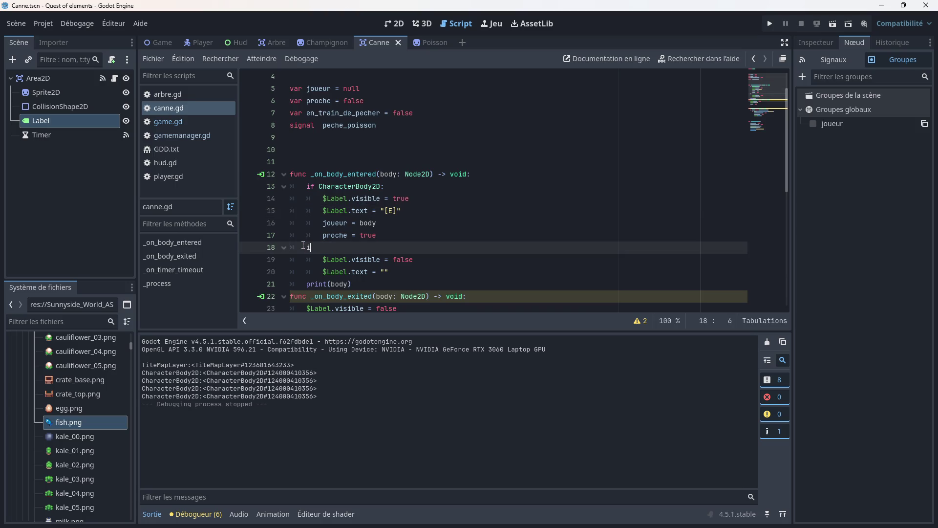
pyautogui.write('f tail')
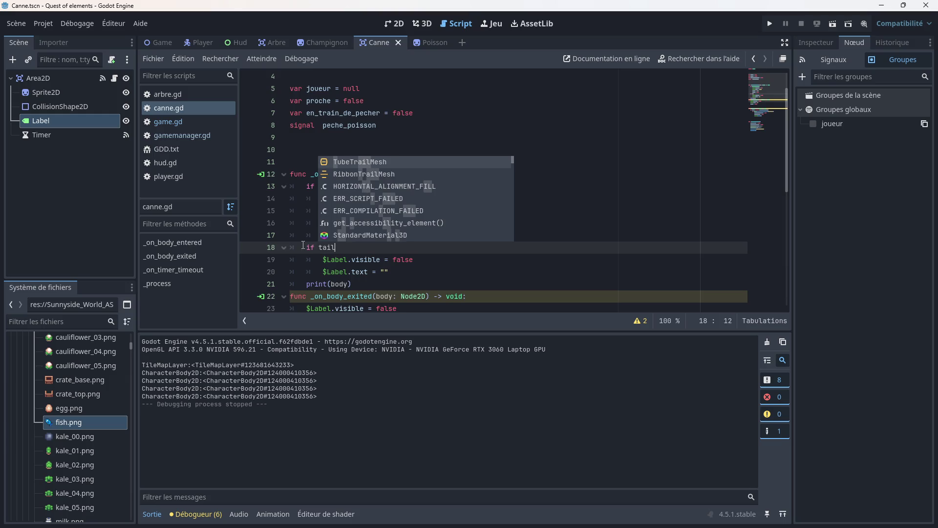
pyautogui.write('e')
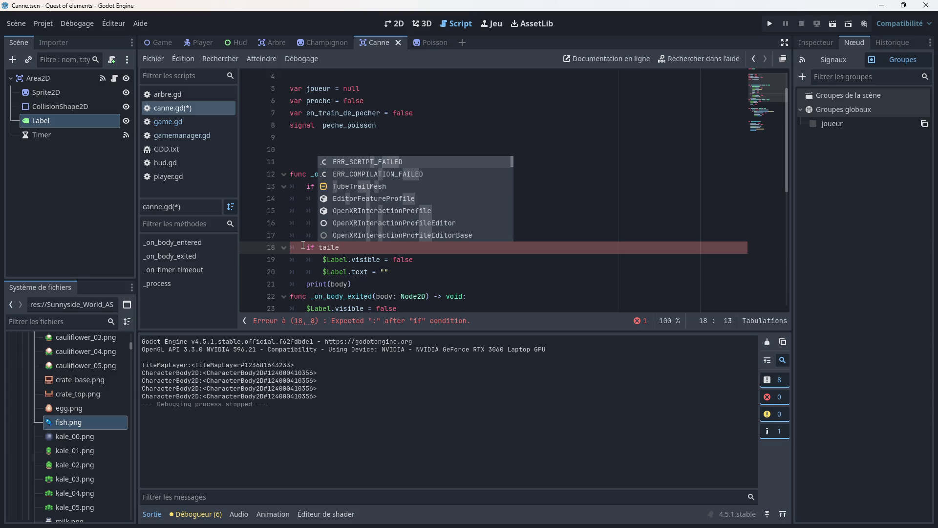
pyautogui.press('BackSpace')
pyautogui.press('BackSpace')
pyautogui.press('BackSpace')
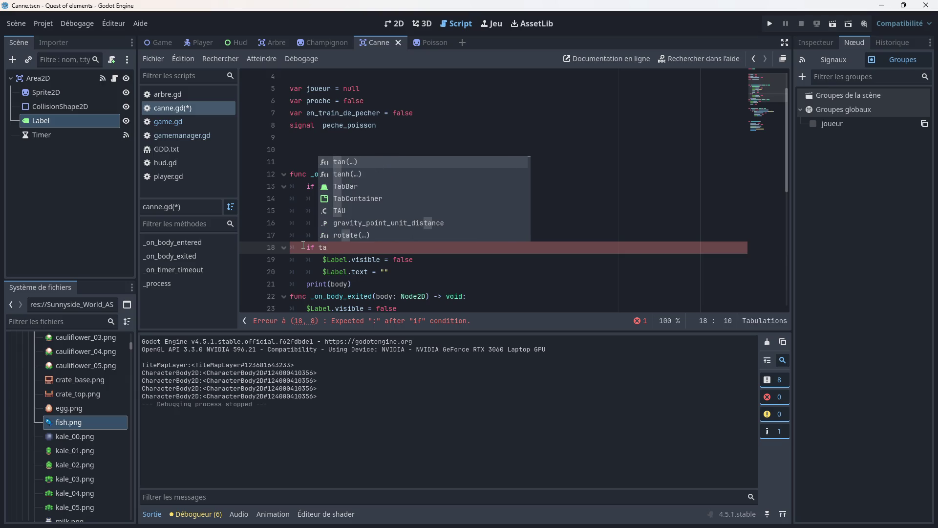
pyautogui.press('BackSpace')
pyautogui.press('BackSpace')
pyautogui.press('BackSpace')
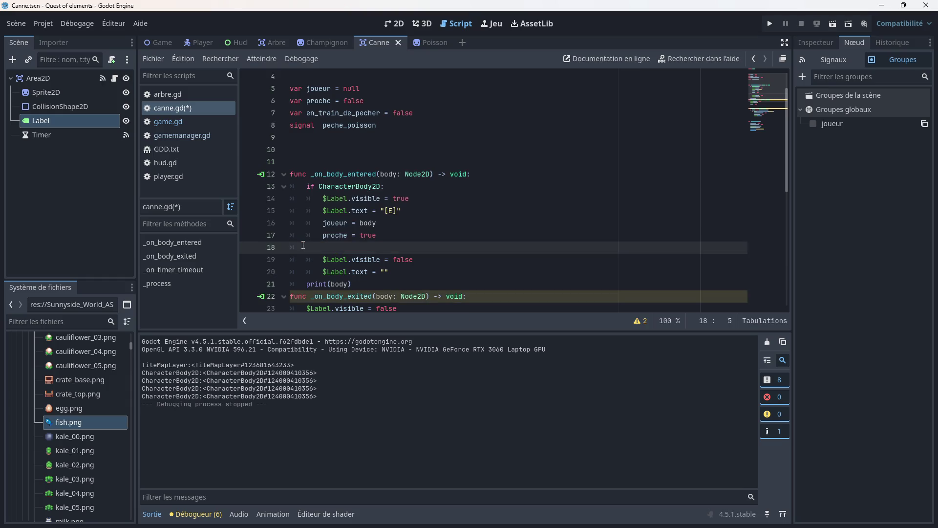
# - Declare var tilemap = null on line 4 of canne.gd
pyautogui.scroll(1, 310, 155)
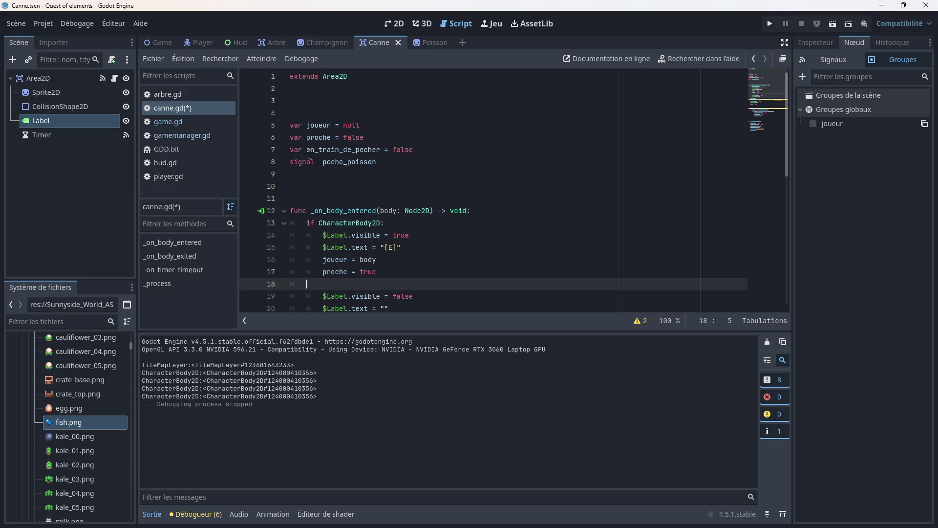
pyautogui.click(301, 115)
pyautogui.write('var tilemap =')
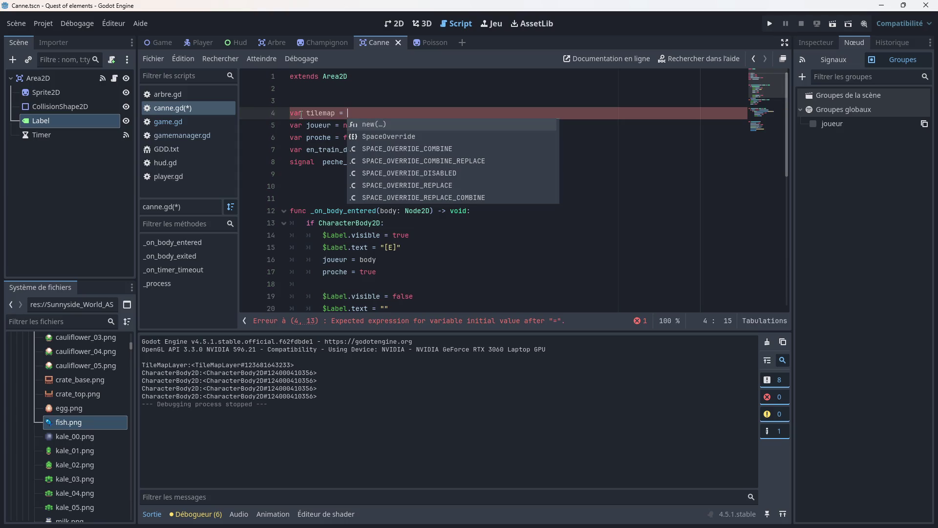
pyautogui.write('null')
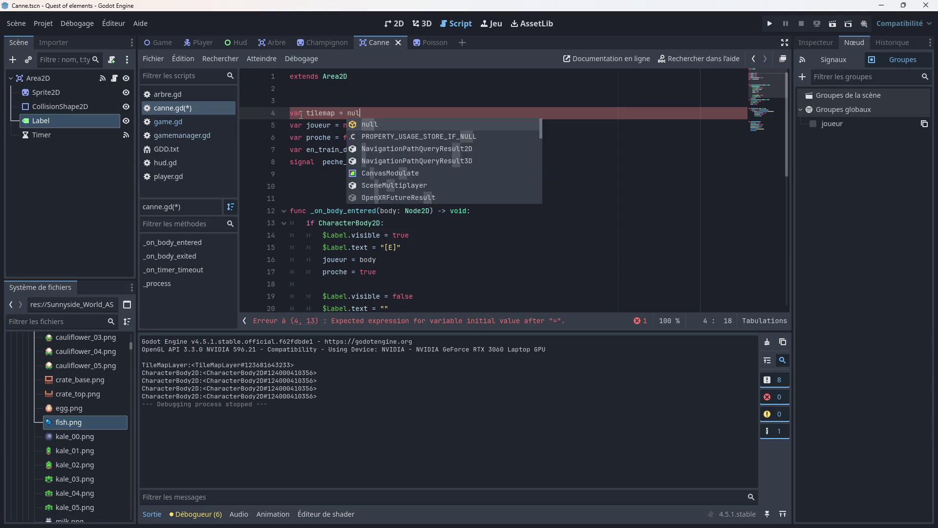
# - In the Game scene, create a global group tilemapgrp containing TileMapLayer
pyautogui.click(166, 42)
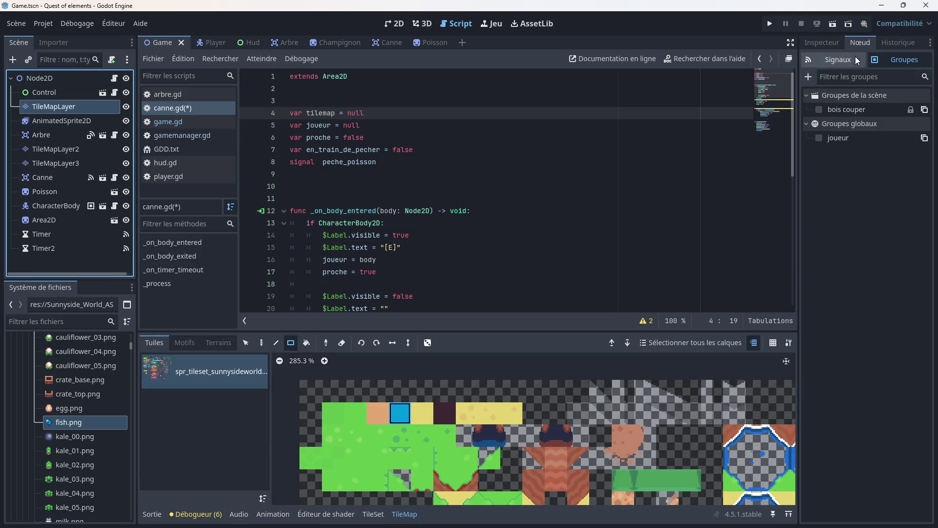
pyautogui.click(808, 77)
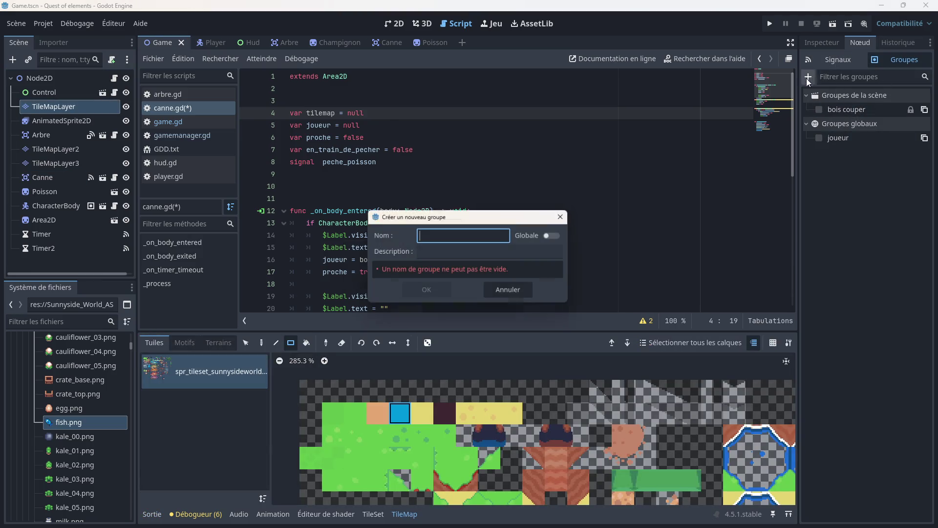
pyautogui.click(557, 235)
pyautogui.click(482, 235)
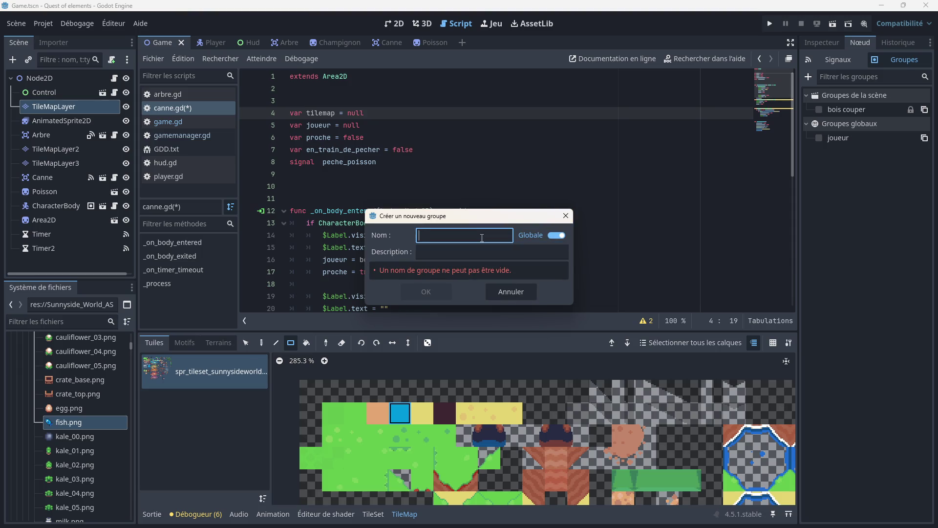
pyautogui.write('tilemap')
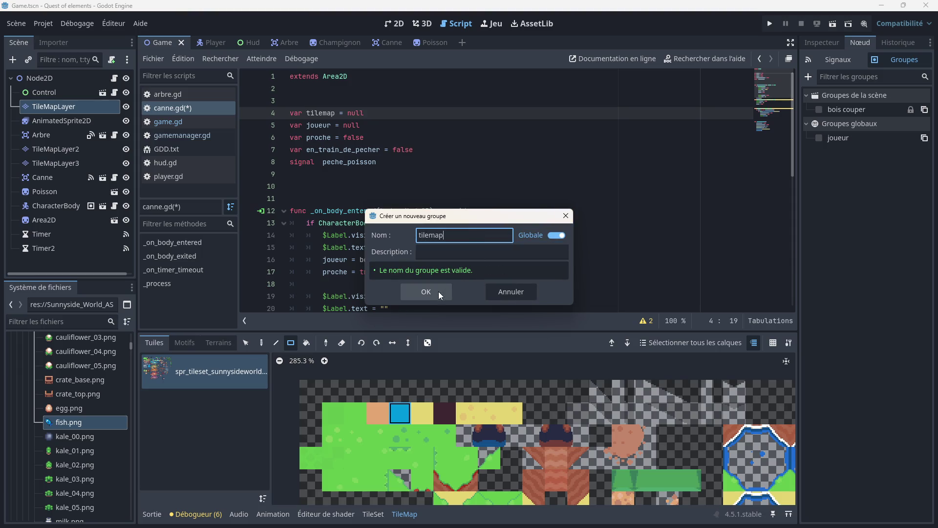
pyautogui.write('grp')
pyautogui.click(433, 294)
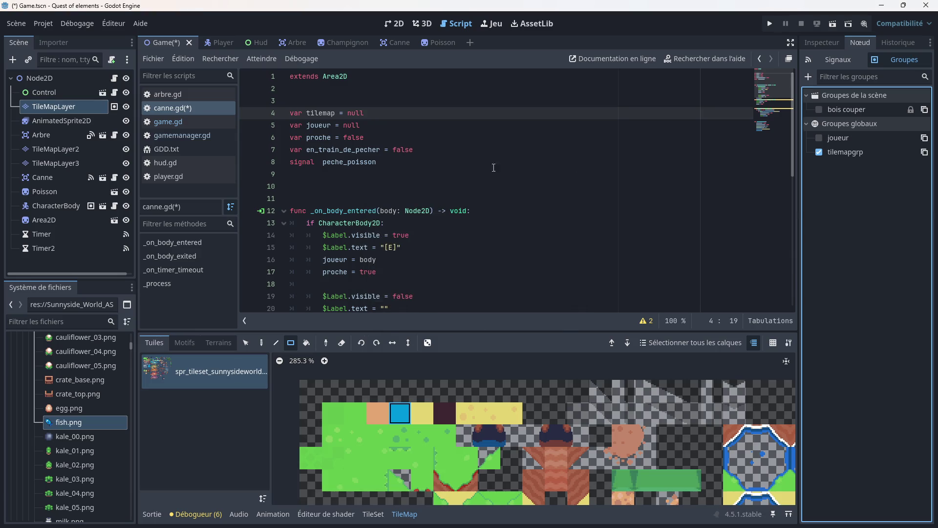
# - Add TileMapLayer2 and TileMapLayer3 to tilemapgrp, then return to the Canne scene
pyautogui.click(54, 149)
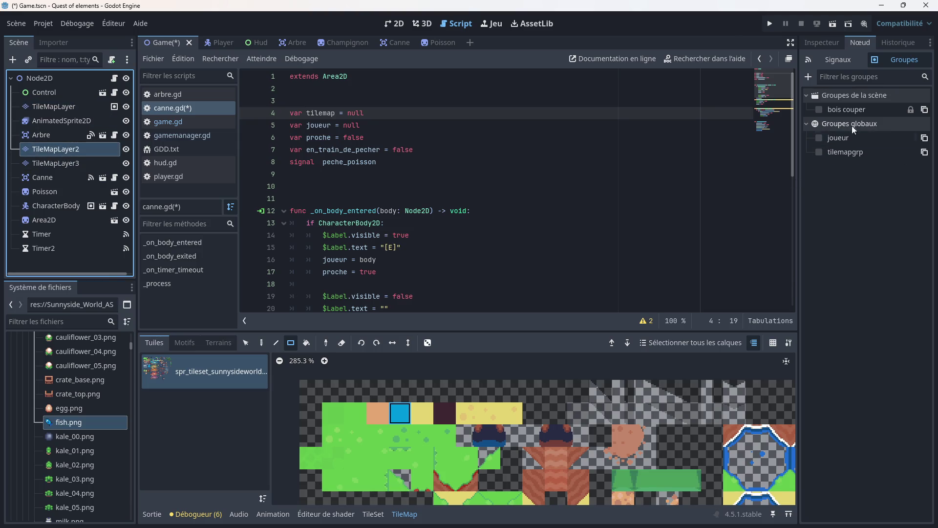
pyautogui.click(820, 151)
pyautogui.click(56, 162)
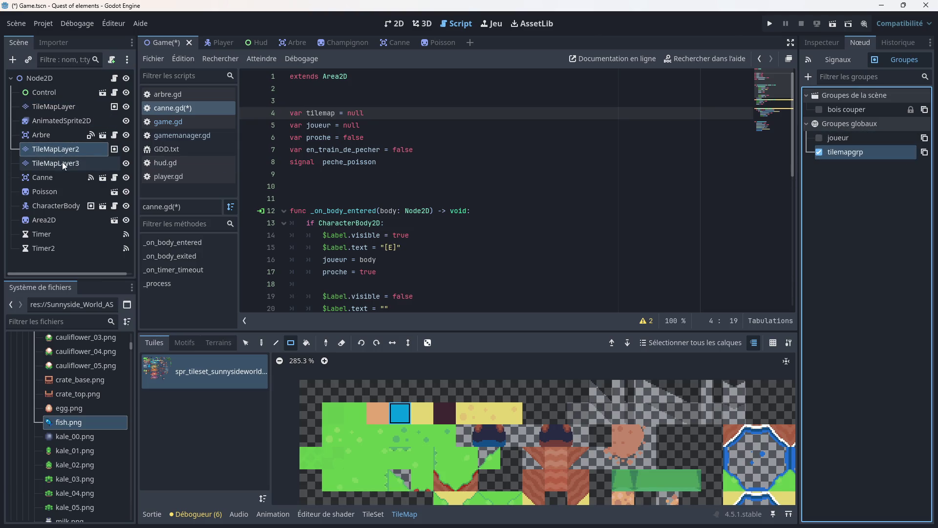
pyautogui.click(819, 152)
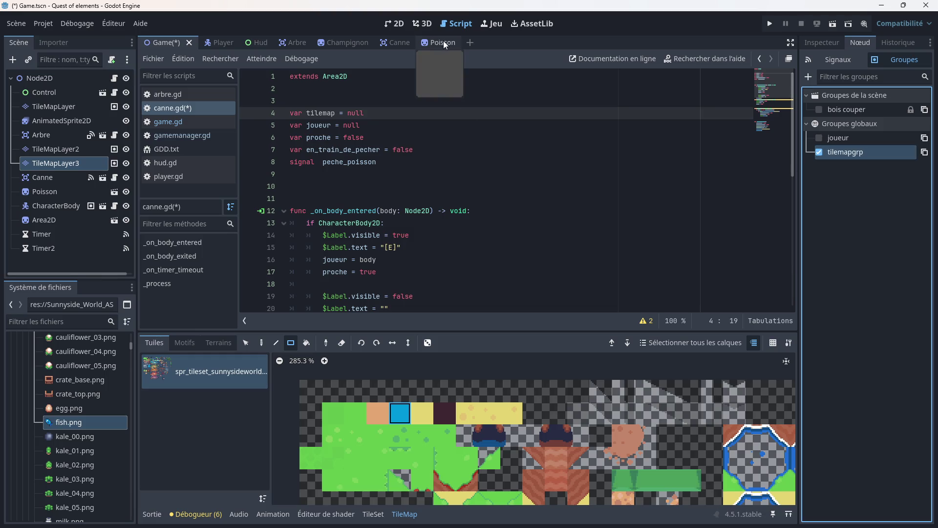
pyautogui.click(395, 42)
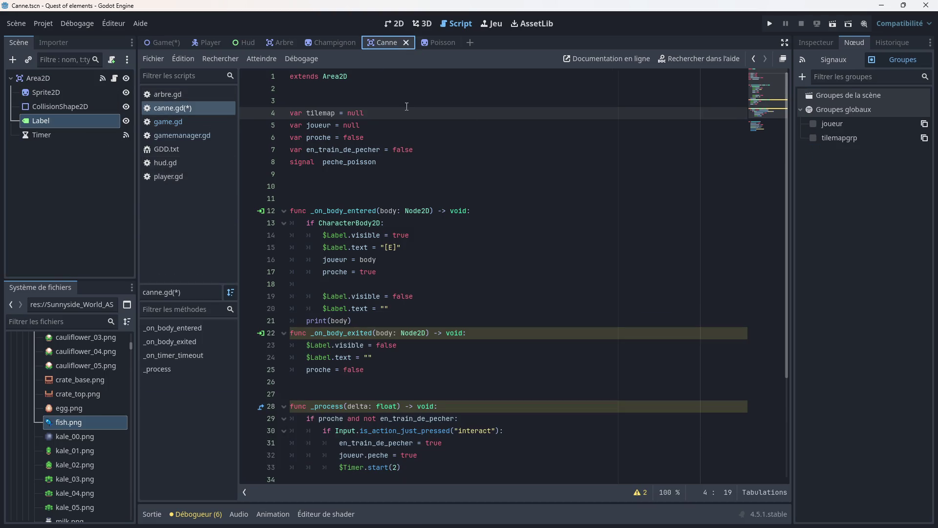
# - Write if tilemap: on line 18 above the label-hiding lines and save canne.gd
pyautogui.scroll(-1, 365, 284)
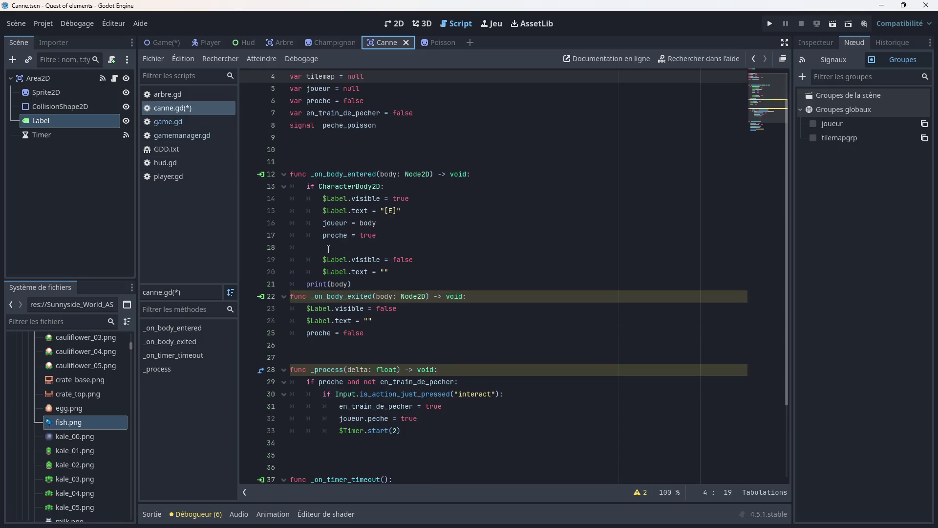
pyautogui.click(313, 248)
pyautogui.write('if ')
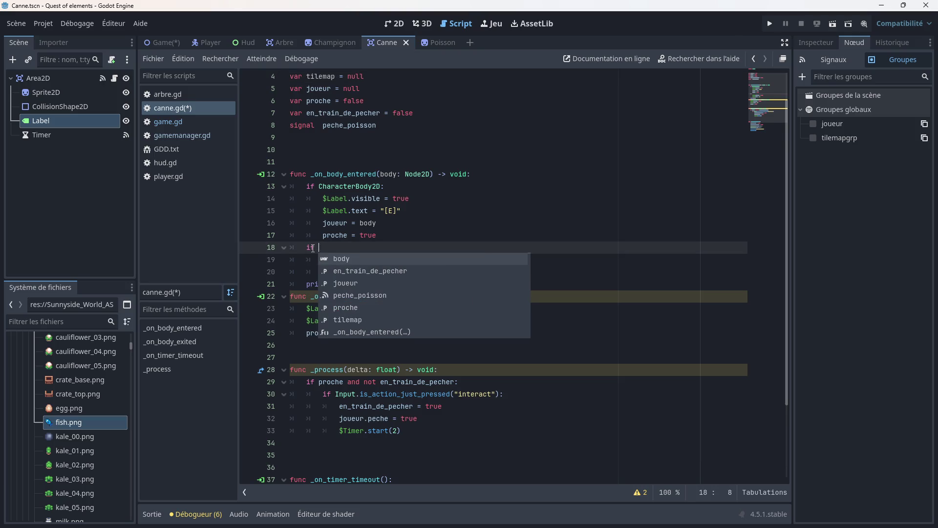
pyautogui.write('tile')
pyautogui.press('Return')
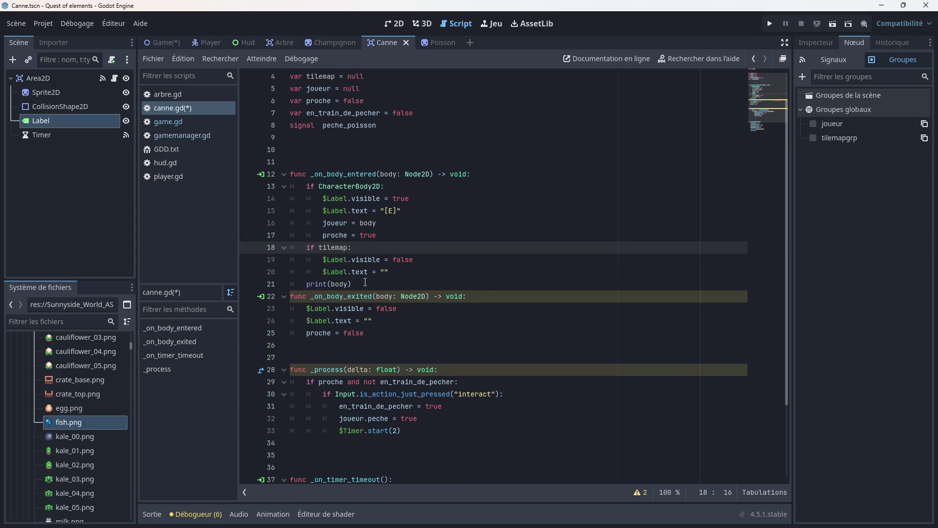
pyautogui.scroll(-1, 368, 257)
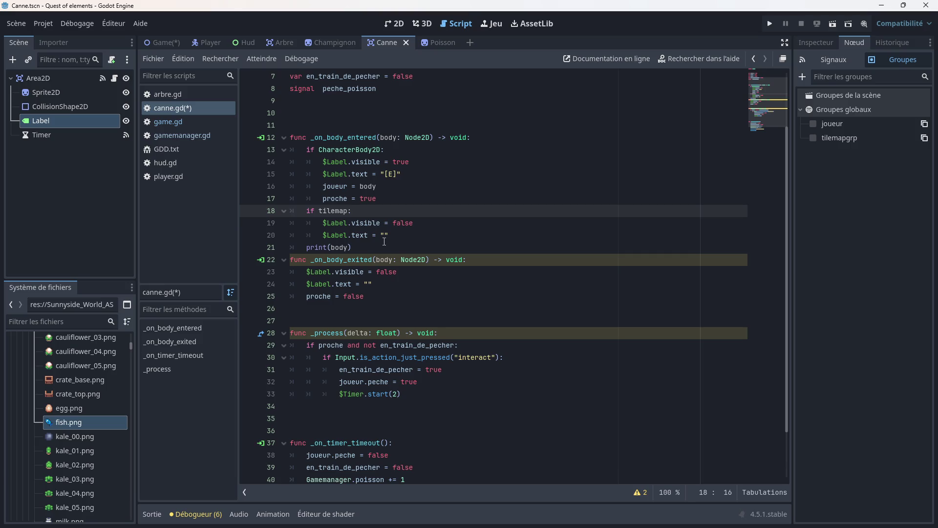
pyautogui.hotkey('ctrl', 's')
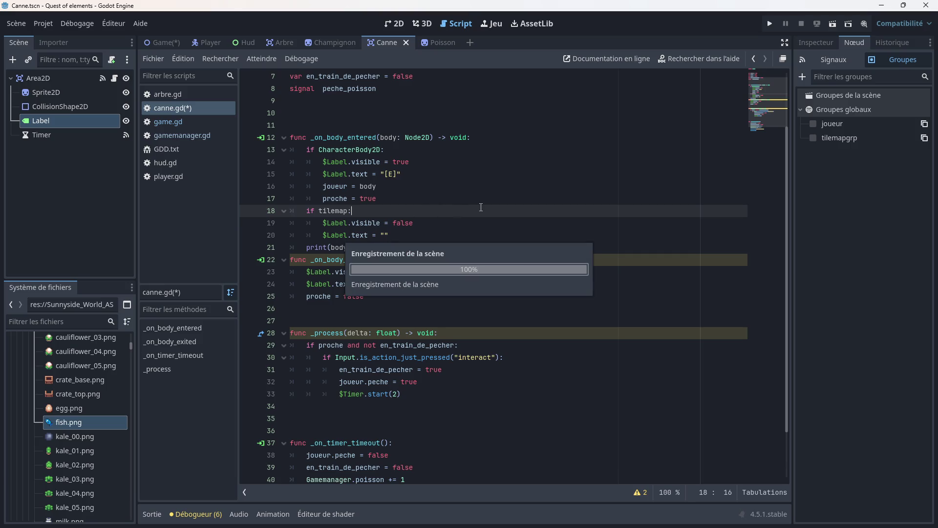
pyautogui.scroll(2, 481, 207)
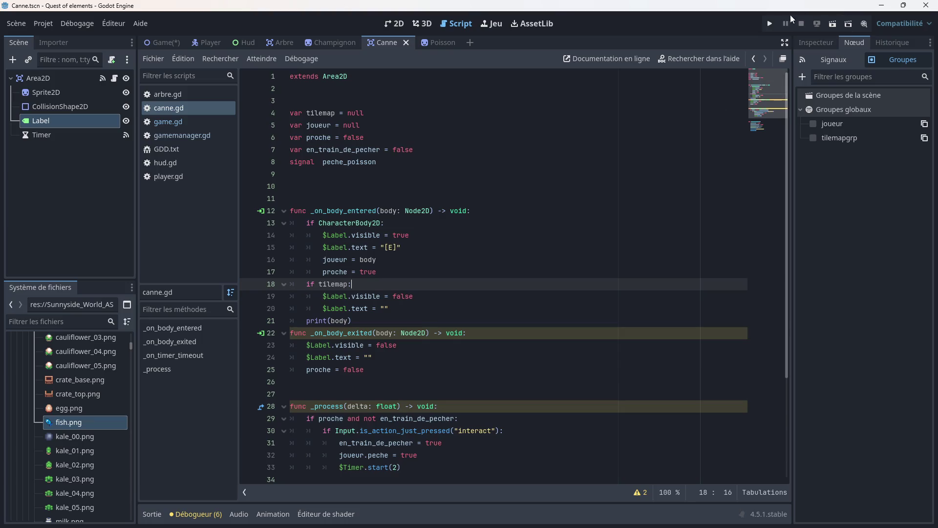
# - Run the game with F5 and walk the player to the dock by the rod and back
pyautogui.press('F5')
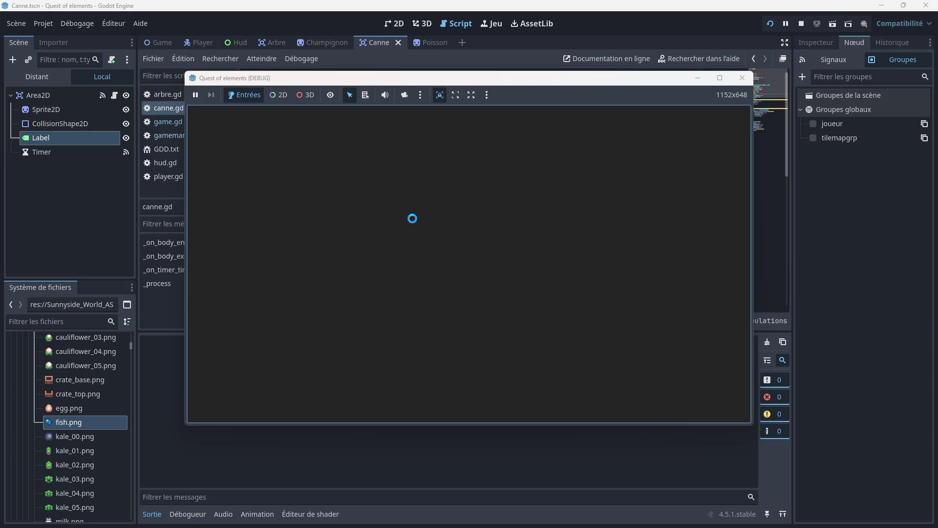
pyautogui.press('Right')
pyautogui.press('Down')
pyautogui.press('Down')
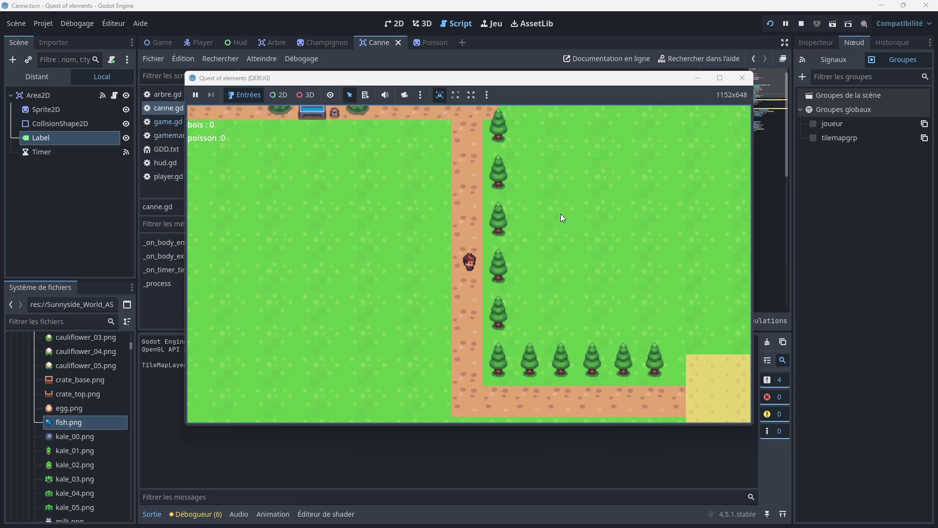
pyautogui.press('Right')
pyautogui.press('Down')
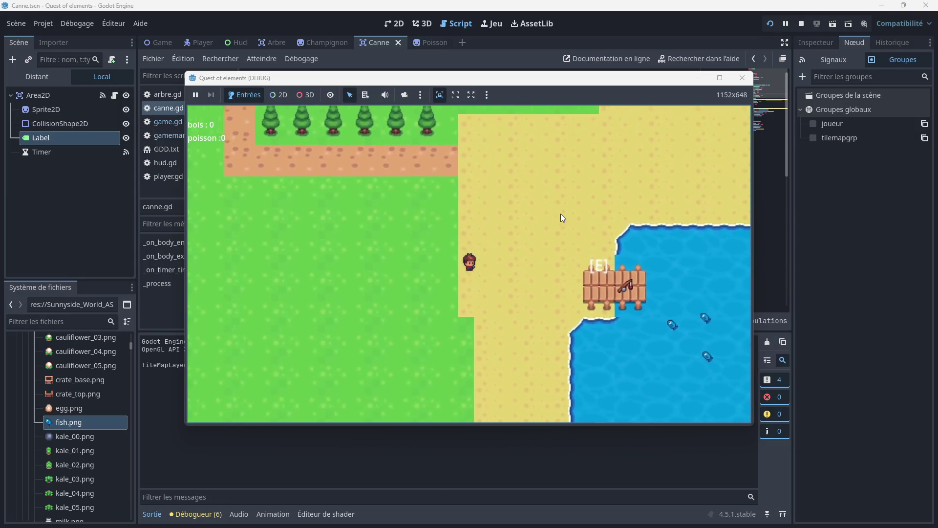
pyautogui.press('Left')
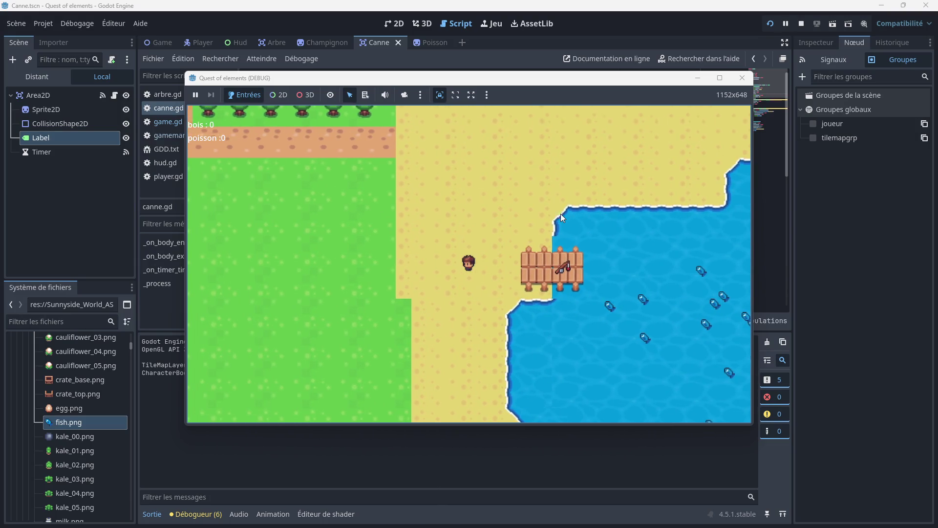